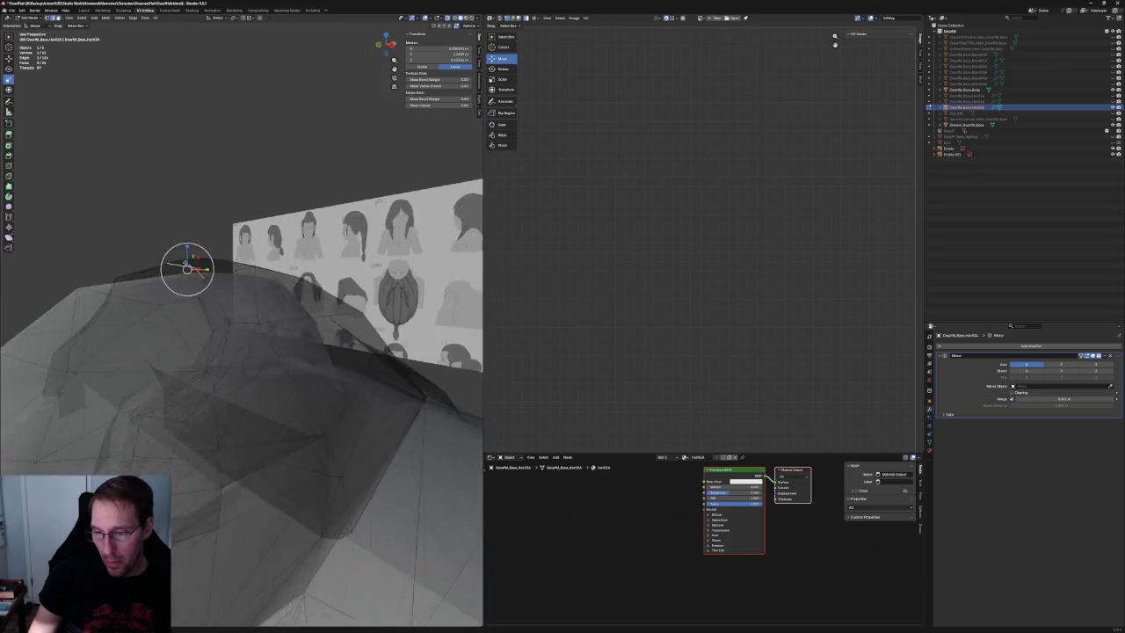
# Shift a crest vertex sideways along X, then reposition the selected crest vertices.
pyautogui.scroll(3, 202, 264)
pyautogui.press('g')
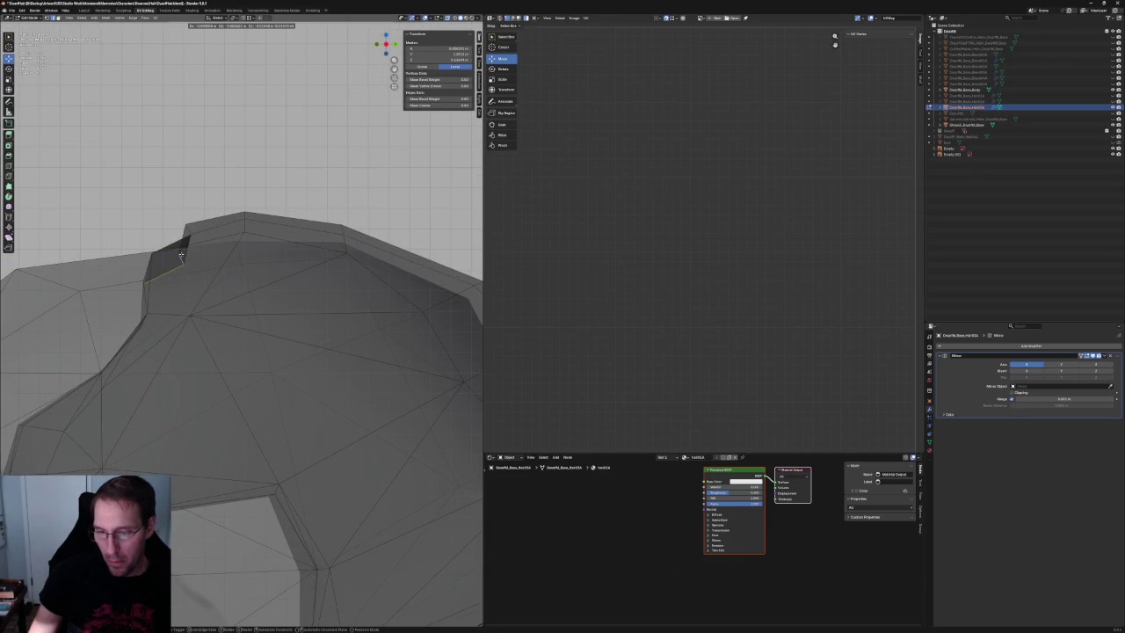
pyautogui.moveTo(181, 255)
pyautogui.mouseDown(button='middle')
pyautogui.moveTo(258, 262)
pyautogui.moveTo(269, 329)
pyautogui.mouseUp(button='middle')
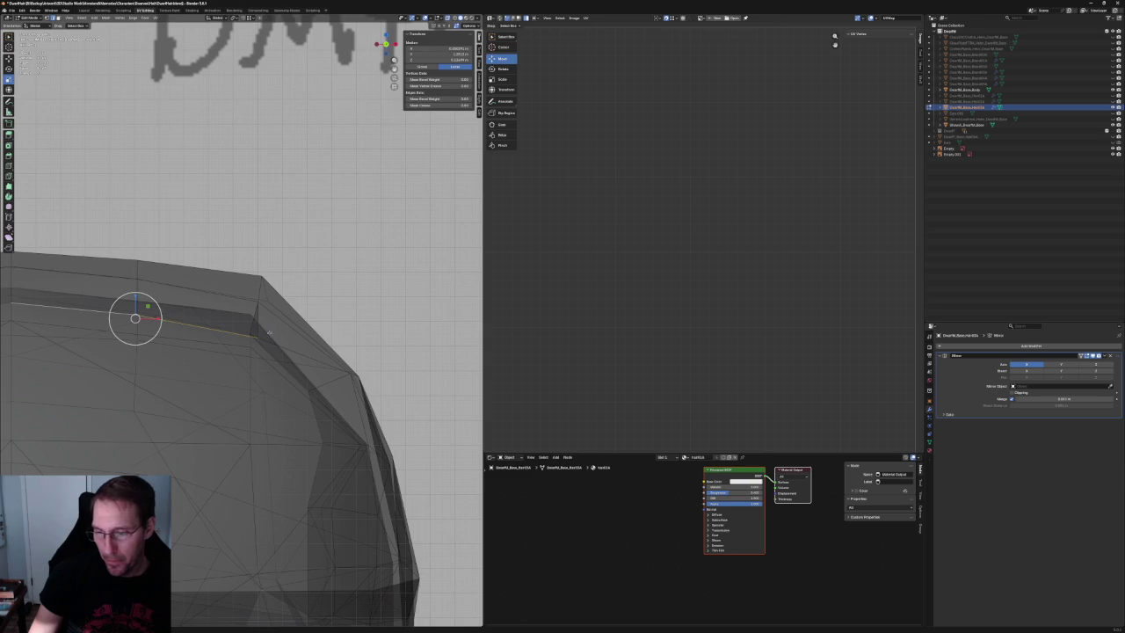
pyautogui.click(258, 337)
pyautogui.press('g')
pyautogui.press('x')
pyautogui.click(273, 337)
pyautogui.moveTo(258, 334); pyautogui.dragTo(253, 343, button='middle')
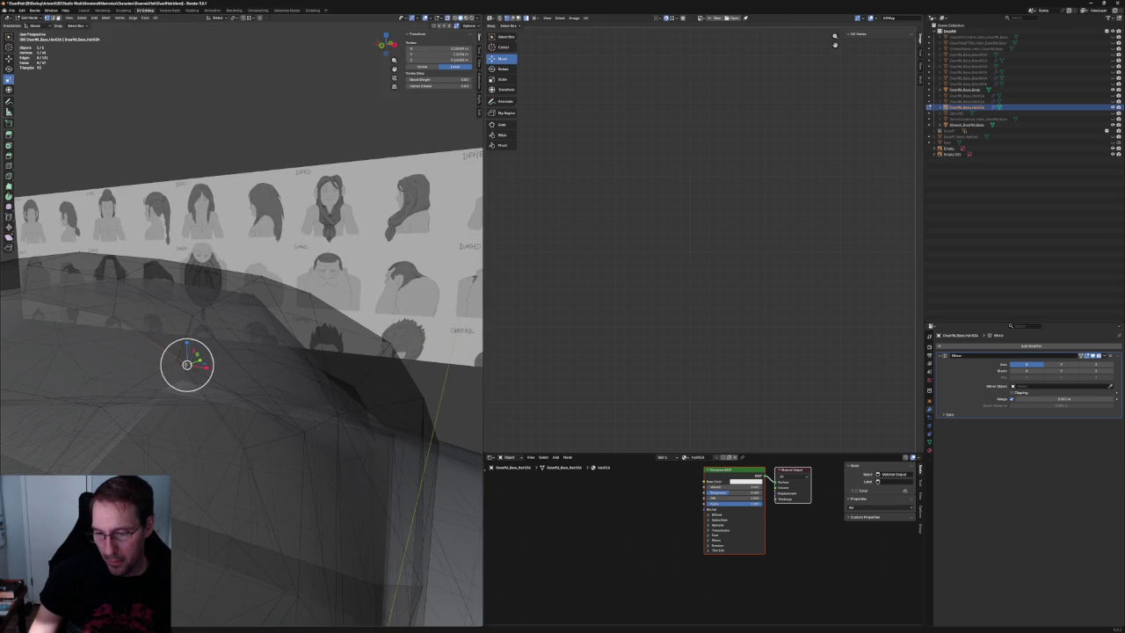
pyautogui.scroll(2, 187, 364)
pyautogui.press('Escape')
pyautogui.press('g')
pyautogui.click(185, 360)
# Turn off see-through and move a crest top-edge vertex to match the side-view sketch.
pyautogui.moveTo(223, 351)
pyautogui.mouseDown(button='middle')
pyautogui.moveTo(190, 326)
pyautogui.moveTo(237, 323)
pyautogui.mouseUp(button='middle')
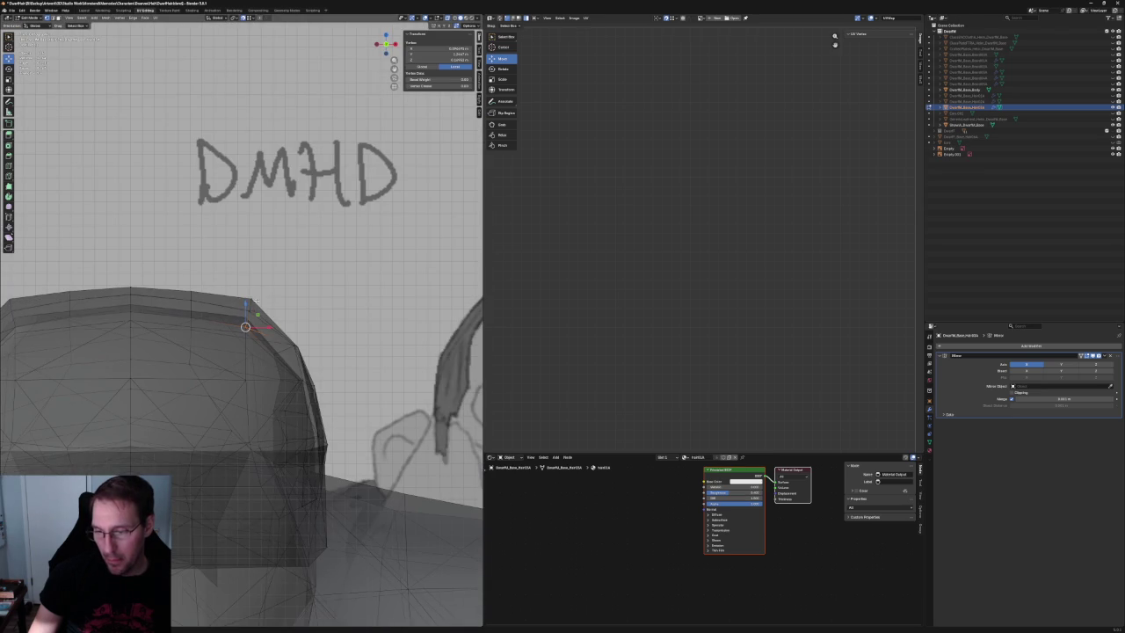
pyautogui.click(252, 299)
pyautogui.hotkey('alt', 'z')
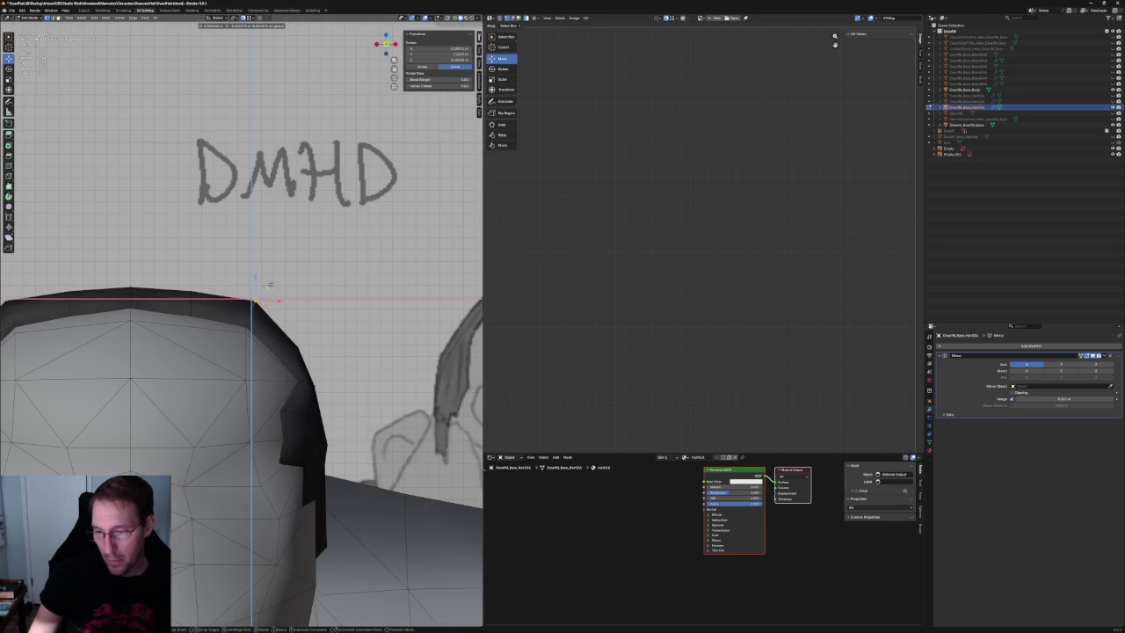
pyautogui.scroll(-7, 252, 299)
pyautogui.press('KP_3')
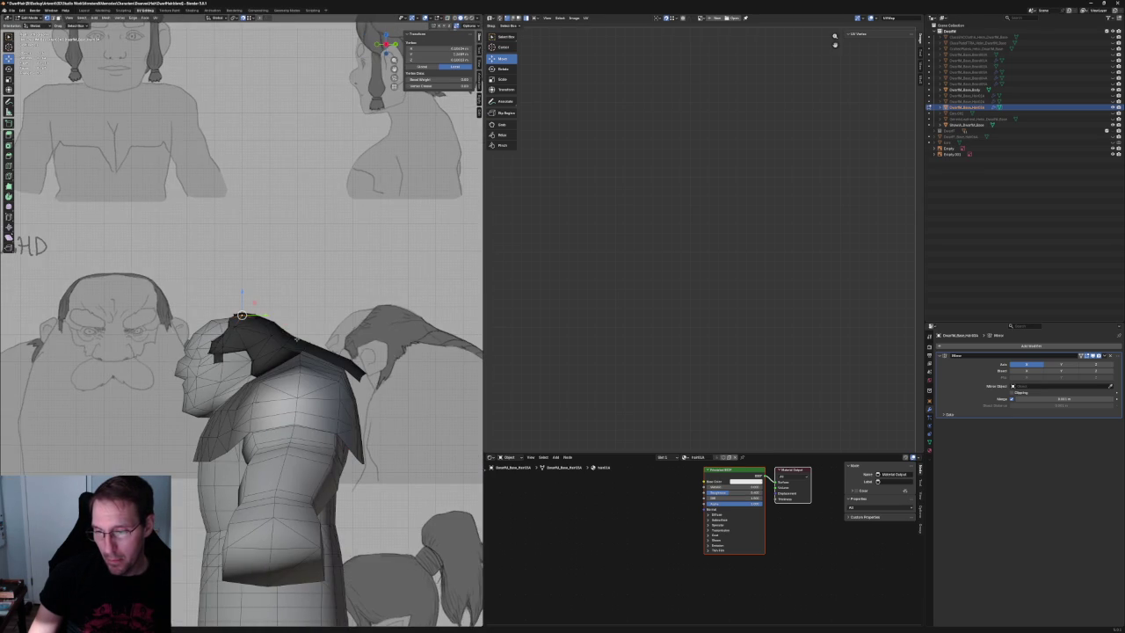
pyautogui.scroll(3, 296, 339)
pyautogui.scroll(3, 289, 325)
pyautogui.scroll(3, 281, 308)
pyautogui.scroll(2, 275, 295)
pyautogui.press('g')
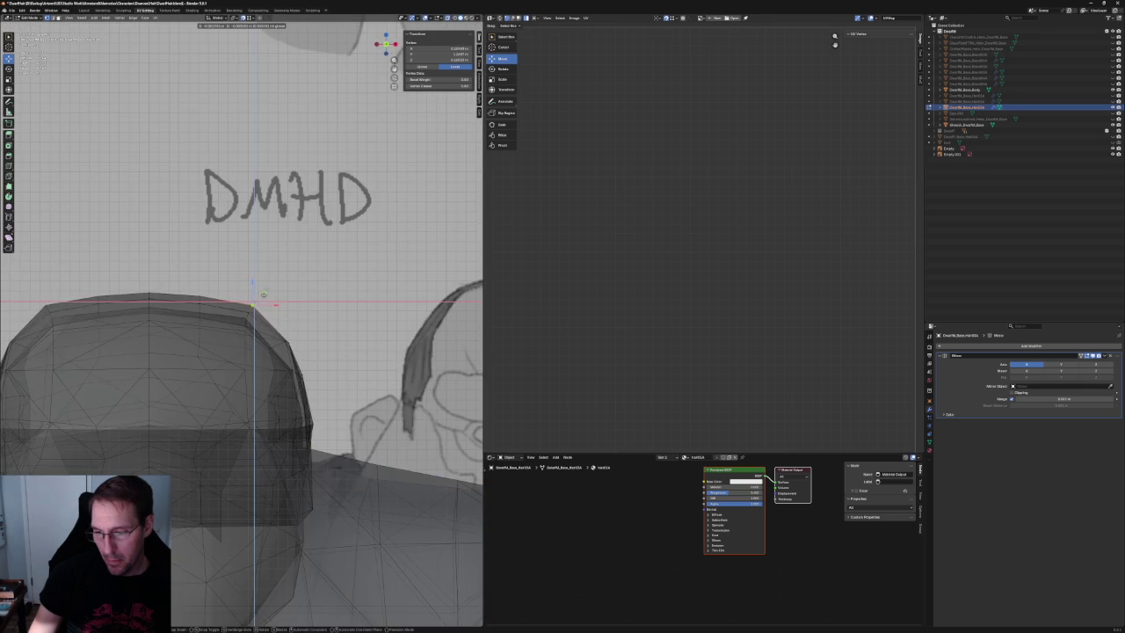
pyautogui.click(263, 296)
# Add a neighbouring crest vertex and compare it against the side and front reference views.
pyautogui.keyDown('shift'); pyautogui.click(255, 308); pyautogui.keyUp('shift')
pyautogui.scroll(-5, 246, 315)
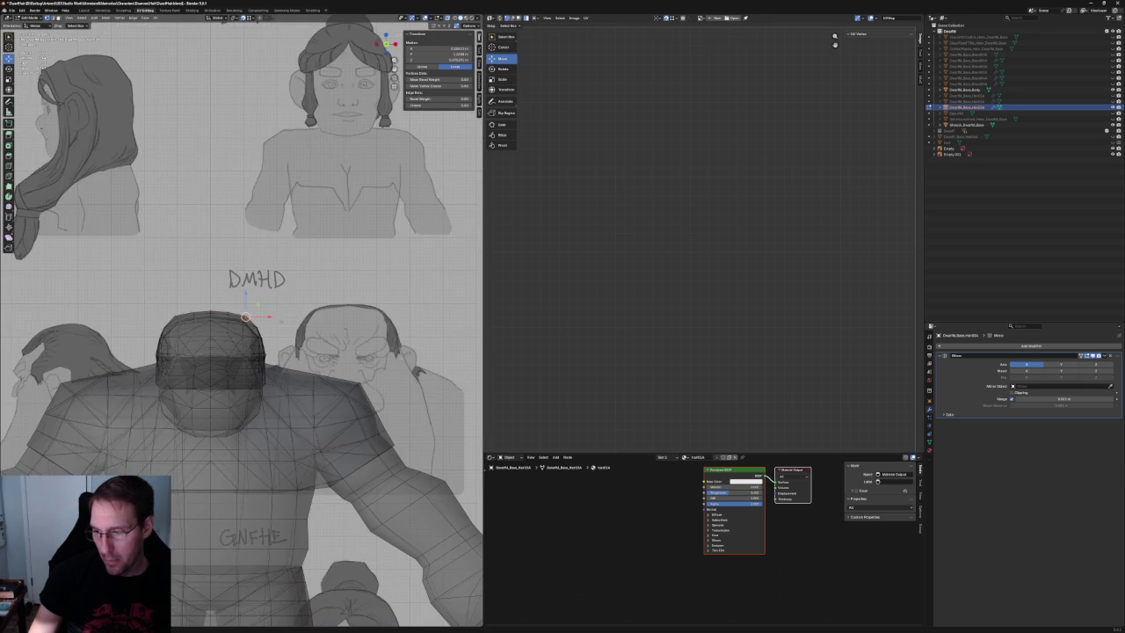
pyautogui.press('KP_3')
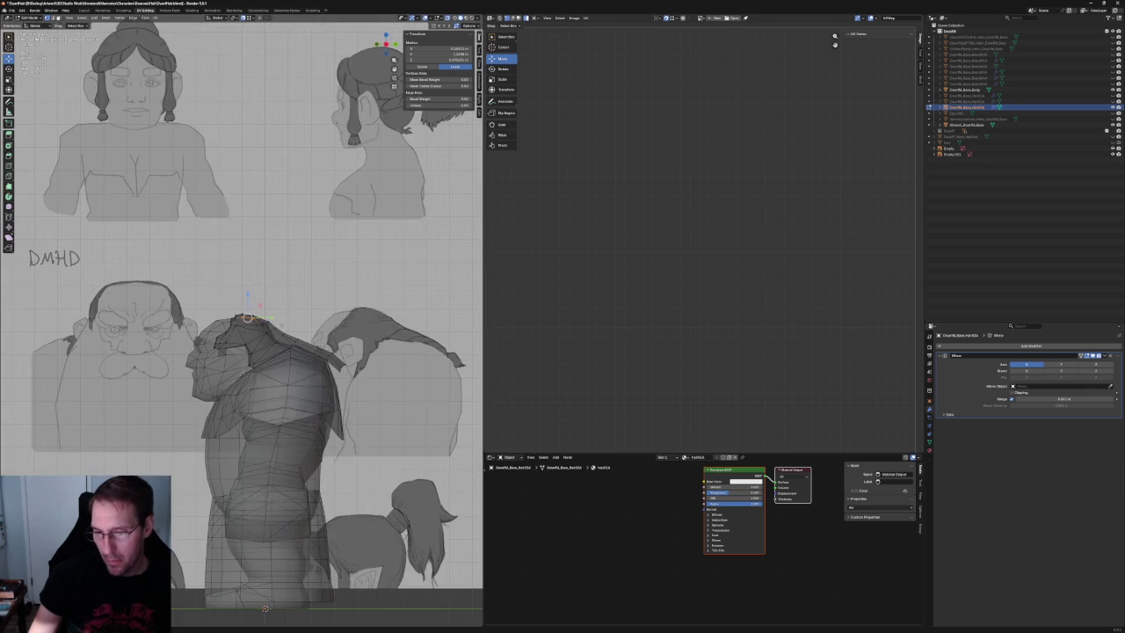
pyautogui.press('KP_1')
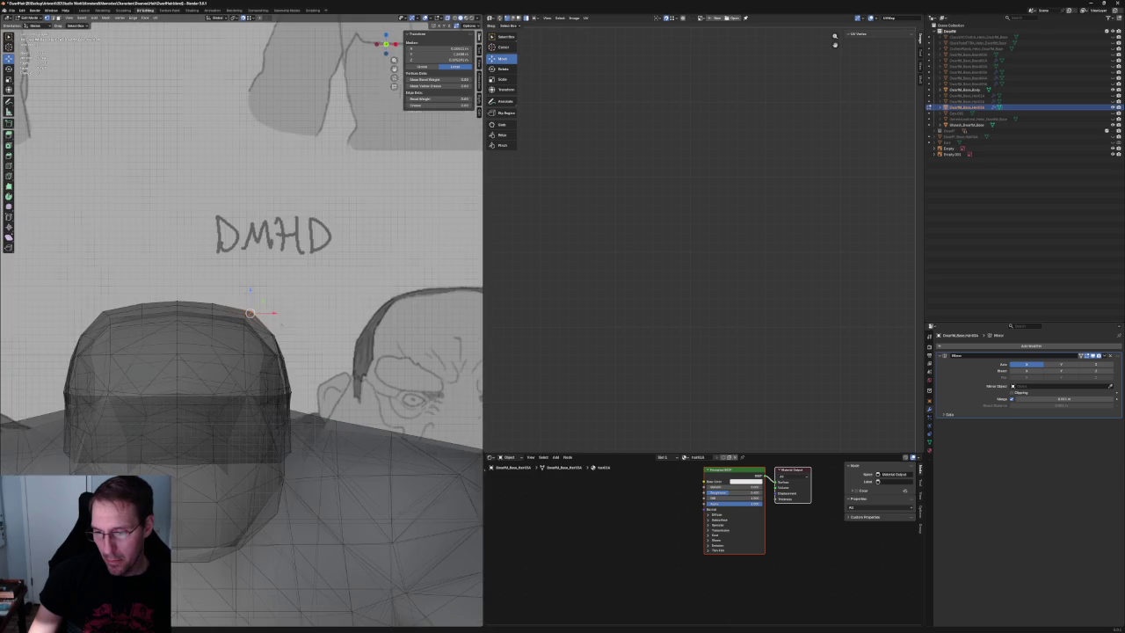
pyautogui.moveTo(285, 343); pyautogui.dragTo(230, 335, button='middle')
pyautogui.scroll(4, 230, 335)
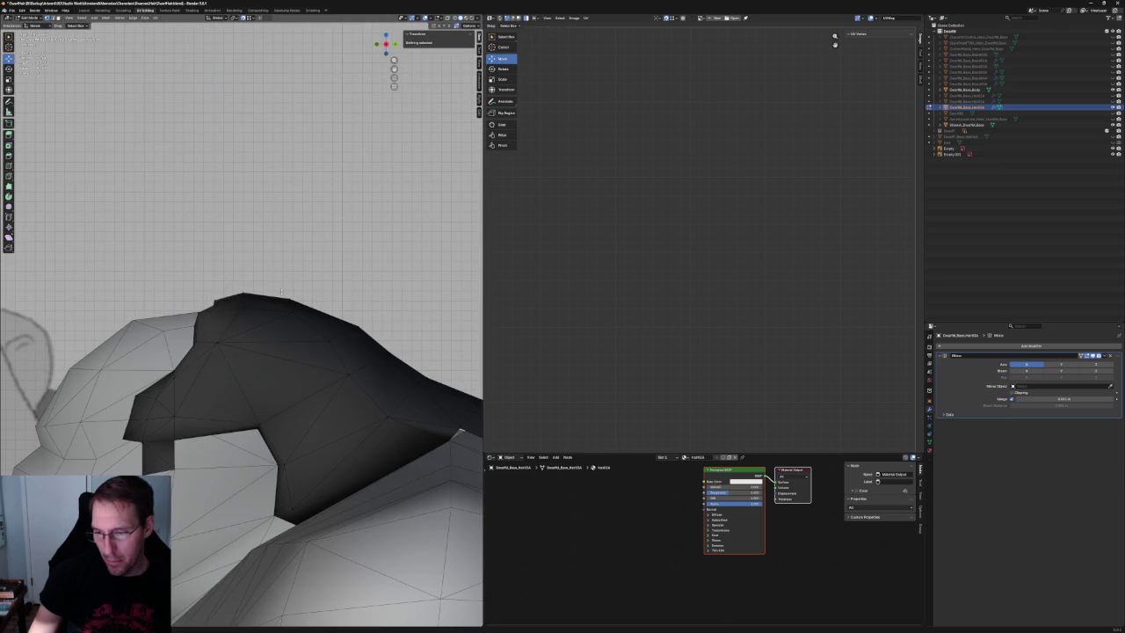
# Raise the crest's front corner vertex along Z and adjust the neighbouring corner vertex.
pyautogui.press('KP_3')
pyautogui.scroll(2, 271, 302)
pyautogui.scroll(3, 240, 302)
pyautogui.scroll(-3, 240, 303)
pyautogui.scroll(2, 240, 302)
pyautogui.moveTo(240, 303)
pyautogui.mouseDown(button='middle')
pyautogui.moveTo(208, 289)
pyautogui.moveTo(220, 281)
pyautogui.mouseUp(button='middle')
pyautogui.moveTo(192, 288); pyautogui.dragTo(192, 288)
pyautogui.press('g')
pyautogui.press('z')
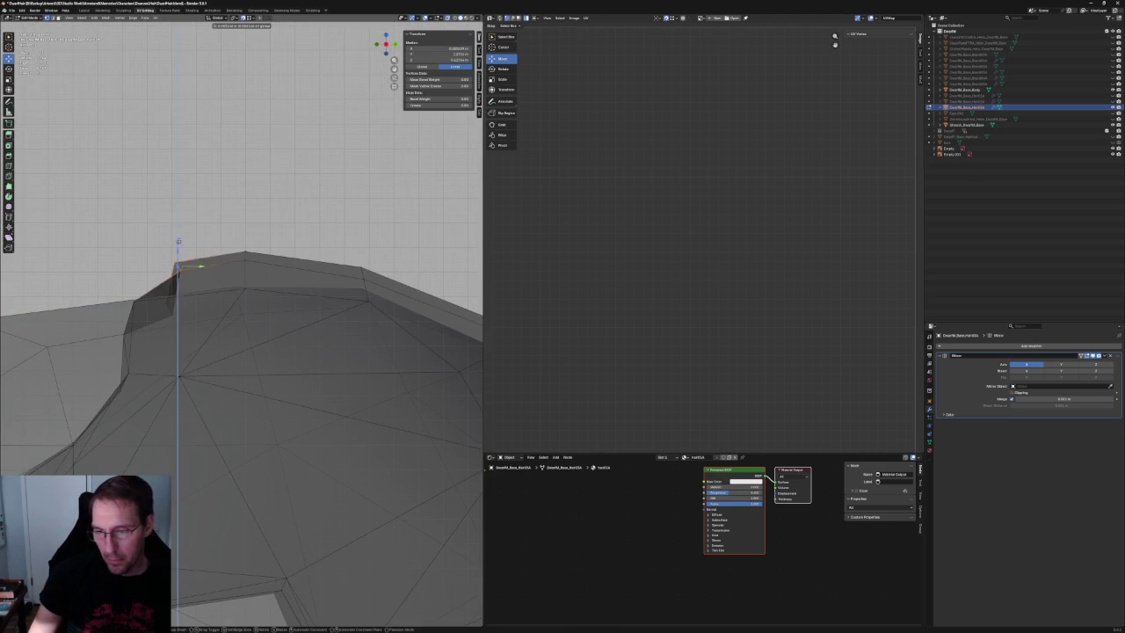
pyautogui.click(189, 253)
pyautogui.click(180, 258)
pyautogui.press('g')
pyautogui.click(165, 301)
# Push the crest's front edge and ridge edge forward along the Y axis.
pyautogui.keyDown('shift'); pyautogui.click(147, 329); pyautogui.keyUp('shift')
pyautogui.press('g')
pyautogui.press('y')
pyautogui.press('Escape')
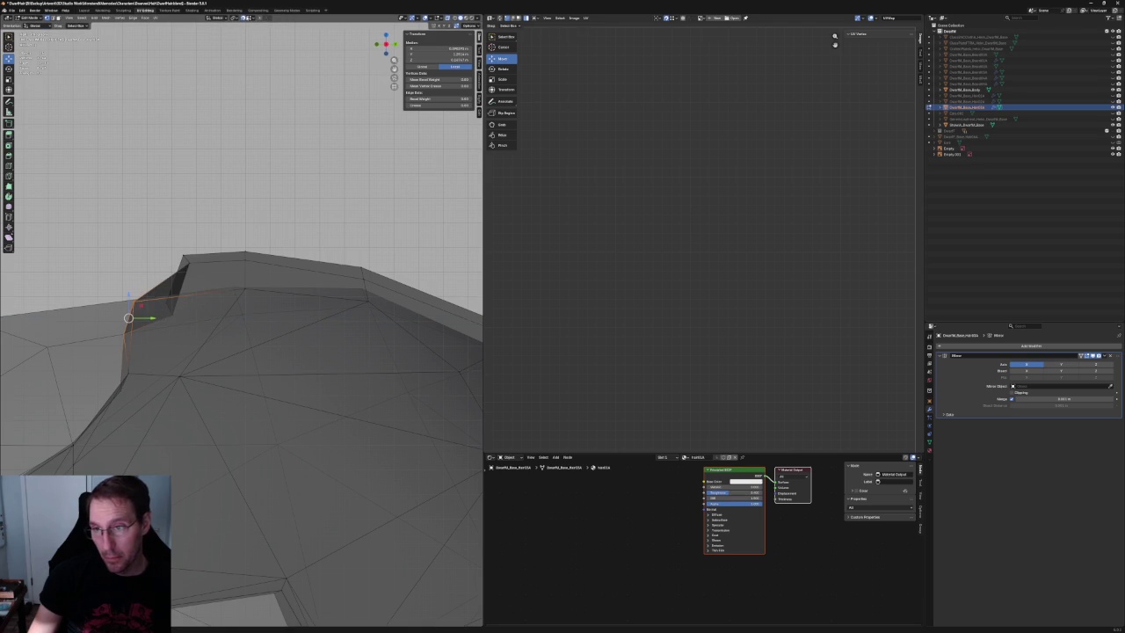
pyautogui.press('g')
pyautogui.press('y')
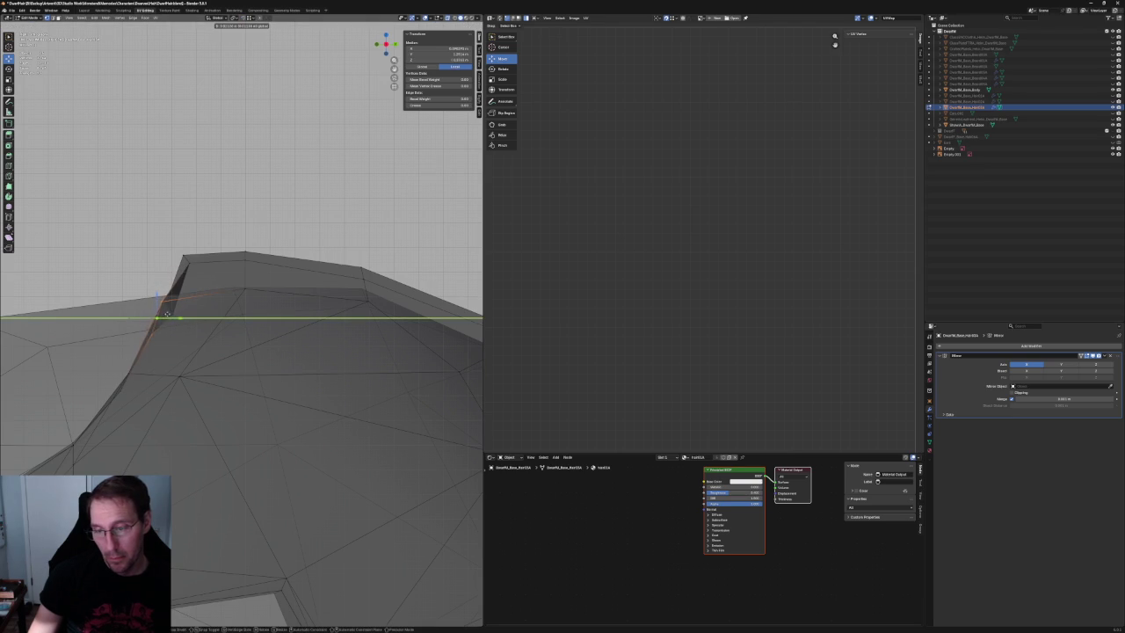
pyautogui.click(197, 263)
pyautogui.moveTo(205, 253); pyautogui.dragTo(167, 333)
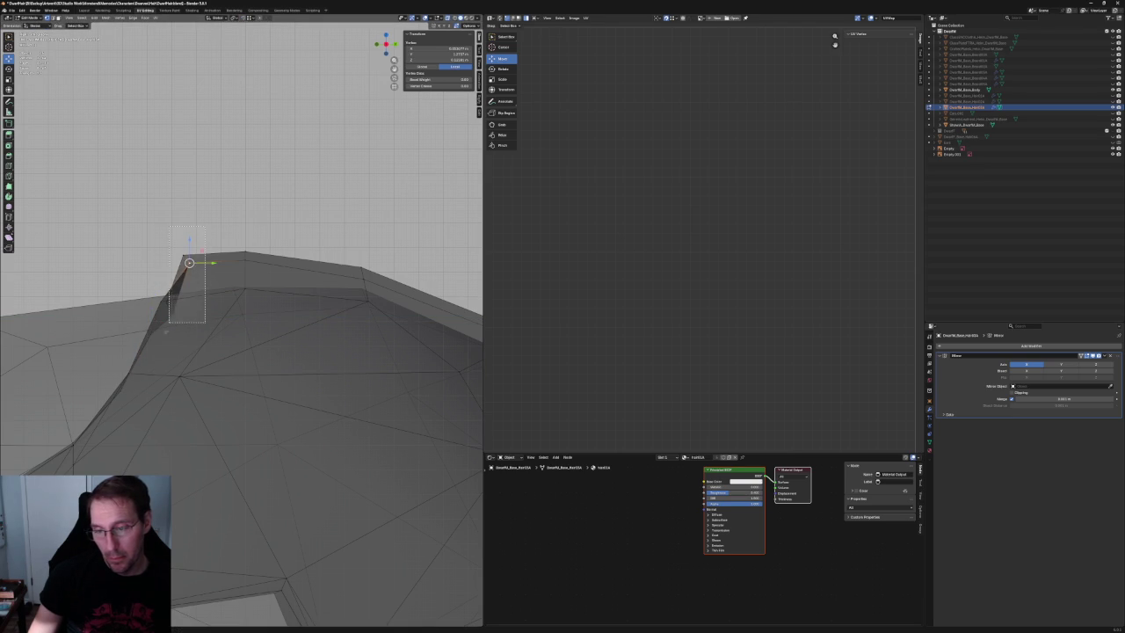
pyautogui.press('g')
pyautogui.press('y')
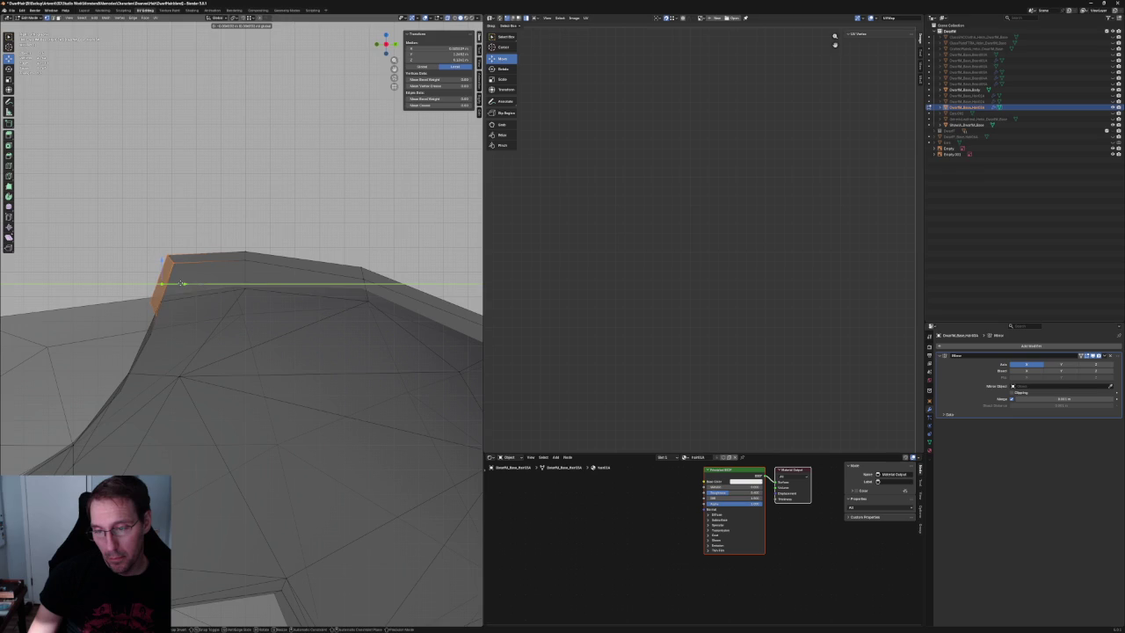
pyautogui.click(180, 283)
# Slide a crest top-edge vertex along Y, then select a vertex on the front slope.
pyautogui.scroll(-5, 180, 283)
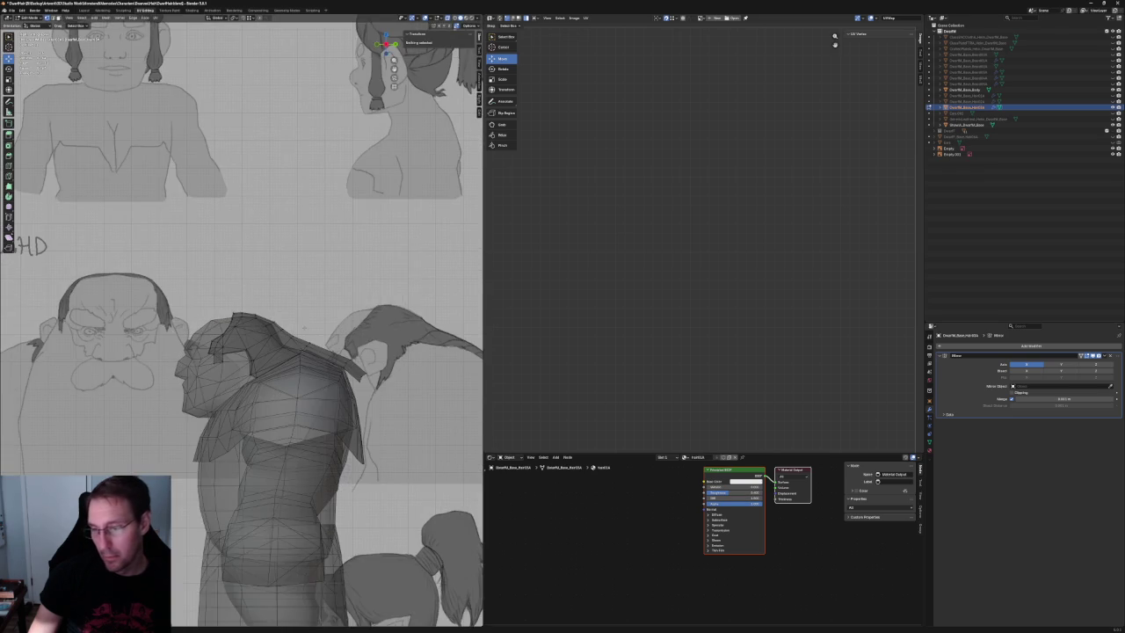
pyautogui.scroll(2, 261, 322)
pyautogui.scroll(3, 261, 316)
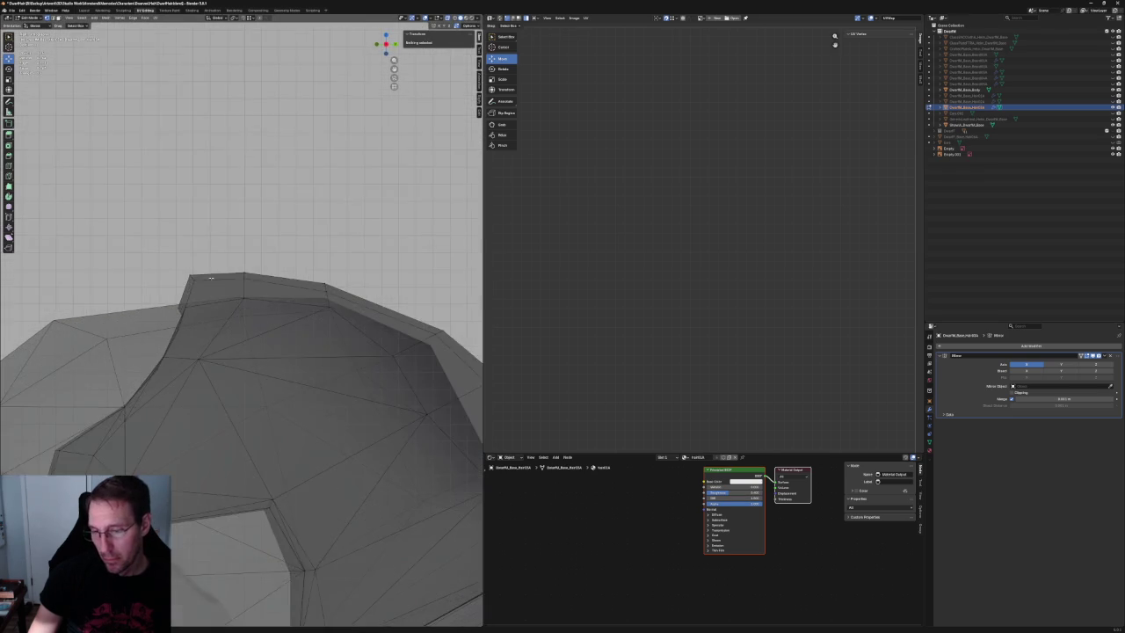
pyautogui.scroll(2, 261, 316)
pyautogui.click(167, 255)
pyautogui.press('g')
pyautogui.press('y')
pyautogui.click(188, 277)
pyautogui.hotkey('alt', 'a')
pyautogui.scroll(-2, 197, 326)
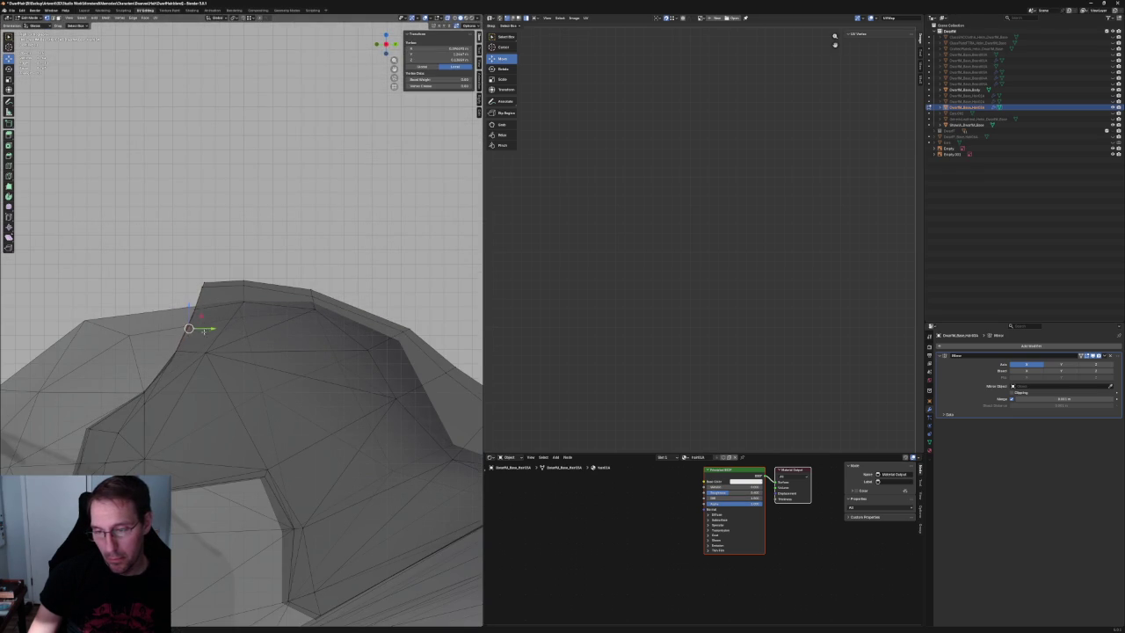
pyautogui.click(205, 351)
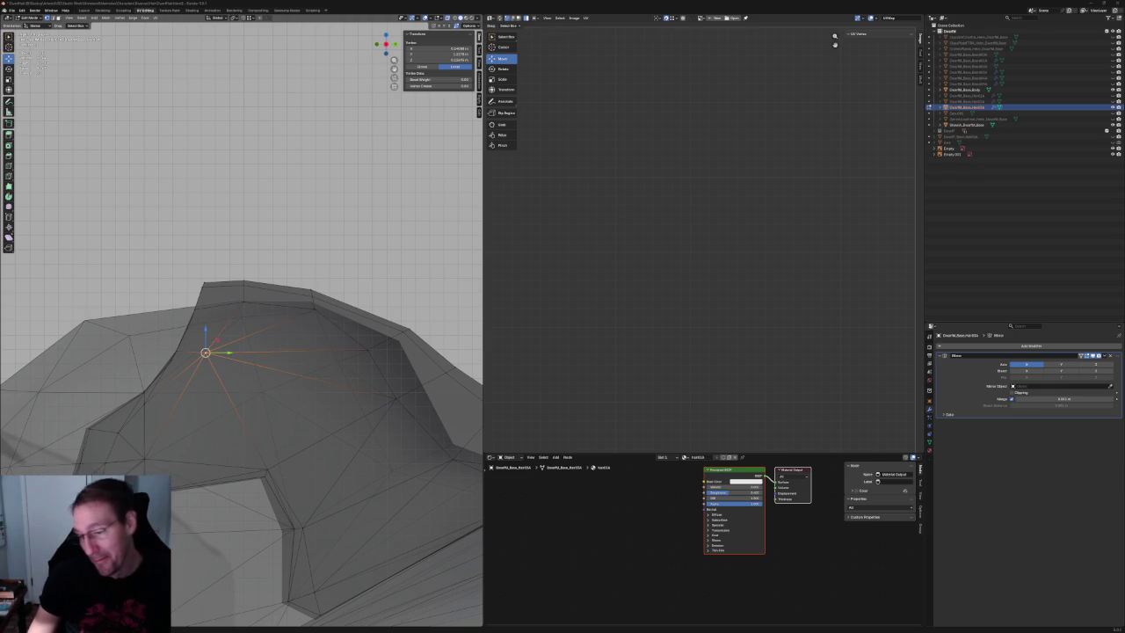
pyautogui.moveTo(129, 427); pyautogui.dragTo(206, 259, button='middle')
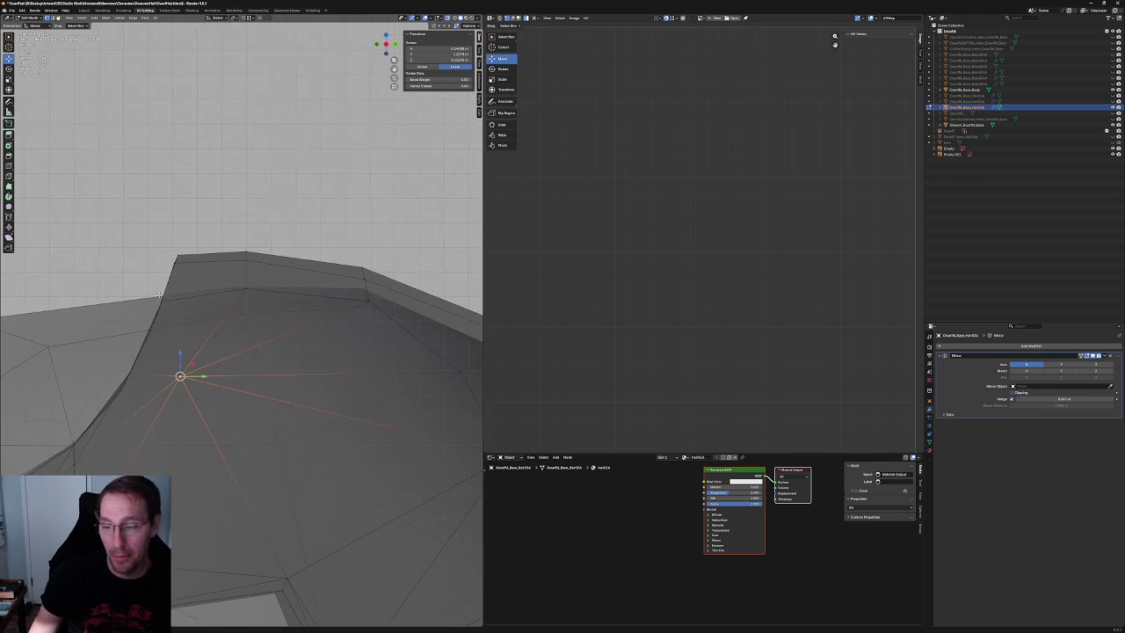
# Slide a vertex on the hair's front edge down slightly, checking it through the mesh.
pyautogui.keyDown('shift'); pyautogui.click(206, 257); pyautogui.keyUp('shift')
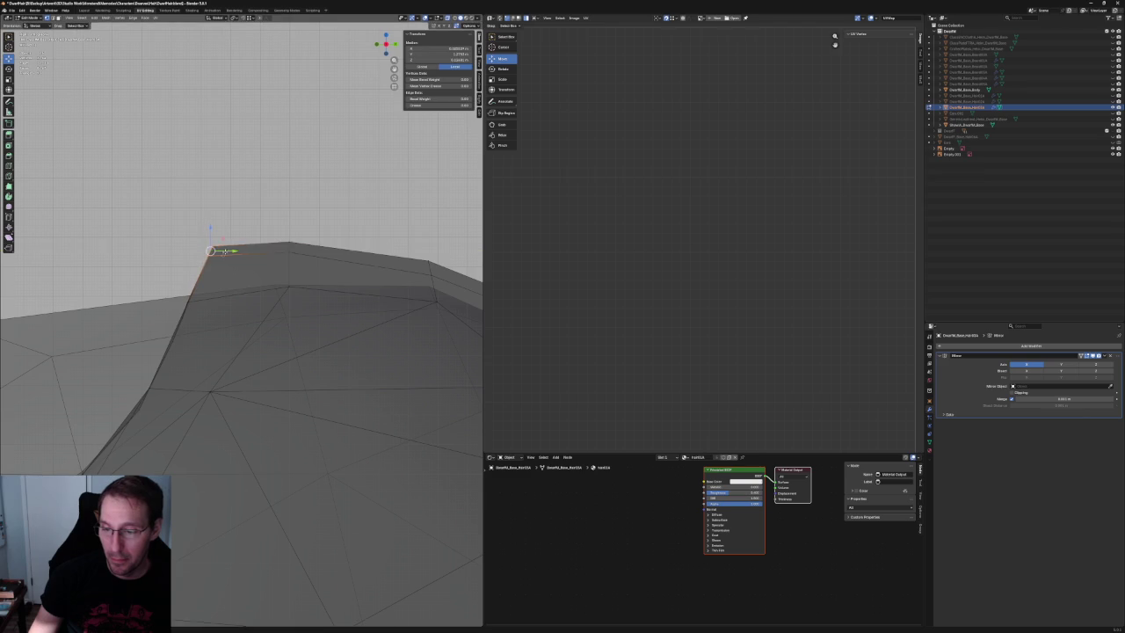
pyautogui.hotkey('alt', 'a')
pyautogui.moveTo(211, 255)
pyautogui.mouseDown(button='middle')
pyautogui.moveTo(208, 341)
pyautogui.moveTo(230, 378)
pyautogui.mouseUp(button='middle')
pyautogui.scroll(3, 237, 396)
pyautogui.click(229, 389)
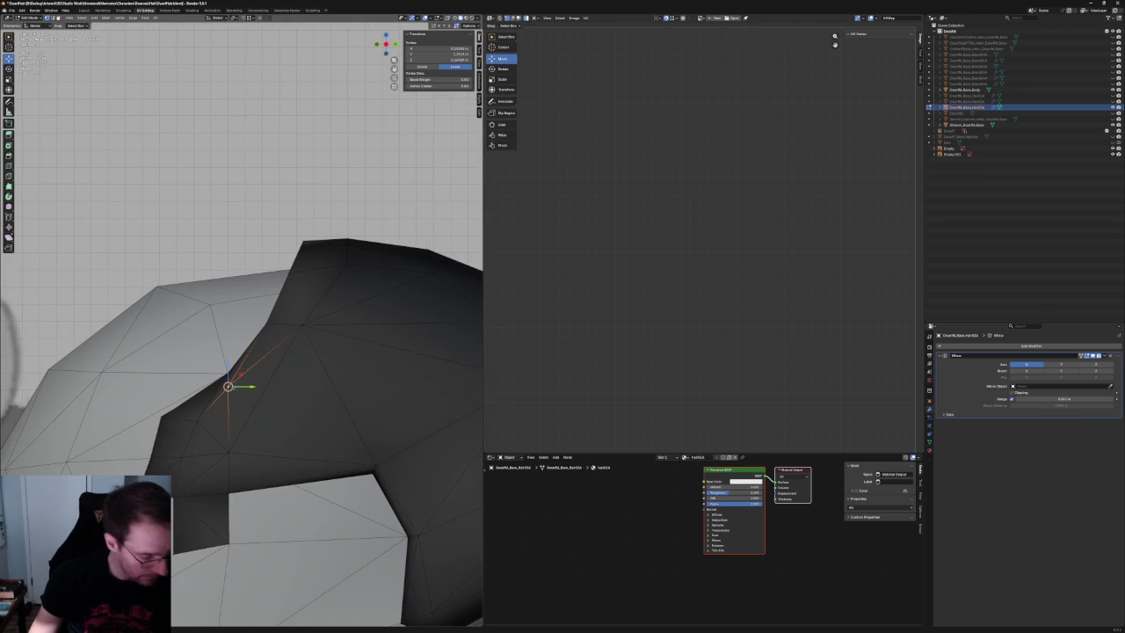
pyautogui.press('g')
pyautogui.press('g')
pyautogui.click(233, 393)
pyautogui.hotkey('alt', 'z')
pyautogui.hotkey('alt', 'z')
pyautogui.hotkey('alt', 'a')
# In front view, shift the hair's side-edge and top-outline vertices along X.
pyautogui.moveTo(289, 361); pyautogui.dragTo(322, 379, button='middle')
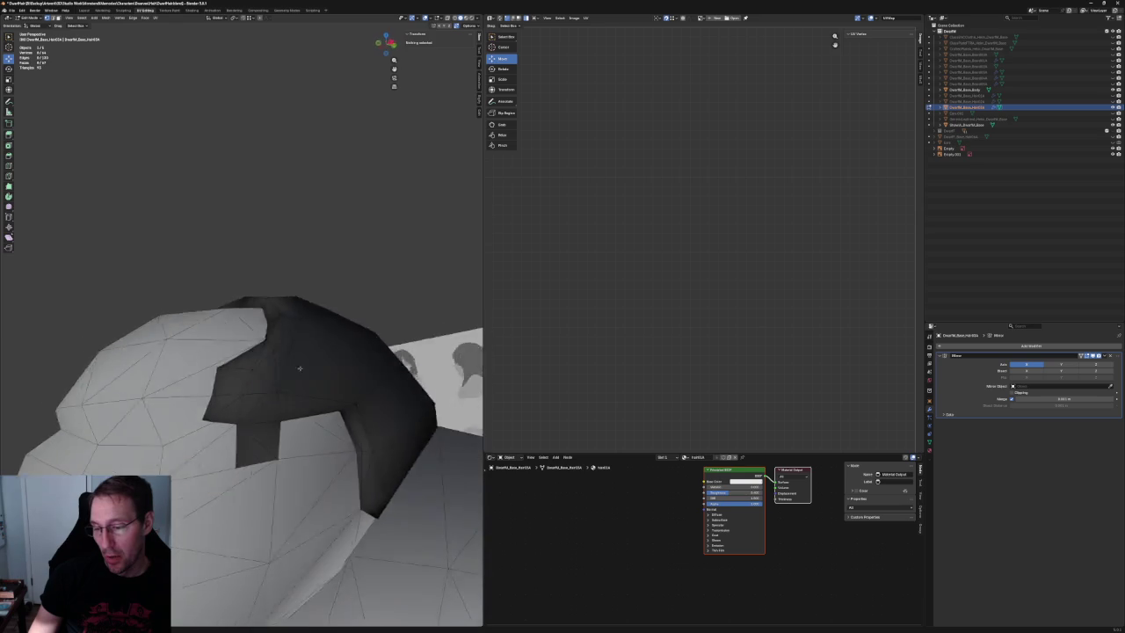
pyautogui.press('KP_1')
pyautogui.scroll(1, 318, 322)
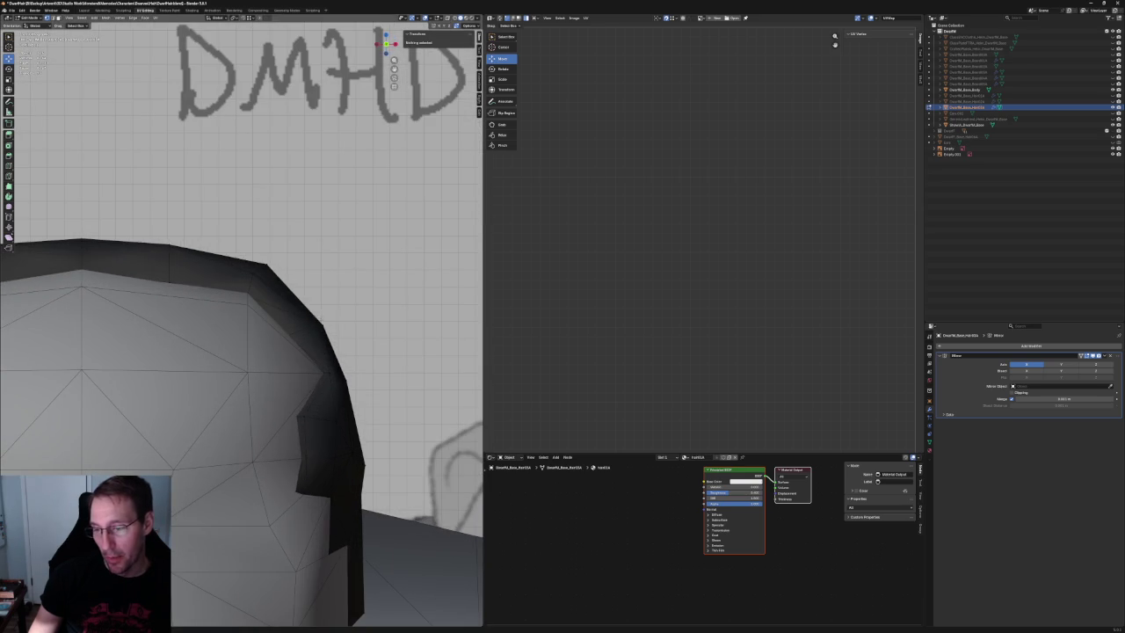
pyautogui.click(317, 323)
pyautogui.press('g')
pyautogui.press('x')
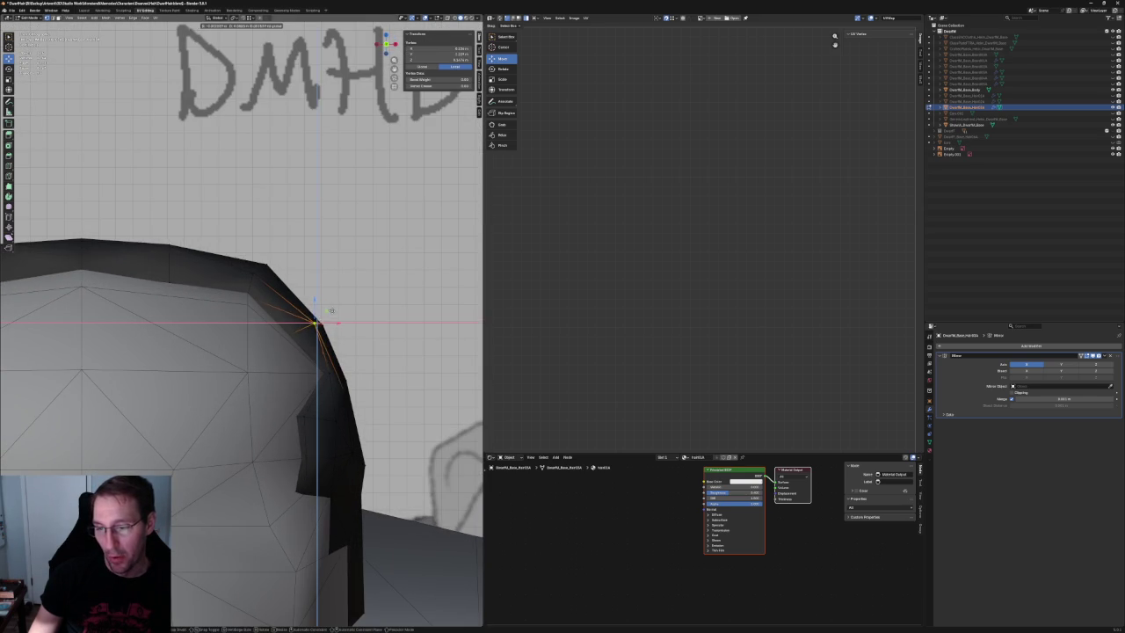
pyautogui.click(326, 313)
pyautogui.hotkey('alt', 'a')
pyautogui.click(256, 272)
pyautogui.press('g')
pyautogui.press('x')
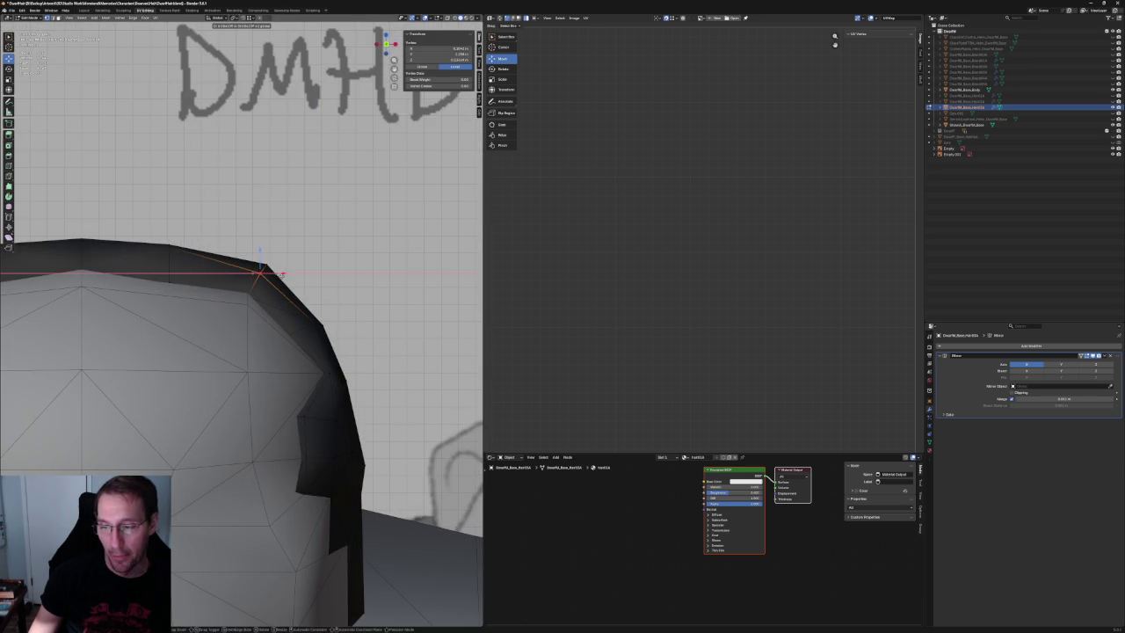
pyautogui.click(255, 271)
pyautogui.hotkey('alt', 'a')
# Lower the crest's top corner vertex and a neighbouring crest vertex along Z.
pyautogui.scroll(-1, 163, 256)
pyautogui.scroll(-3, 208, 268)
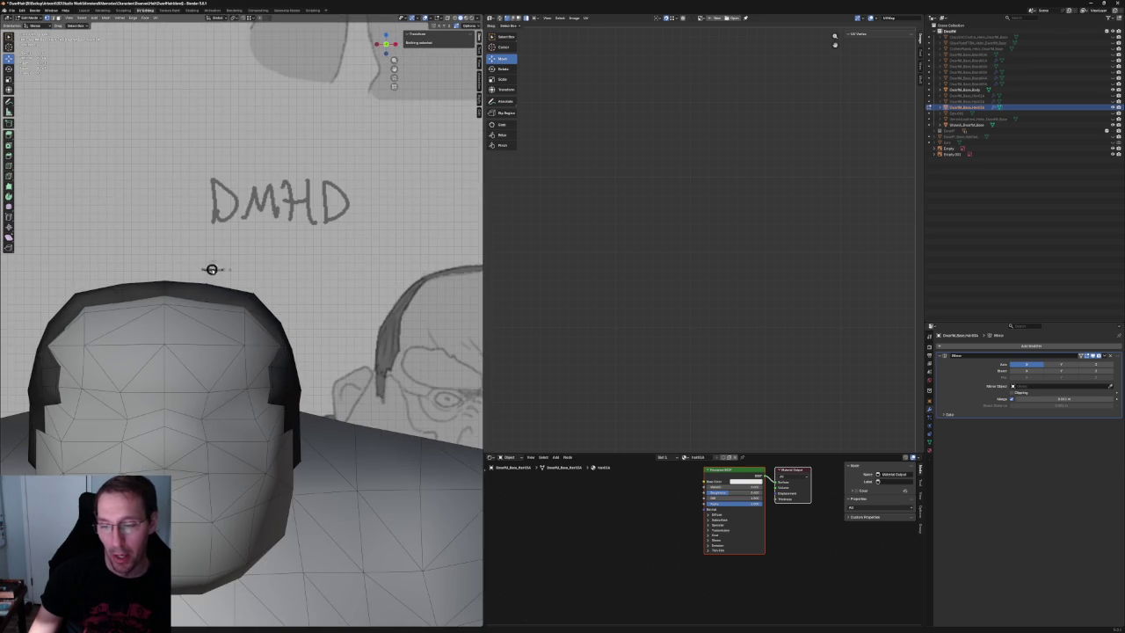
pyautogui.moveTo(212, 269); pyautogui.dragTo(221, 296, button='middle')
pyautogui.click(231, 292)
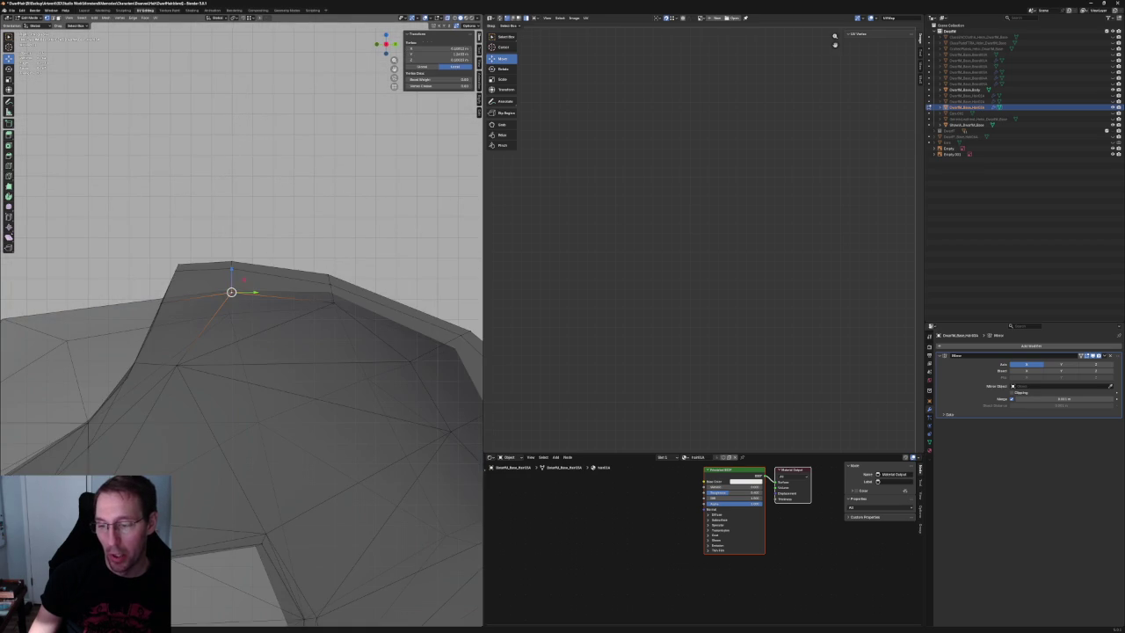
pyautogui.press('g')
pyautogui.press('z')
pyautogui.click(262, 280)
pyautogui.click(333, 302)
pyautogui.press('g')
pyautogui.press('z')
pyautogui.click(333, 308)
# Inspect crest edges and vertices in see-through and perspective views beside the references.
pyautogui.hotkey('alt', 'z')
pyautogui.moveTo(334, 307)
pyautogui.mouseDown(button='middle')
pyautogui.moveTo(365, 287)
pyautogui.moveTo(197, 330)
pyautogui.moveTo(192, 356)
pyautogui.moveTo(262, 364)
pyautogui.moveTo(245, 336)
pyautogui.moveTo(218, 327)
pyautogui.mouseUp(button='middle')
pyautogui.hotkey('alt', 'z')
pyautogui.scroll(2, 218, 328)
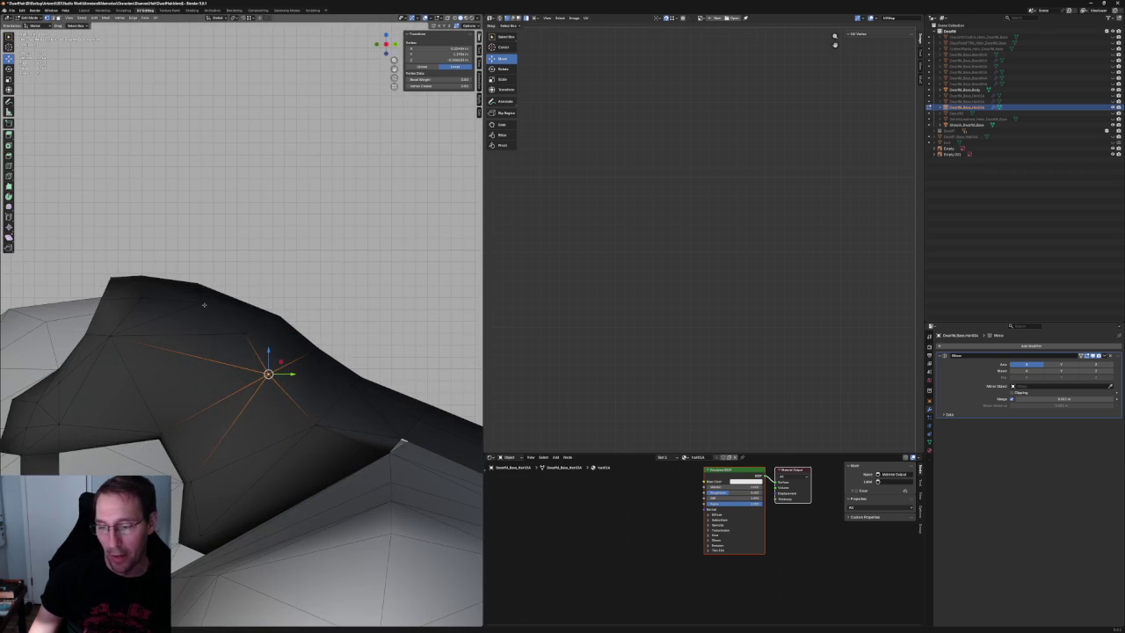
pyautogui.press('2')
pyautogui.click(188, 362)
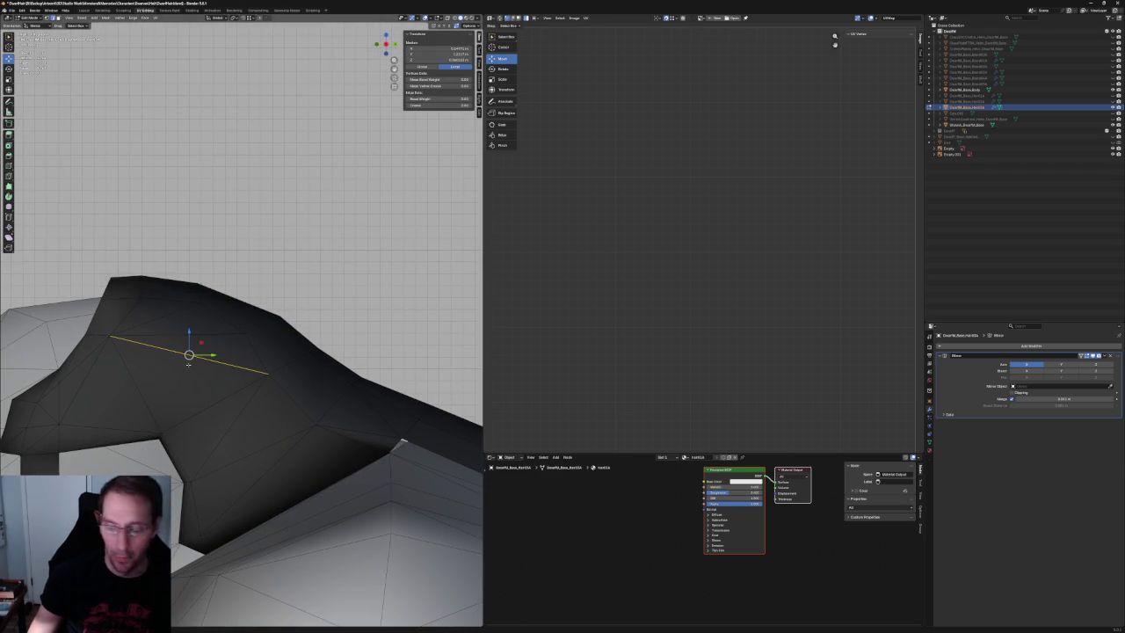
pyautogui.press('1')
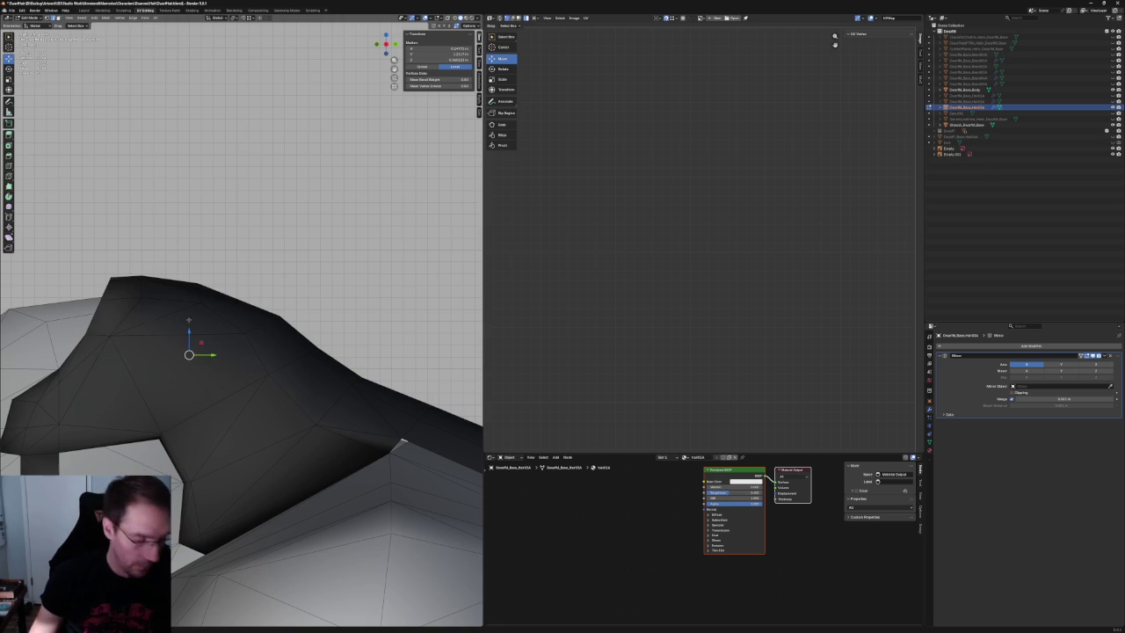
pyautogui.click(200, 302)
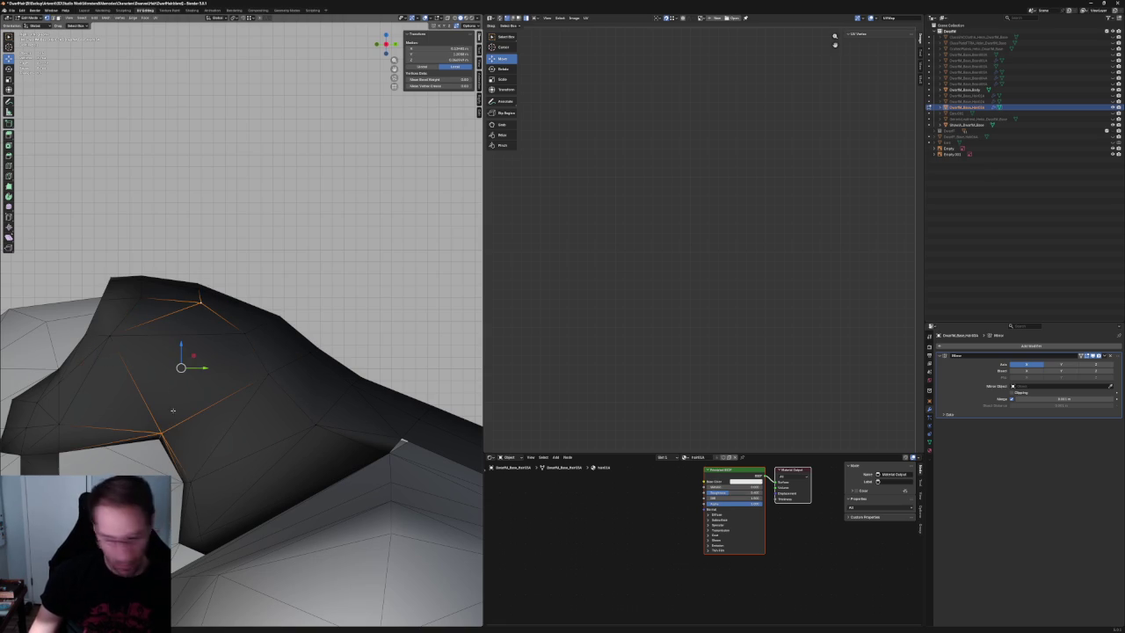
pyautogui.hotkey('alt', 'a')
pyautogui.click(196, 330)
pyautogui.moveTo(196, 330)
pyautogui.mouseDown(button='middle')
pyautogui.moveTo(182, 264)
pyautogui.moveTo(232, 334)
pyautogui.mouseUp(button='middle')
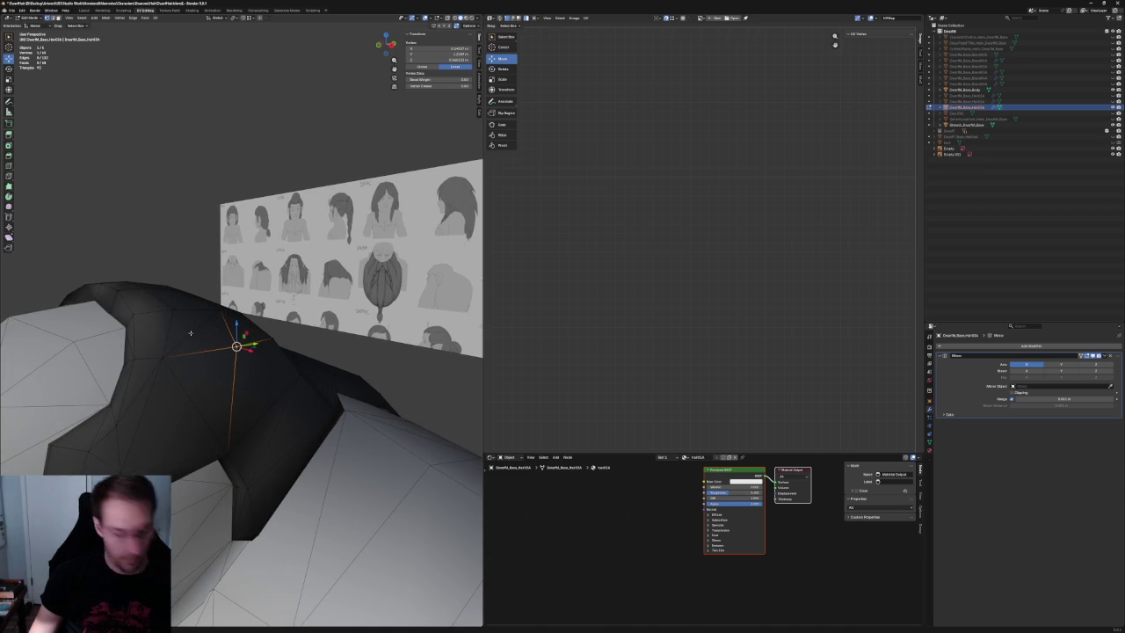
# Check vertices along the crest, then zoom into the front orthographic view of the hair.
pyautogui.keyDown('shift'); pyautogui.click(194, 331); pyautogui.keyUp('shift')
pyautogui.click(194, 330)
pyautogui.click(236, 345)
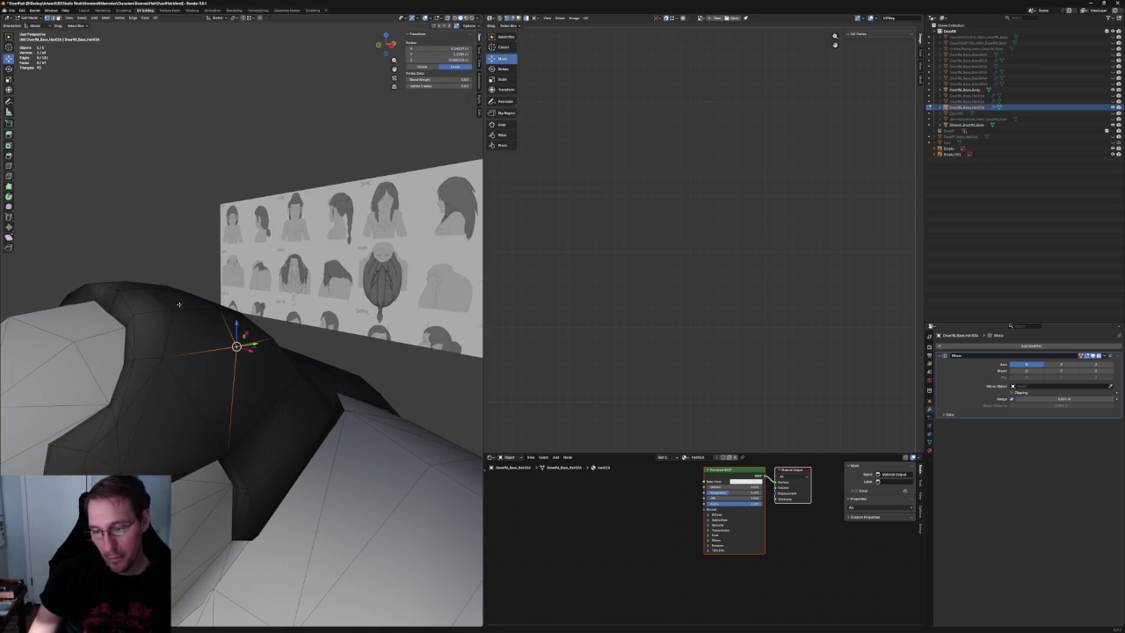
pyautogui.click(204, 240)
pyautogui.press('KP_1')
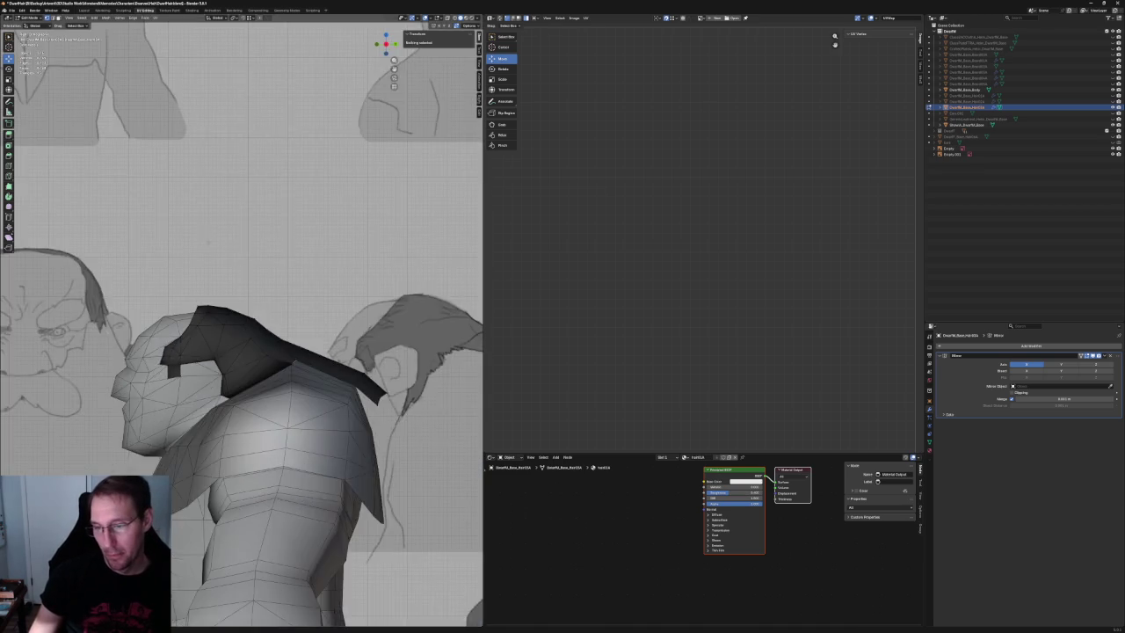
pyautogui.scroll(4, 289, 339)
pyautogui.scroll(2, 263, 340)
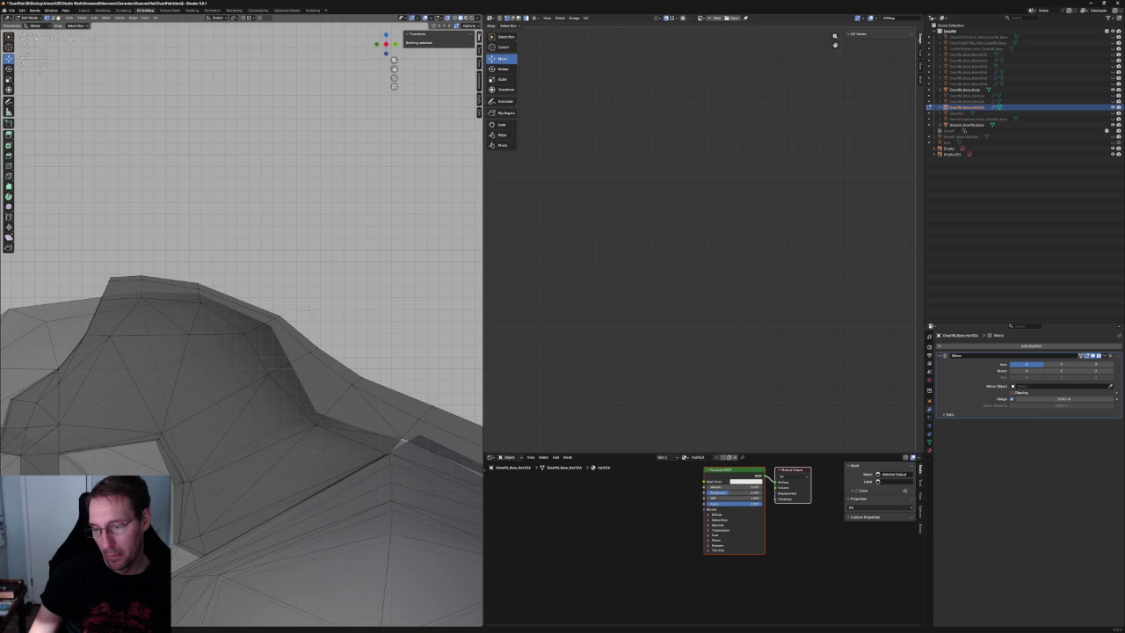
pyautogui.click(266, 322)
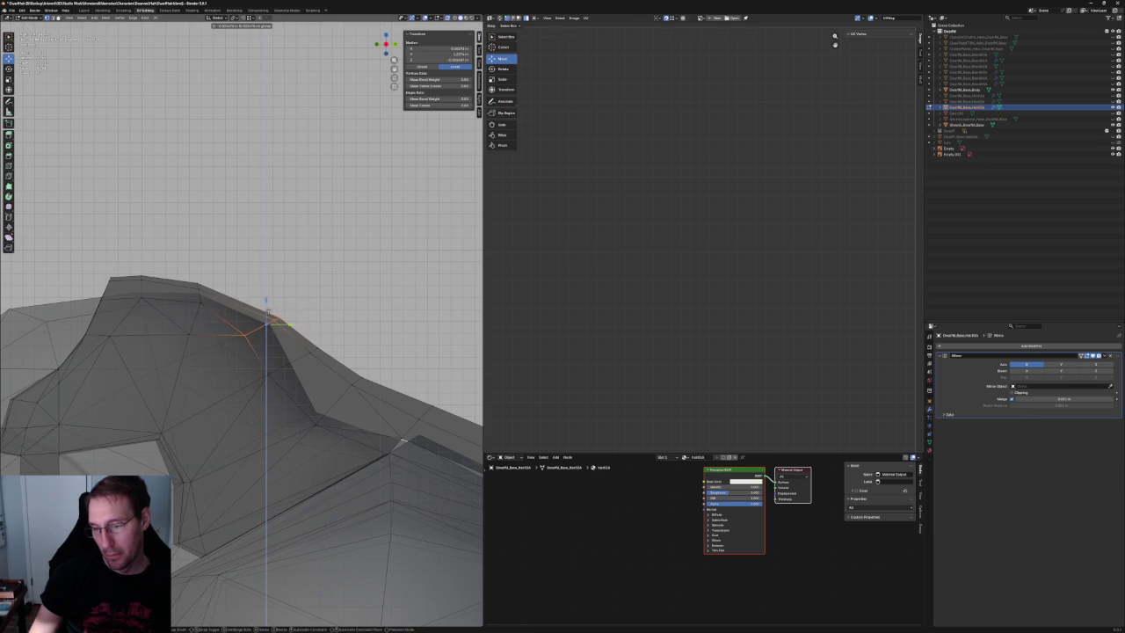
pyautogui.hotkey('alt', 'a')
# Box-select the crest peak vertex and nudge it sideways to follow the side sketch.
pyautogui.moveTo(193, 305); pyautogui.dragTo(226, 296)
pyautogui.hotkey('shift', 'space')
pyautogui.press('g')
pyautogui.click(226, 295)
pyautogui.hotkey('alt', 'a')
pyautogui.scroll(-3, 234, 327)
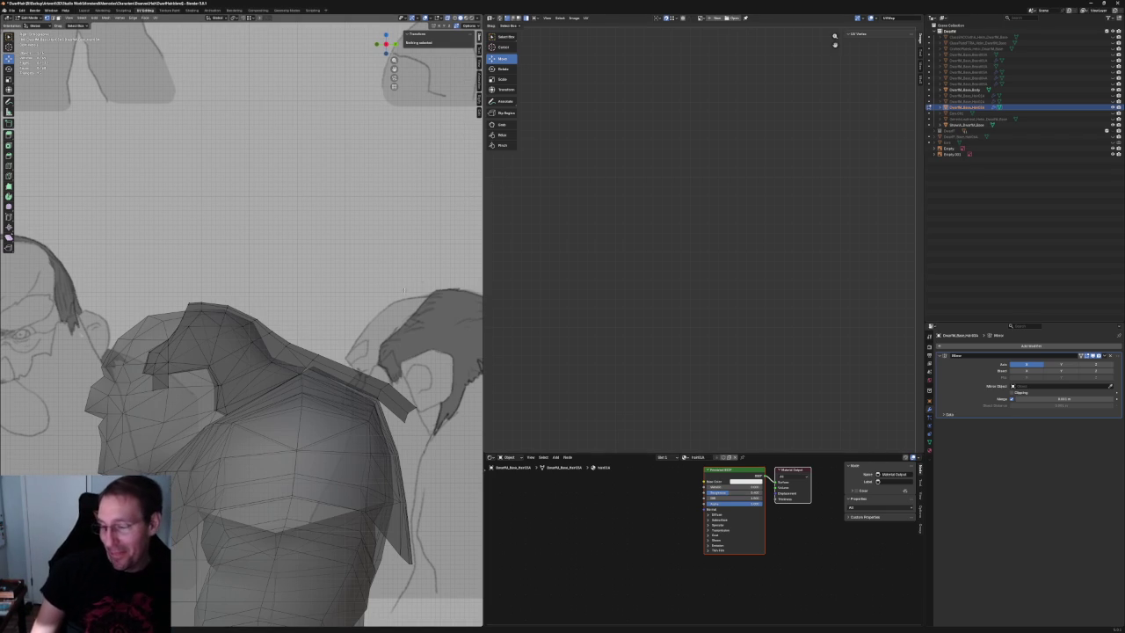
# In X-ray, box-select the top crest vertices and shift them to the left.
pyautogui.scroll(2, 337, 386)
pyautogui.scroll(2, 337, 386)
pyautogui.scroll(1, 337, 387)
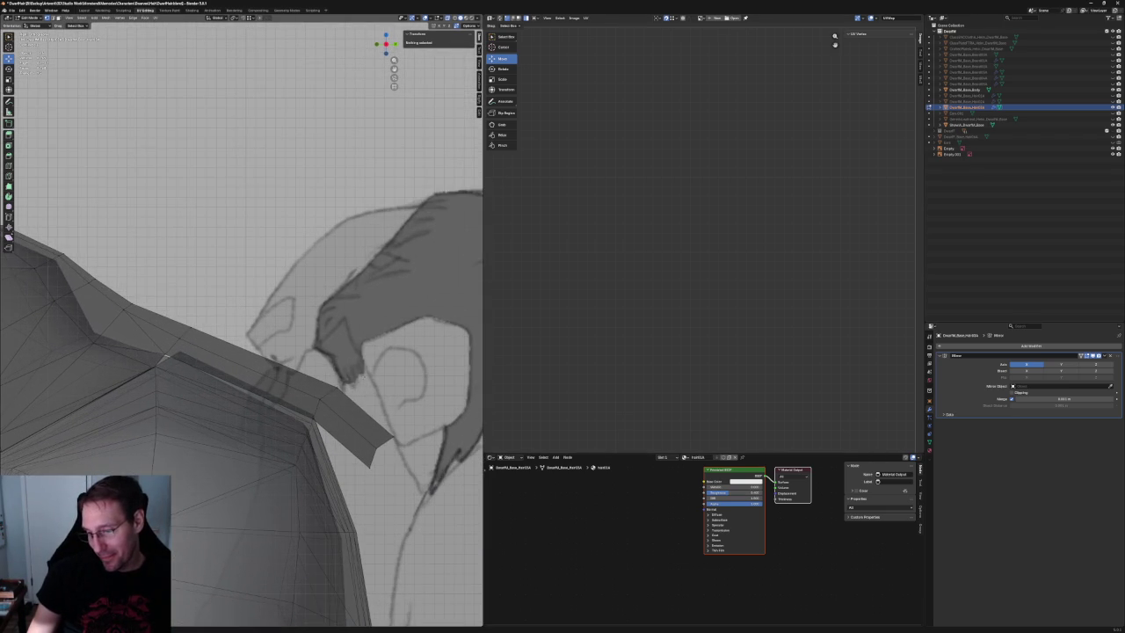
pyautogui.click(337, 386)
pyautogui.hotkey('alt', 'a')
pyautogui.scroll(-5, 346, 331)
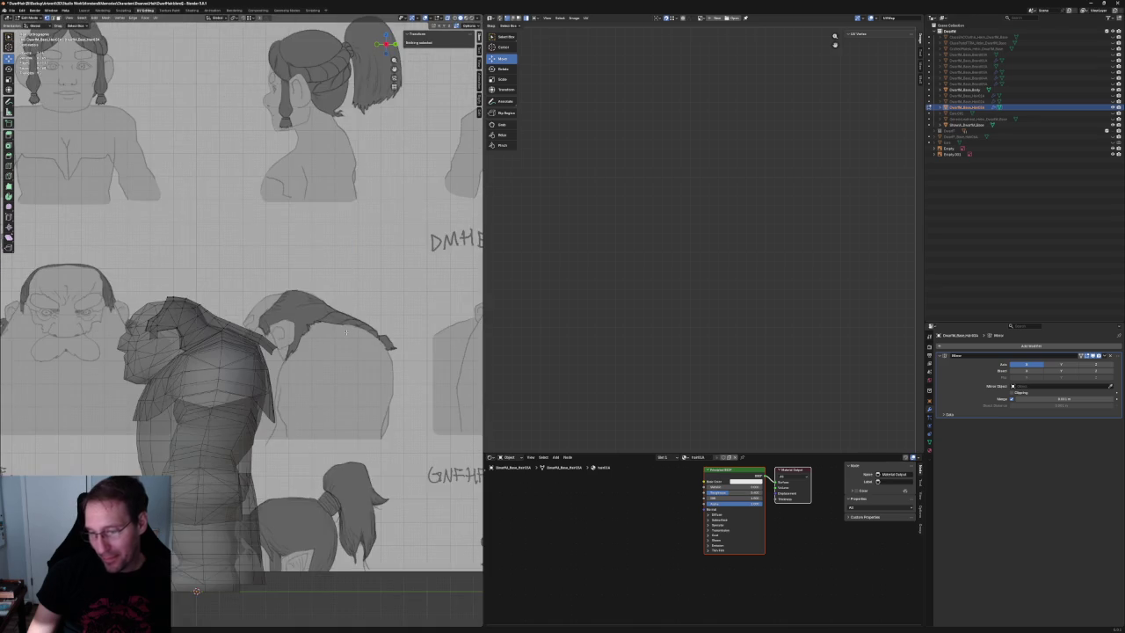
pyautogui.scroll(-2, 252, 240)
pyautogui.scroll(4, 234, 302)
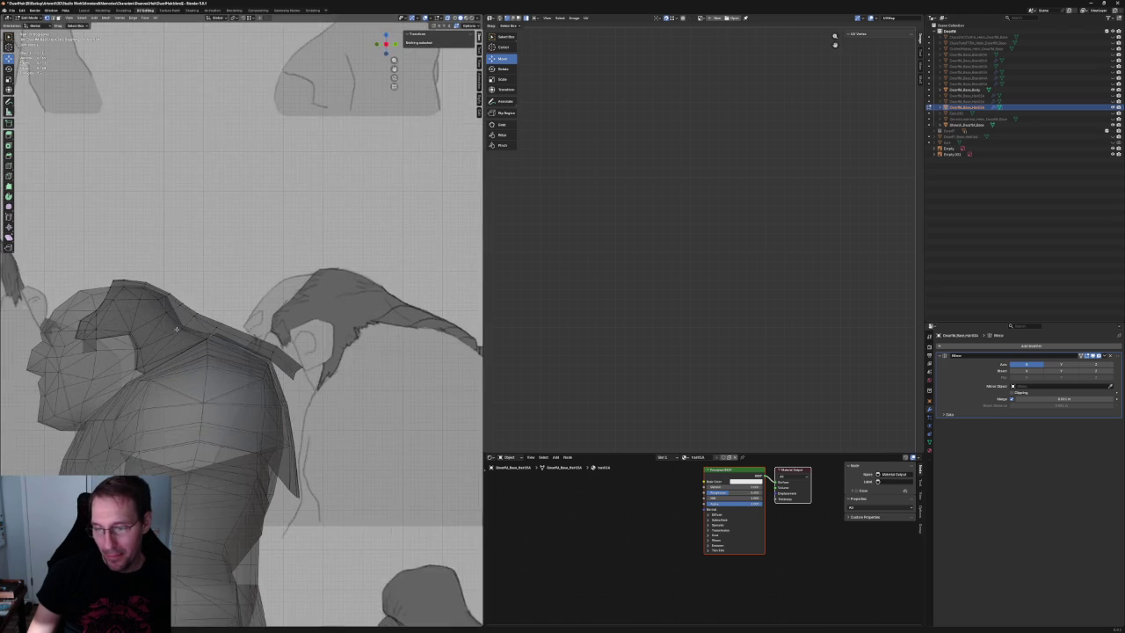
pyautogui.scroll(2, 219, 320)
pyautogui.scroll(2, 204, 339)
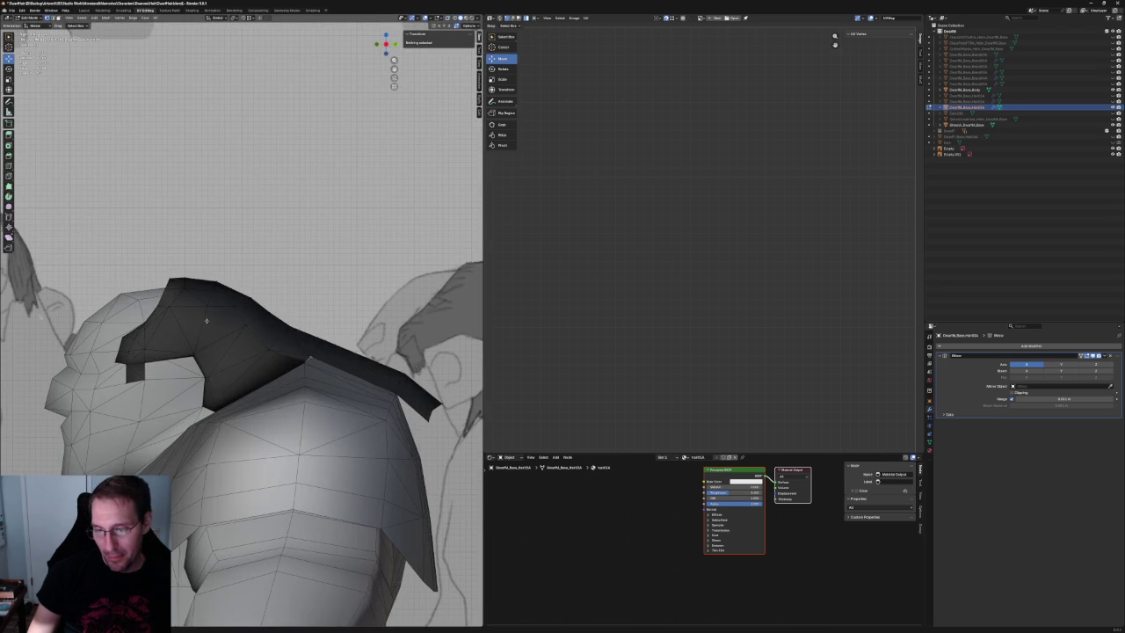
pyautogui.hotkey('alt', 'z')
pyautogui.scroll(2, 212, 308)
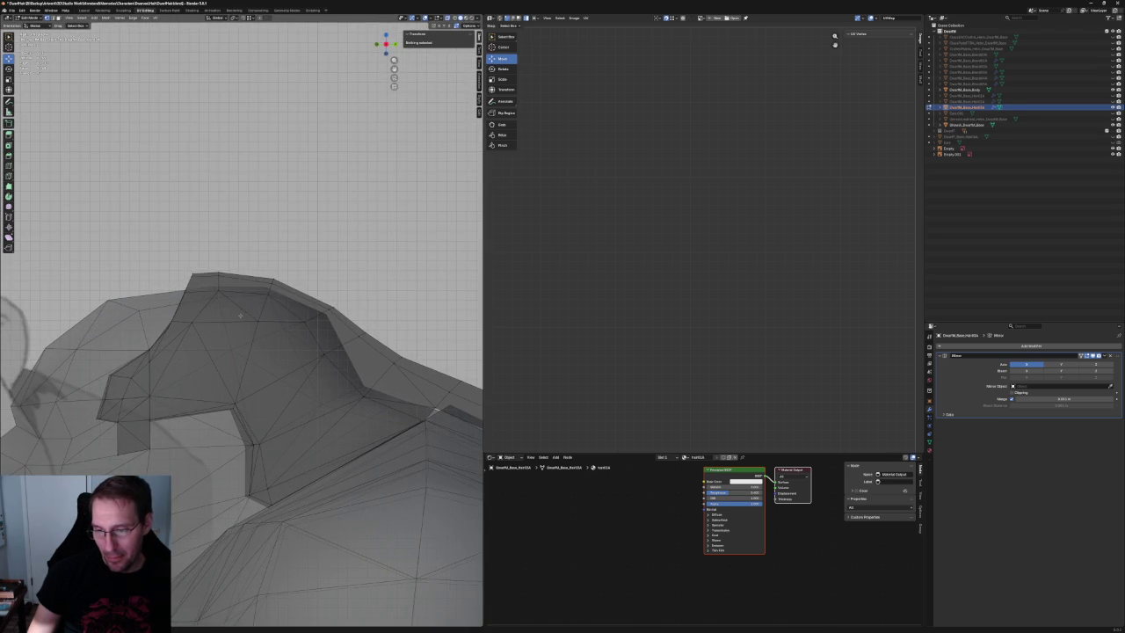
pyautogui.moveTo(214, 297); pyautogui.dragTo(213, 299)
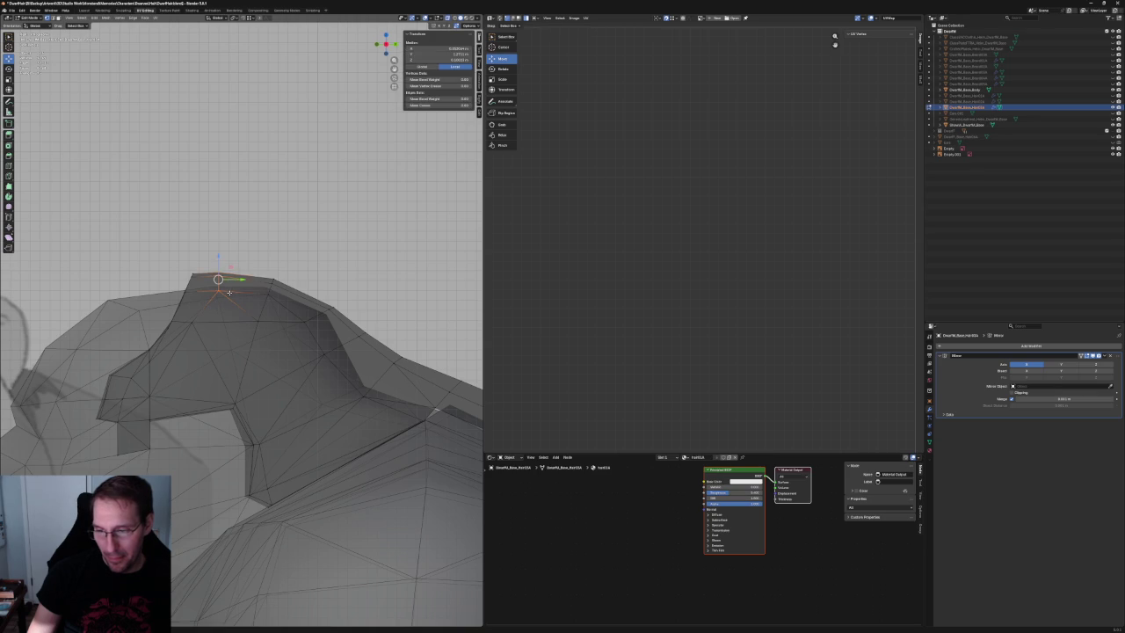
pyautogui.press('g')
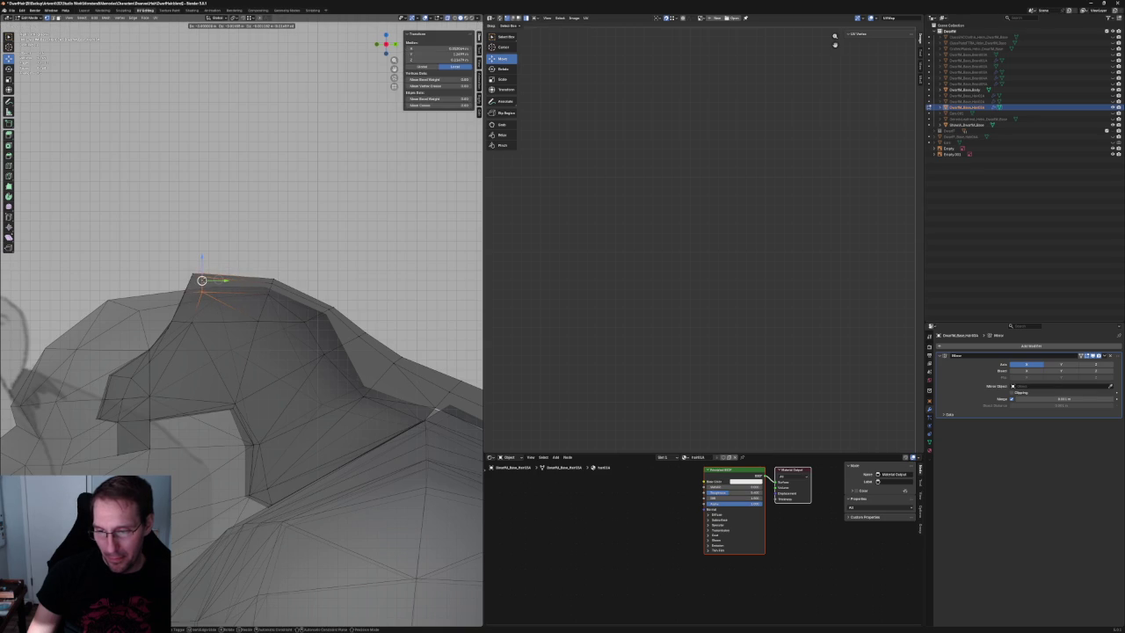
pyautogui.click(207, 285)
# Check the moved crest in perspective, then return to the orthographic view.
pyautogui.hotkey('alt', 'z')
pyautogui.moveTo(222, 298)
pyautogui.mouseDown(button='middle')
pyautogui.moveTo(213, 347)
pyautogui.moveTo(198, 348)
pyautogui.moveTo(207, 336)
pyautogui.mouseUp(button='middle')
pyautogui.hotkey('alt', 'z')
pyautogui.hotkey('alt', 'z')
pyautogui.press('KP_1')
pyautogui.hotkey('alt', 'z')
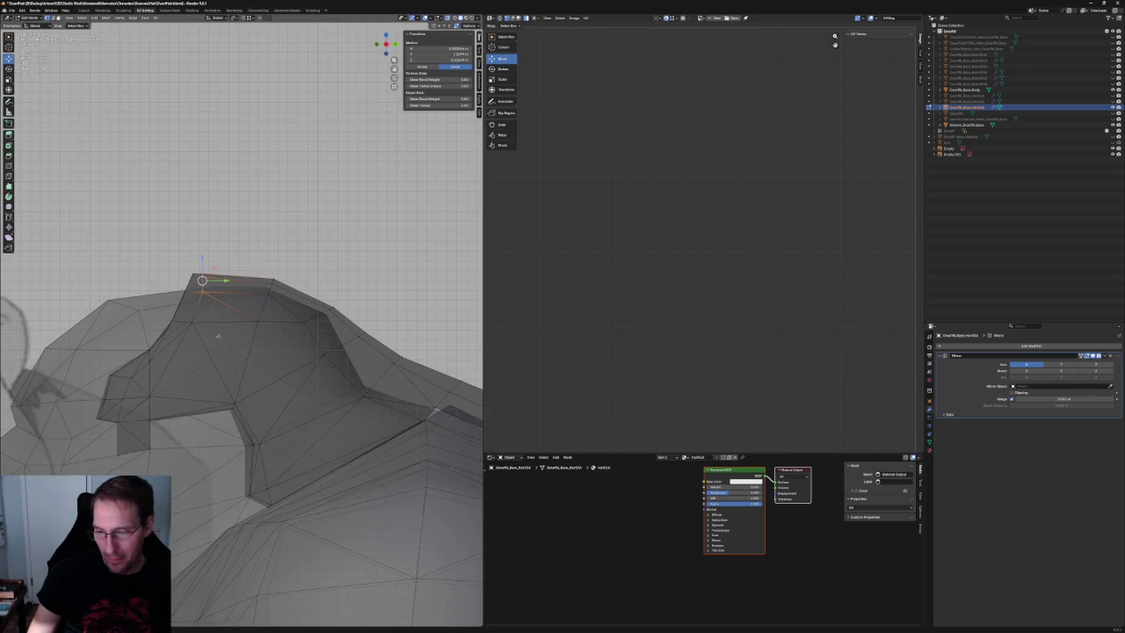
pyautogui.hotkey('alt', 'a')
pyautogui.hotkey('alt', 'z')
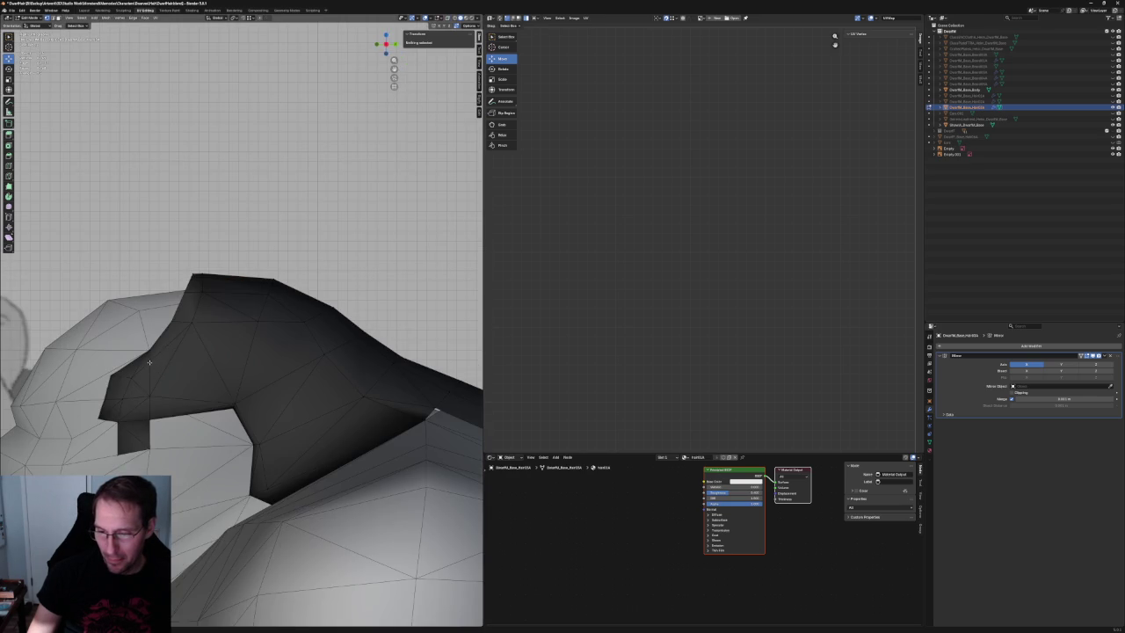
# Slide the middle crest vertex to the right and adjust the crest's front-edge vertices.
pyautogui.click(149, 361)
pyautogui.hotkey('alt', 'a')
pyautogui.hotkey('alt', 'z')
pyautogui.click(213, 359)
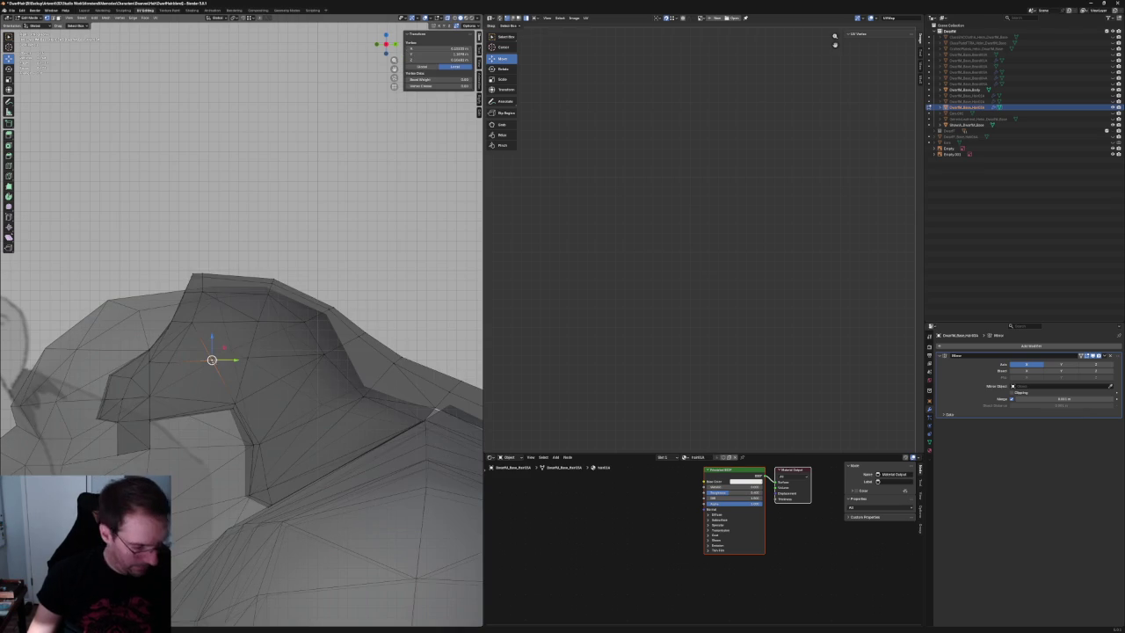
pyautogui.moveTo(213, 359); pyautogui.dragTo(248, 357)
pyautogui.click(248, 357)
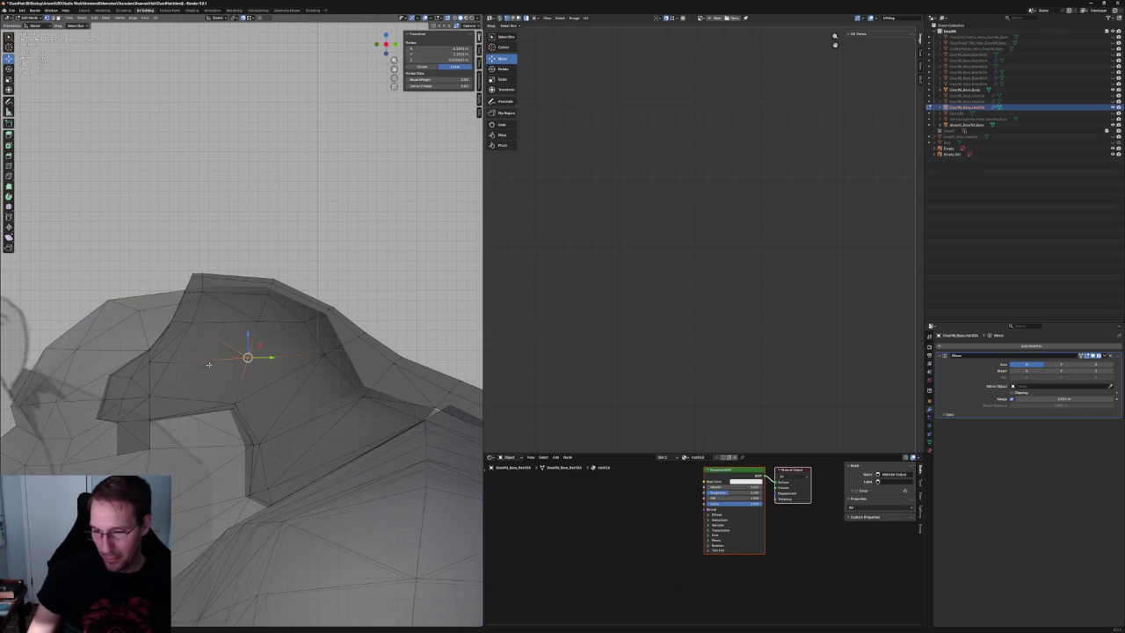
pyautogui.hotkey('alt', 'a')
pyautogui.click(169, 361)
pyautogui.moveTo(145, 359); pyautogui.dragTo(163, 337)
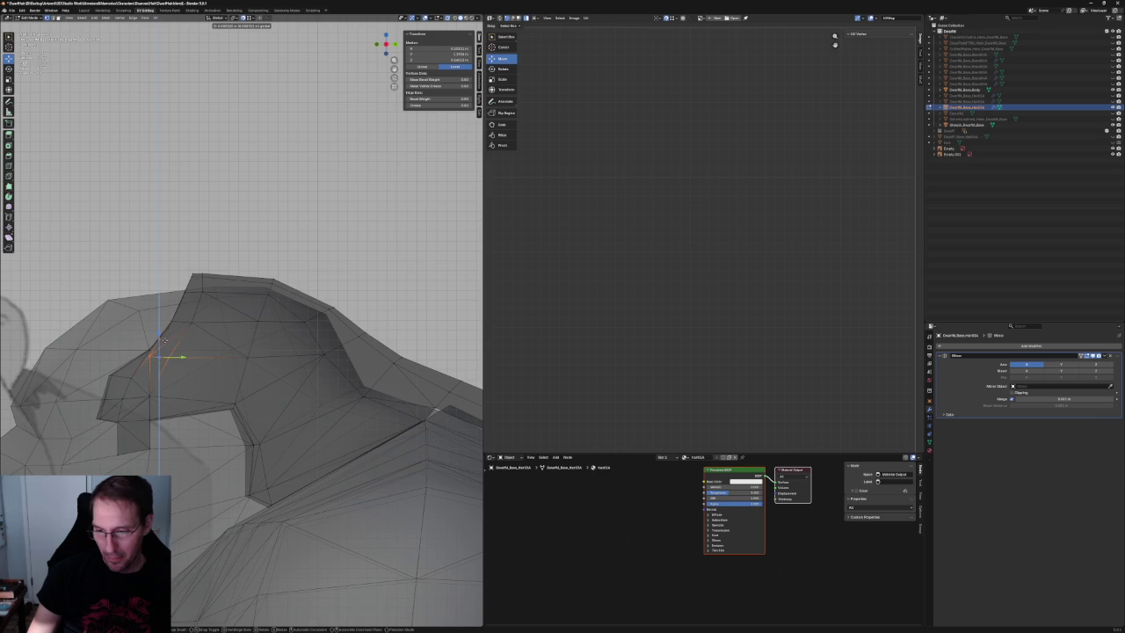
pyautogui.hotkey('alt', 'a')
# Leave Edit Mode, turn X-ray off and view the character straight from the front.
pyautogui.press('Tab')
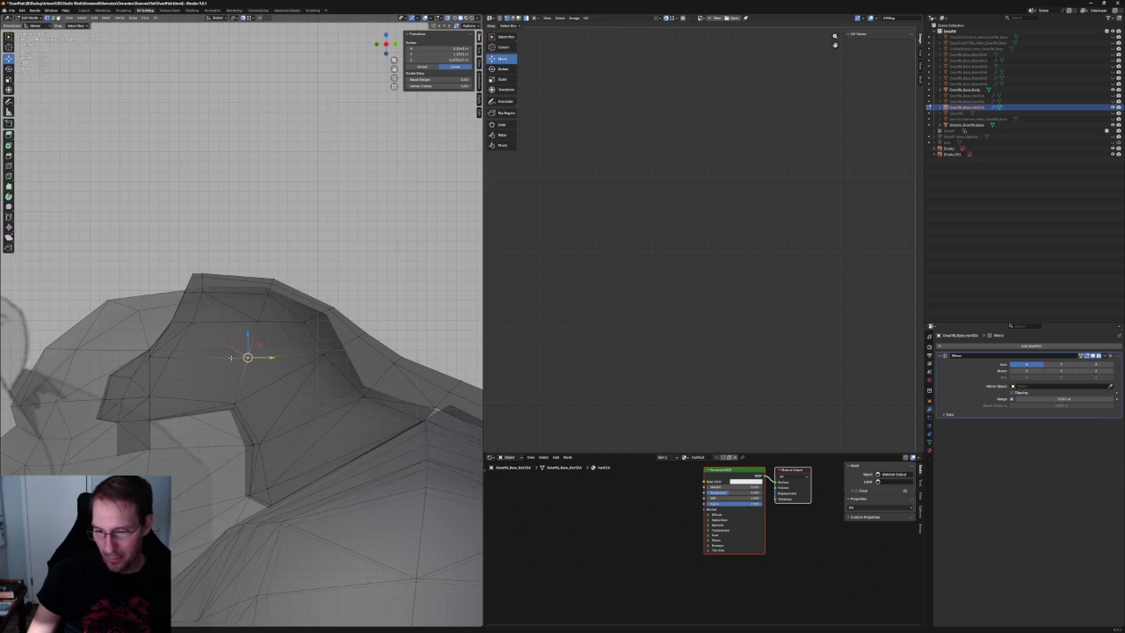
pyautogui.hotkey('alt', 'z')
pyautogui.press('Tab')
pyautogui.scroll(-4, 274, 361)
pyautogui.press('KP_1')
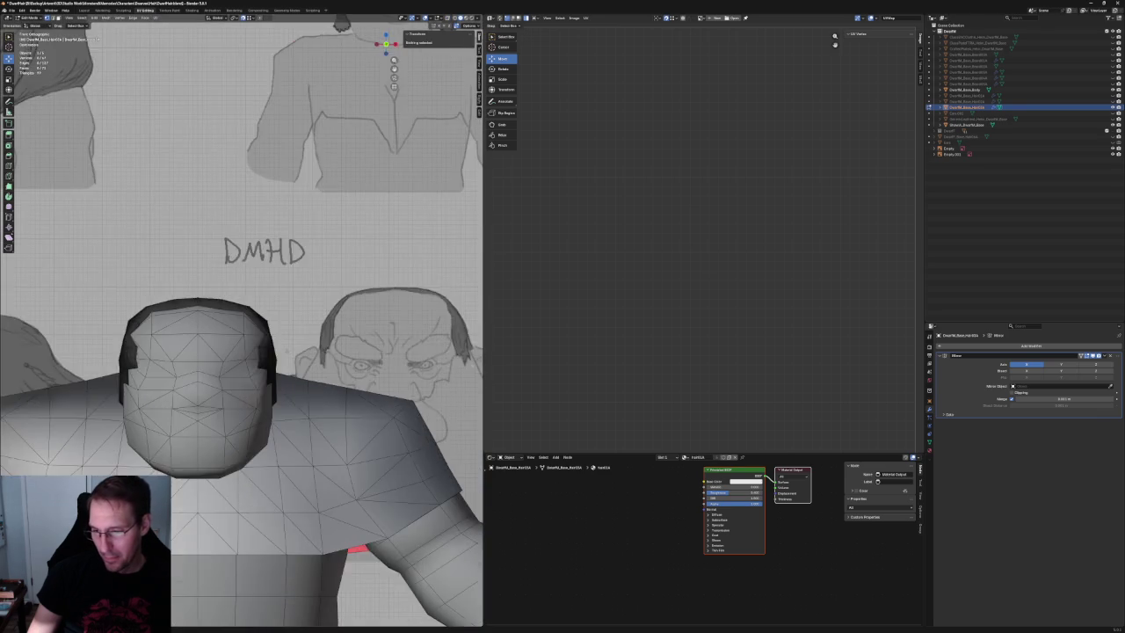
# Move a crest vertex on the side flap vertically along the Z axis.
pyautogui.scroll(2, 229, 356)
pyautogui.scroll(2, 224, 356)
pyautogui.click(222, 358)
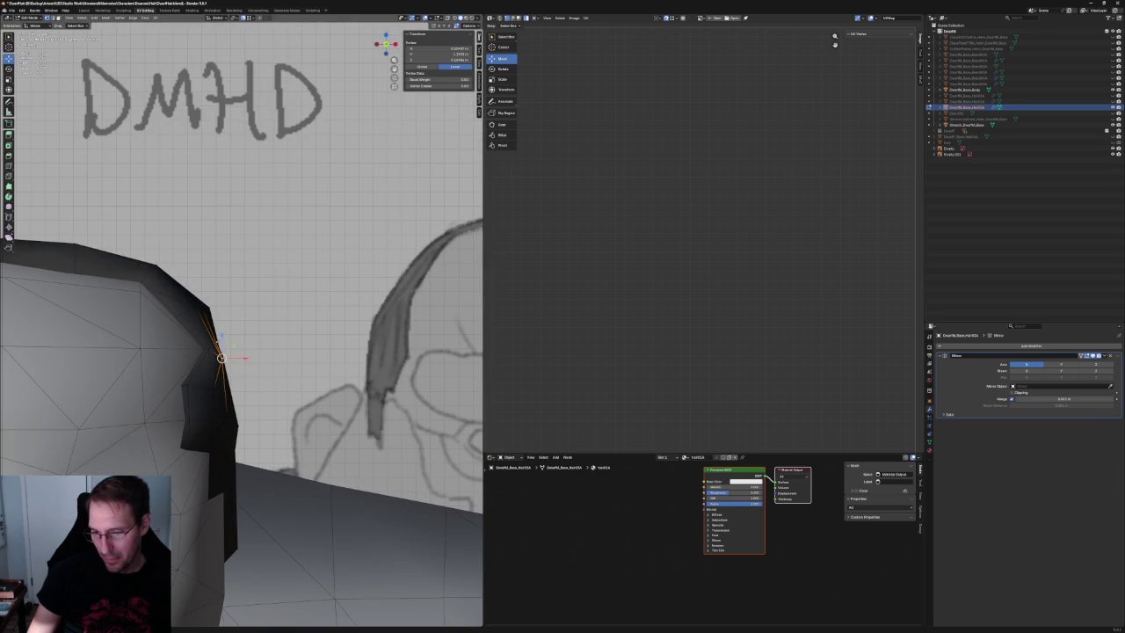
pyautogui.hotkey('alt', 'a')
pyautogui.scroll(-3, 222, 351)
pyautogui.moveTo(221, 352); pyautogui.dragTo(219, 333, button='middle')
pyautogui.scroll(3, 219, 334)
pyautogui.moveTo(174, 349); pyautogui.dragTo(251, 321)
pyautogui.press('z')
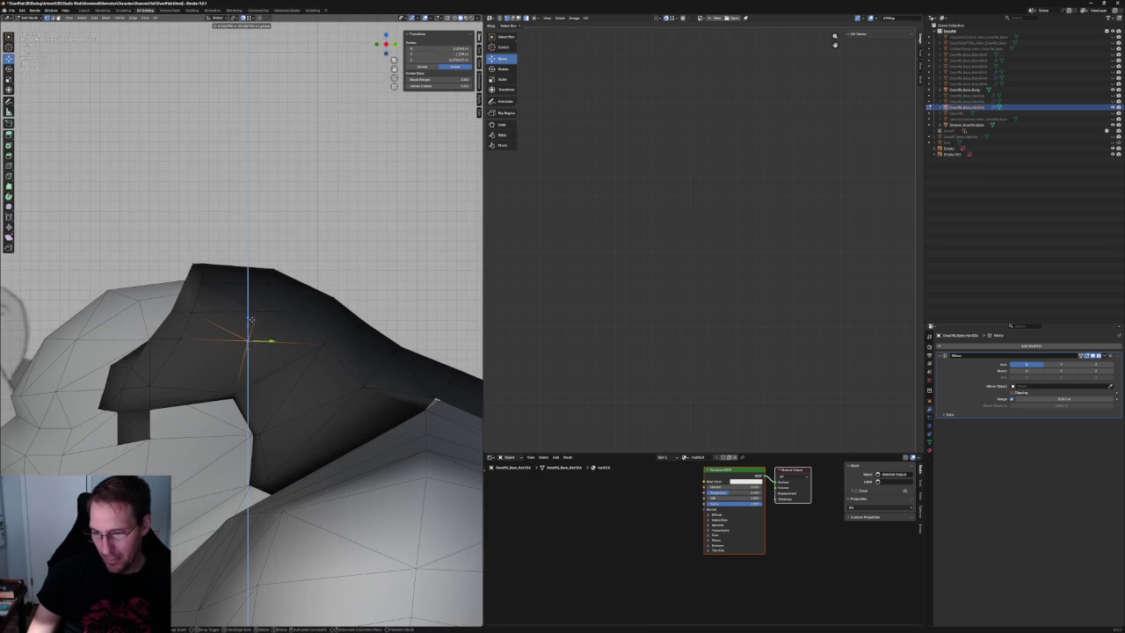
pyautogui.click(250, 321)
# With X-ray on, slide a crest-face vertex to the left along the Y axis.
pyautogui.press('g')
pyautogui.press('y')
pyautogui.click(296, 351)
pyautogui.hotkey('alt', 'z')
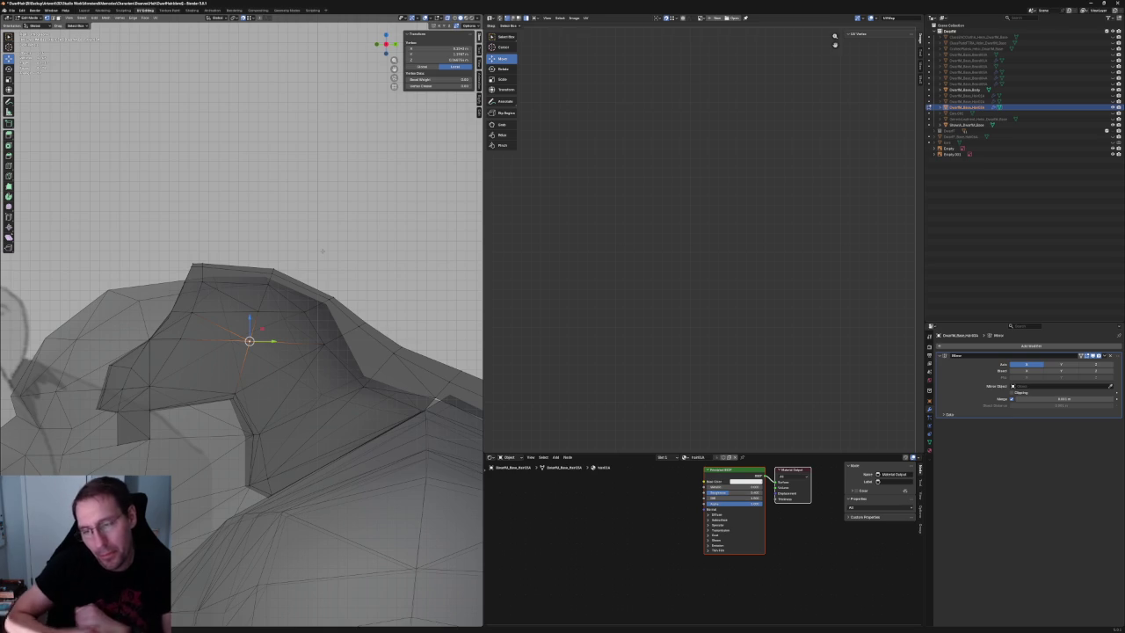
pyautogui.click(202, 271)
pyautogui.press('g')
pyautogui.click(183, 325)
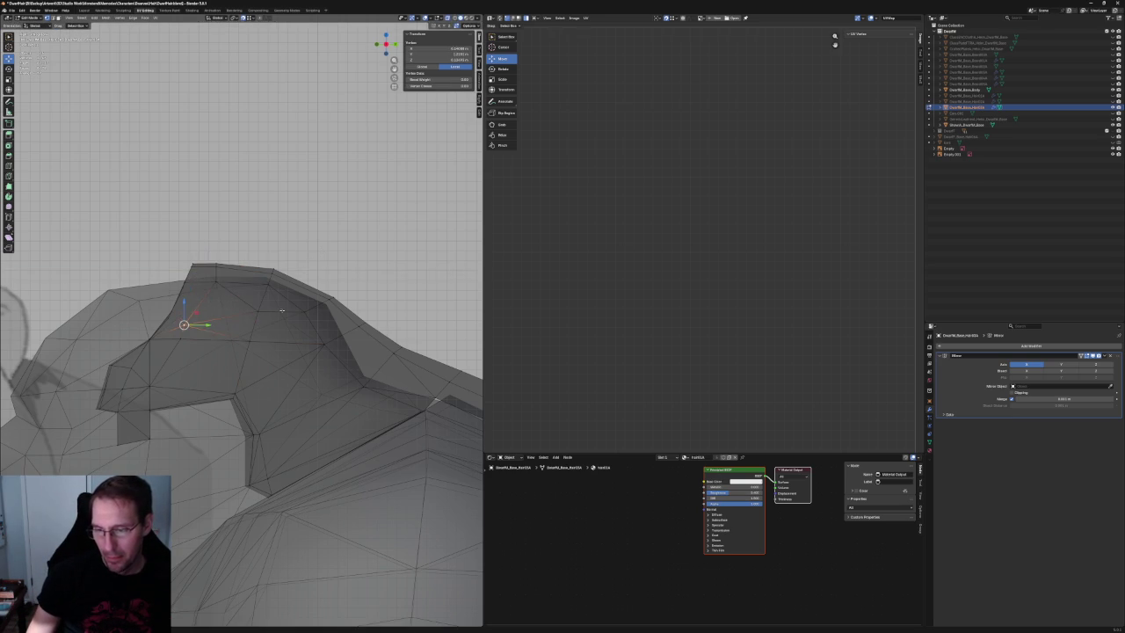
pyautogui.press('g')
pyautogui.press('y')
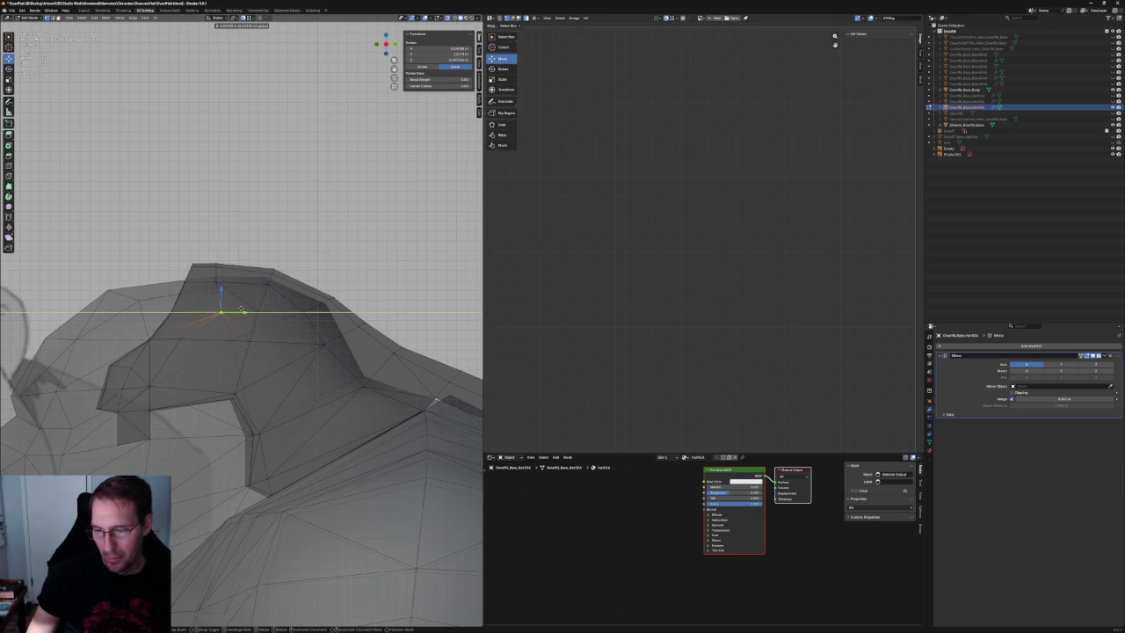
pyautogui.press('Escape')
pyautogui.press('g')
pyautogui.press('y')
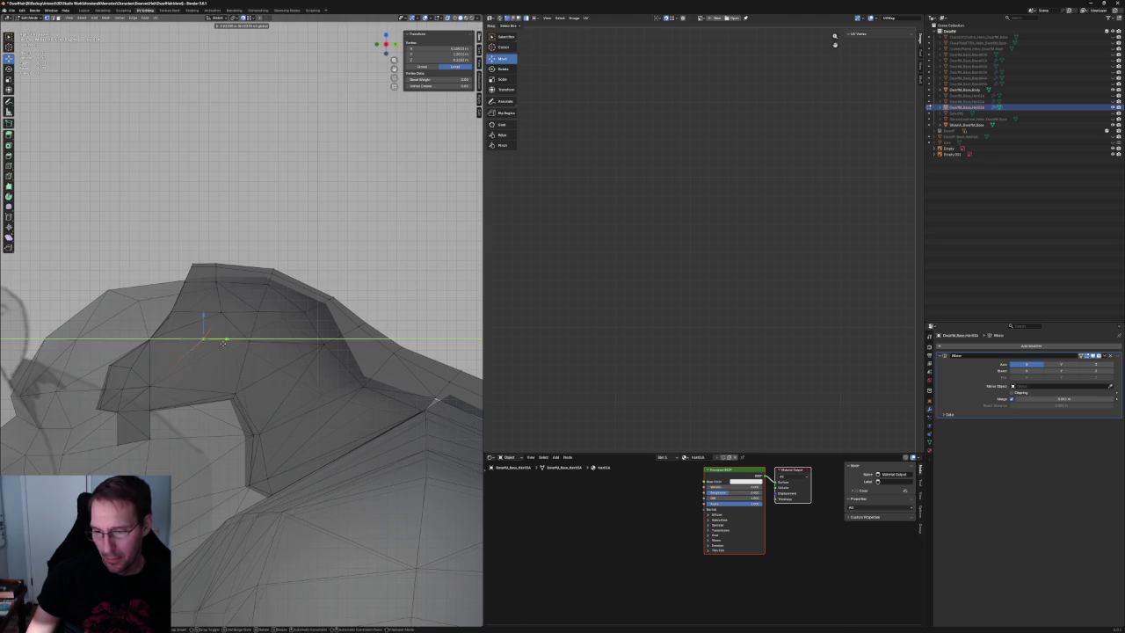
pyautogui.click(179, 341)
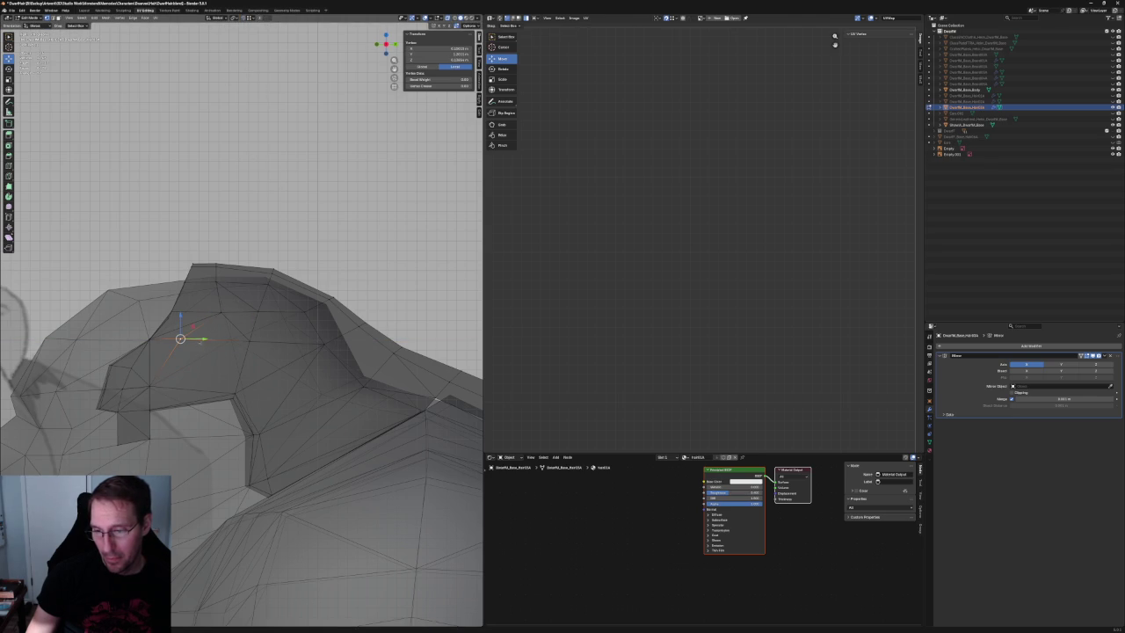
# Slide the front hair vertex along Y twice, then select a front-section vertex.
pyautogui.press('g')
pyautogui.press('y')
pyautogui.click(247, 341)
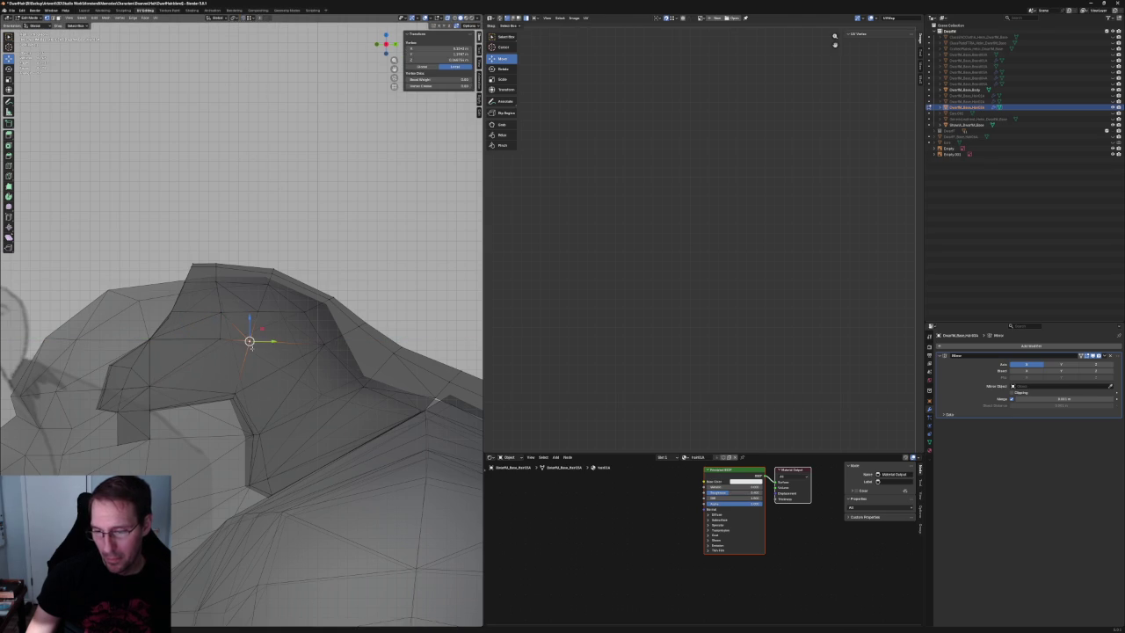
pyautogui.press('g')
pyautogui.press('y')
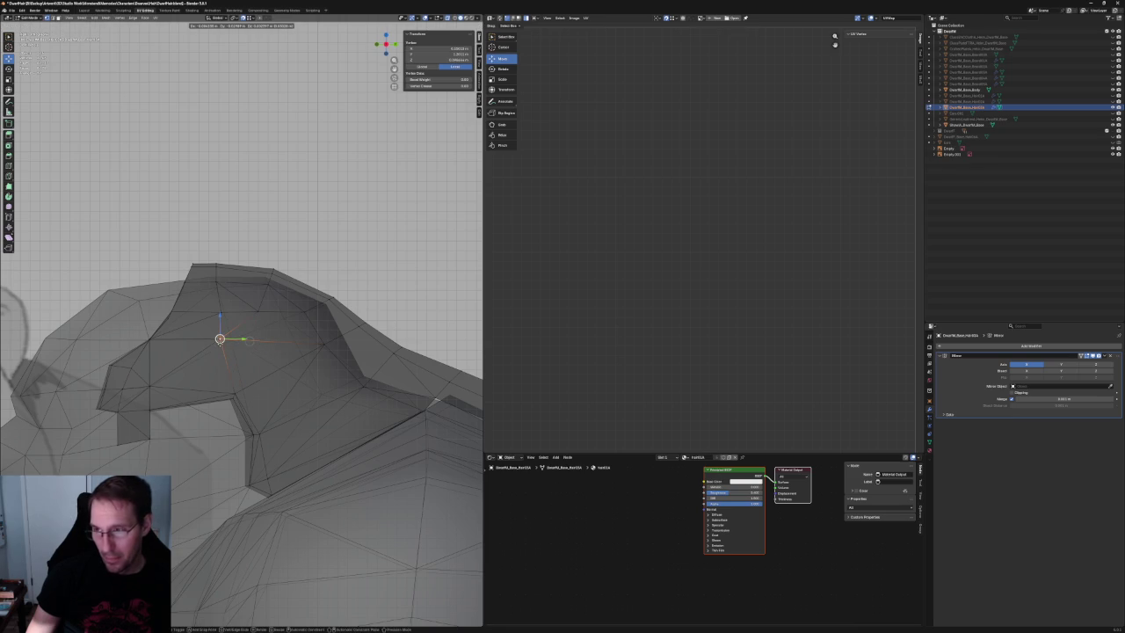
pyautogui.click(250, 328)
pyautogui.hotkey('alt', 'a')
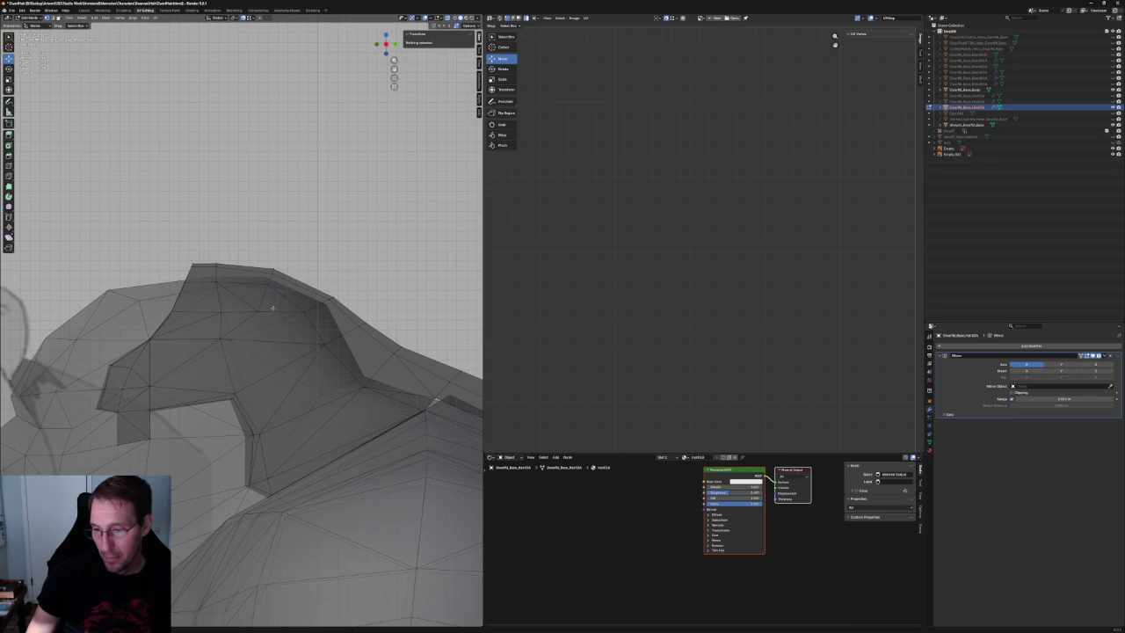
pyautogui.click(221, 340)
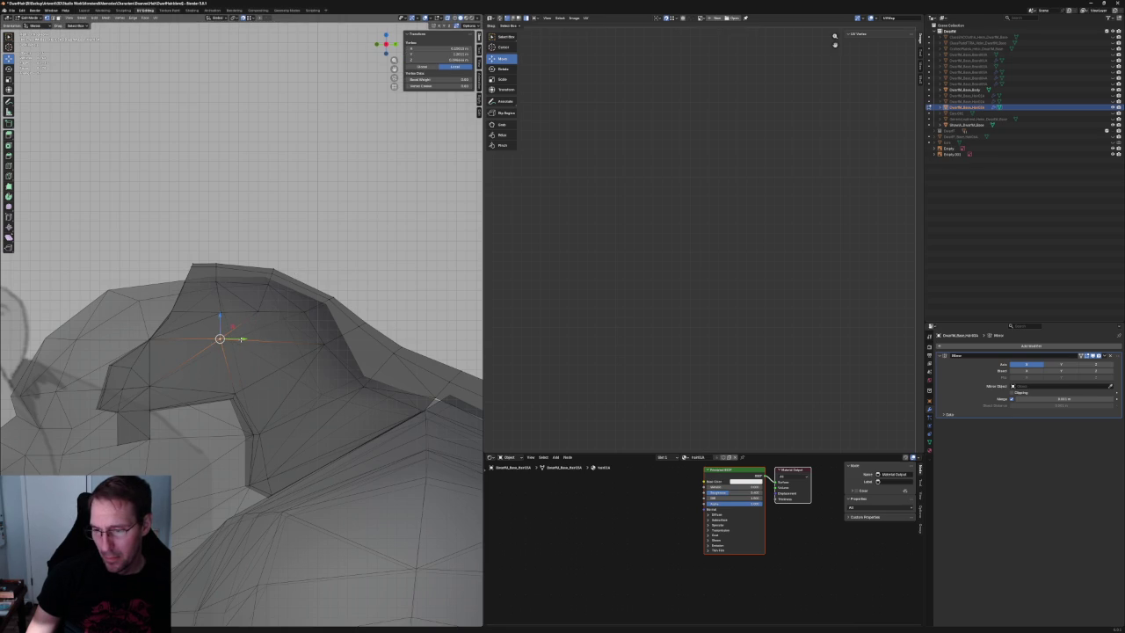
pyautogui.hotkey('alt', 'a')
pyautogui.click(220, 339)
# Connect the two selected front vertices with a new edge via Connect Vertex Path.
pyautogui.keyDown('shift'); pyautogui.click(236, 386); pyautogui.keyUp('shift')
pyautogui.rightClick(234, 392)
pyautogui.click(226, 392)
pyautogui.hotkey('alt', 'a')
# Try moving the crest's top vertex, then undo to restore the earlier crest shape.
pyautogui.moveTo(226, 364); pyautogui.dragTo(220, 272, button='middle')
pyautogui.scroll(2, 220, 271)
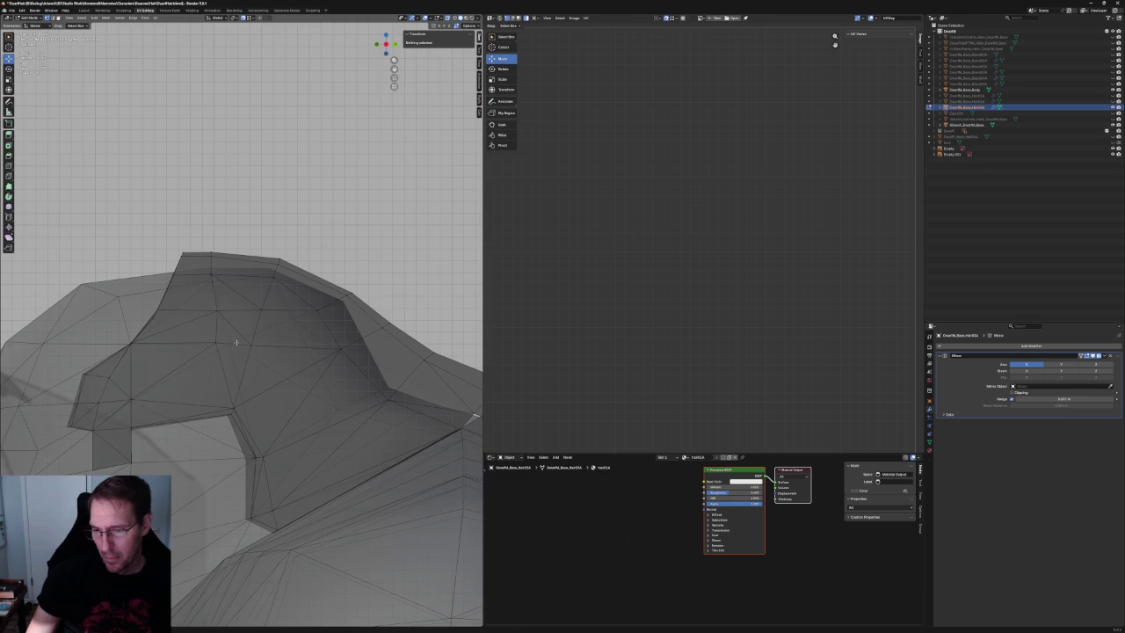
pyautogui.moveTo(293, 235); pyautogui.dragTo(251, 334)
pyautogui.press('g')
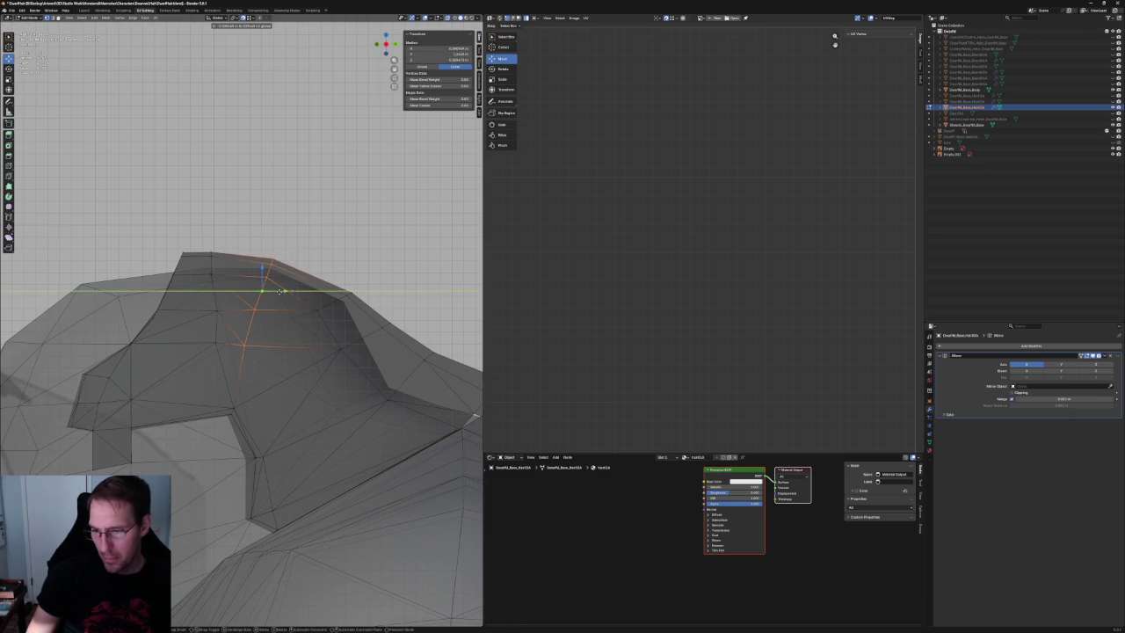
pyautogui.click(254, 348)
pyautogui.press('g')
pyautogui.rightClick(254, 348)
pyautogui.press('g')
pyautogui.click(258, 311)
pyautogui.hotkey('ctrl', 'z')
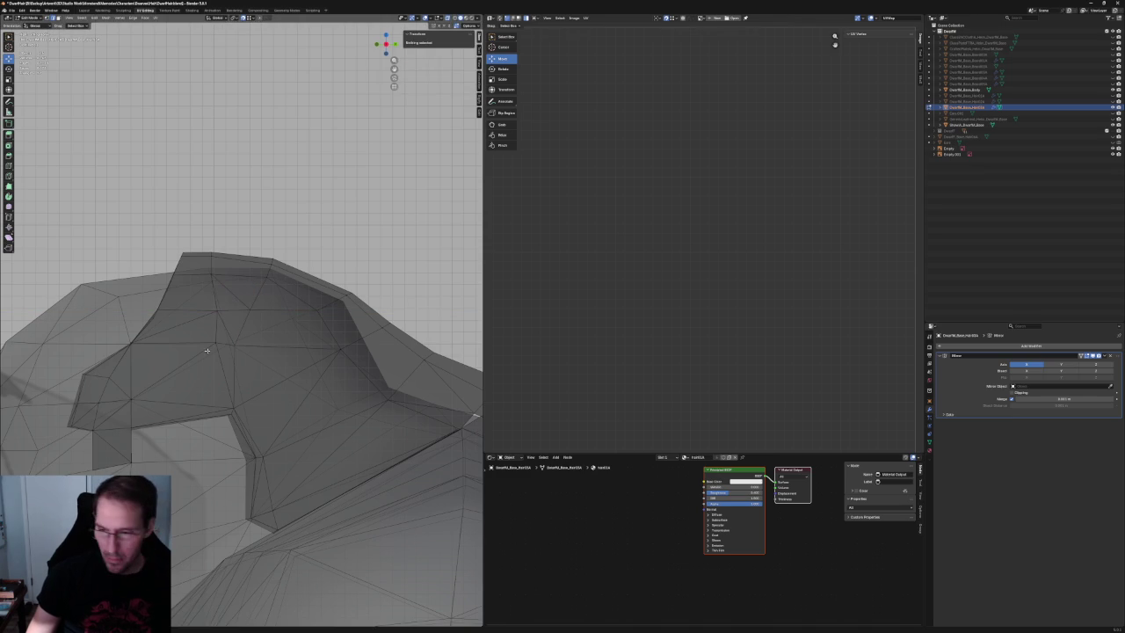
pyautogui.hotkey('ctrl', 'z')
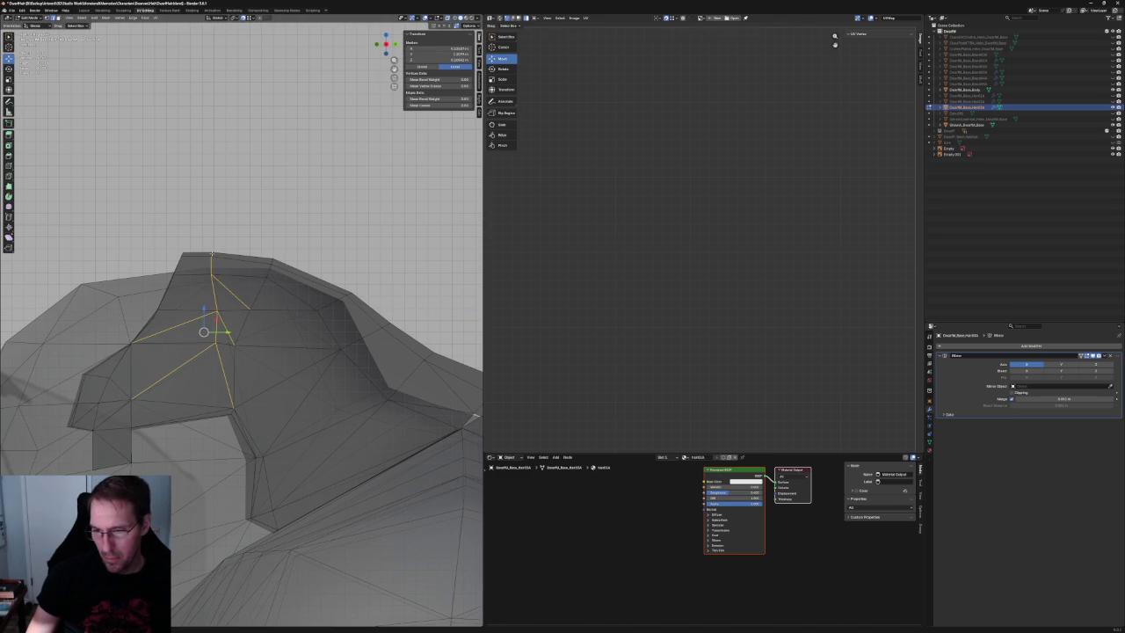
pyautogui.hotkey('ctrl', 'z')
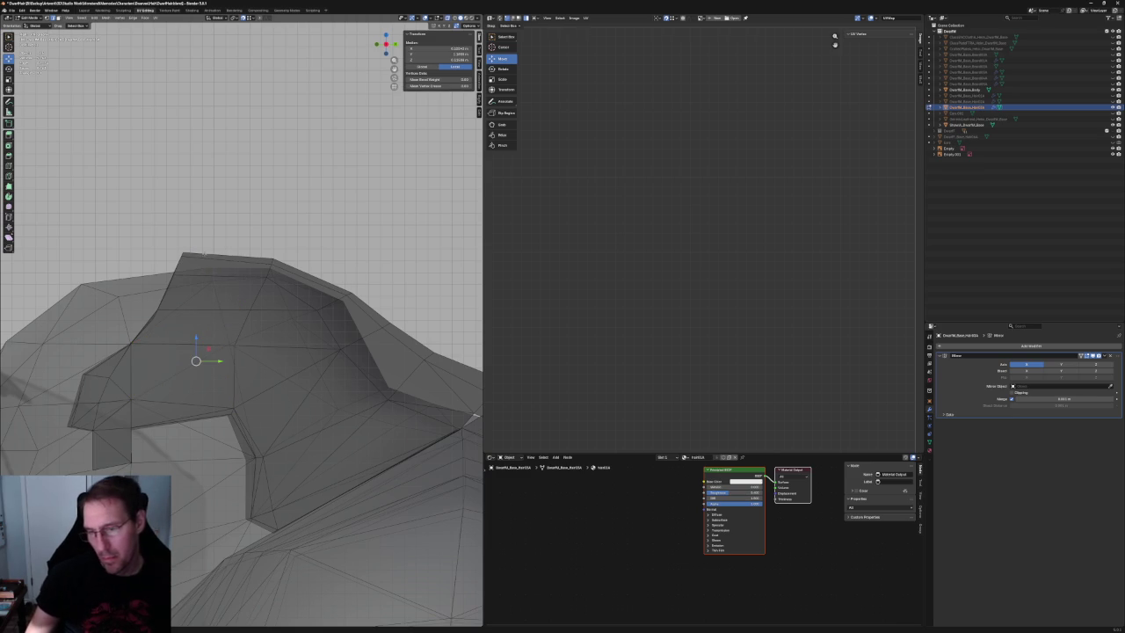
# Adjust crest top-edge vertices, constraining one along X and applying a vertex operation.
pyautogui.moveTo(211, 264)
pyautogui.mouseDown(button='middle')
pyautogui.moveTo(236, 242)
pyautogui.moveTo(296, 238)
pyautogui.mouseUp(button='middle')
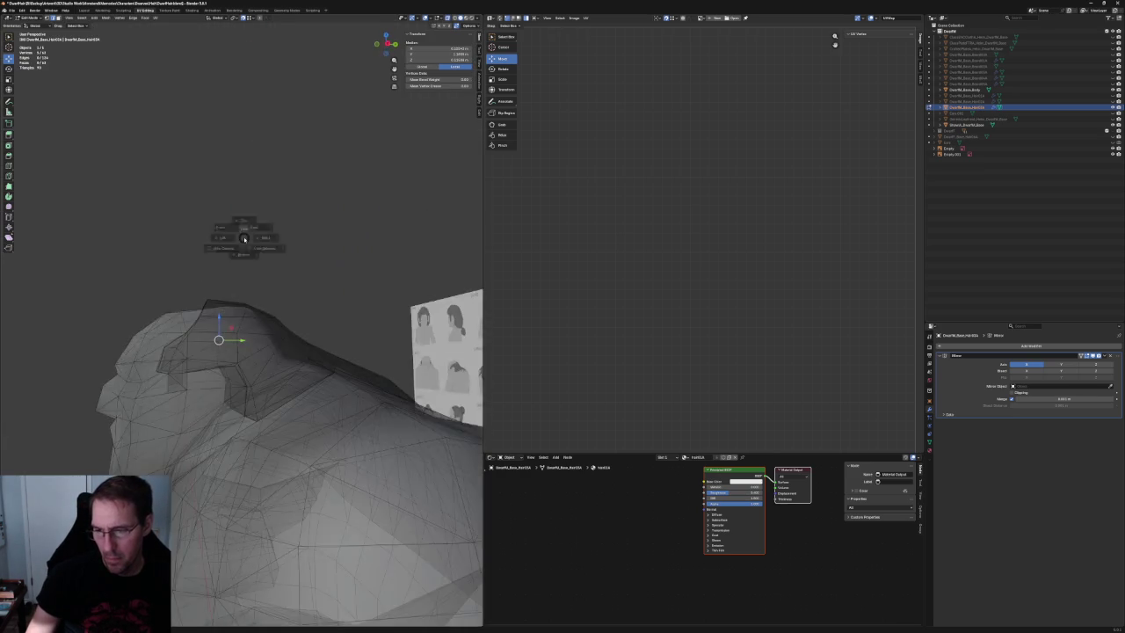
pyautogui.scroll(2, 236, 355)
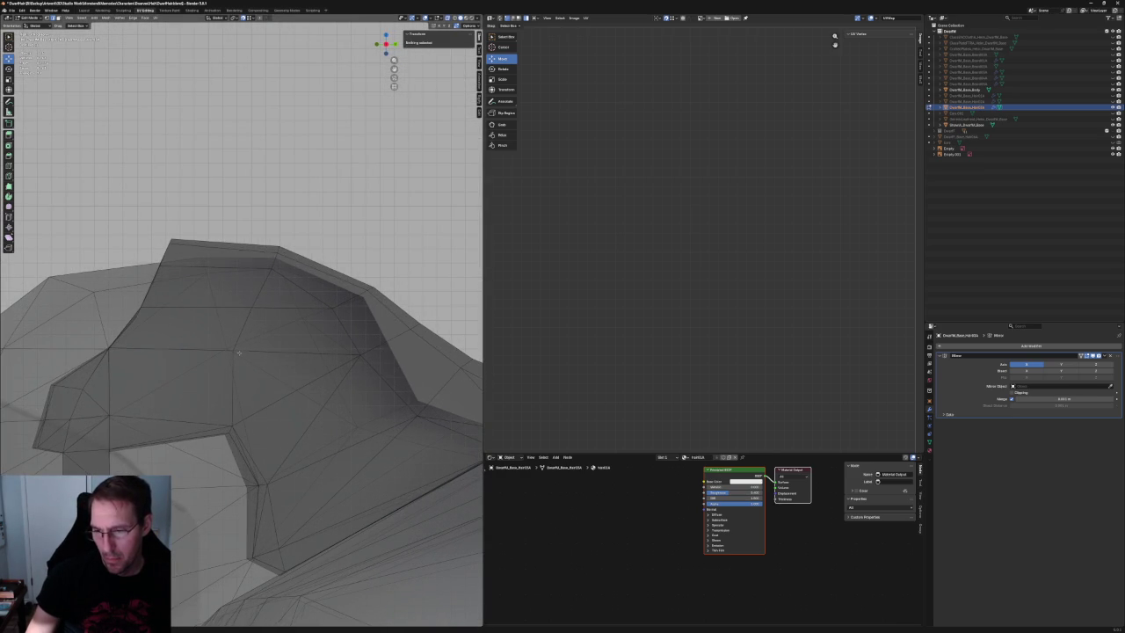
pyautogui.click(234, 351)
pyautogui.press('g')
pyautogui.press('x')
pyautogui.press('Return')
pyautogui.click(278, 296)
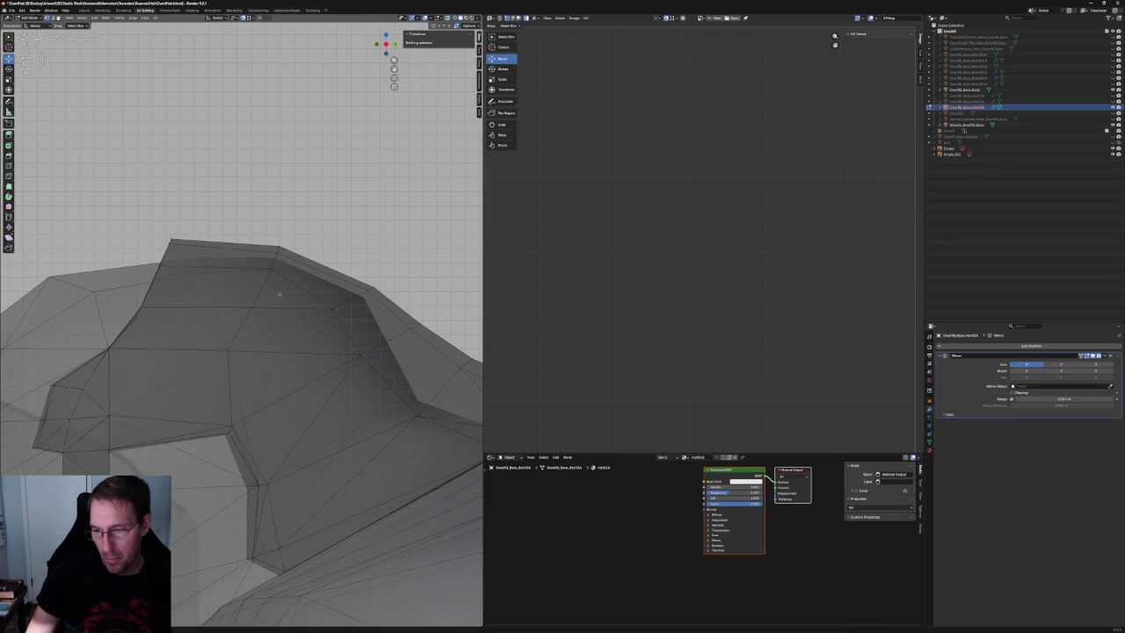
pyautogui.click(282, 326)
pyautogui.rightClick(220, 303)
pyautogui.click(230, 352)
pyautogui.click(290, 321)
# Slide the top ridge vertex to the left to even out the crest contour.
pyautogui.moveTo(292, 245); pyautogui.dragTo(228, 318)
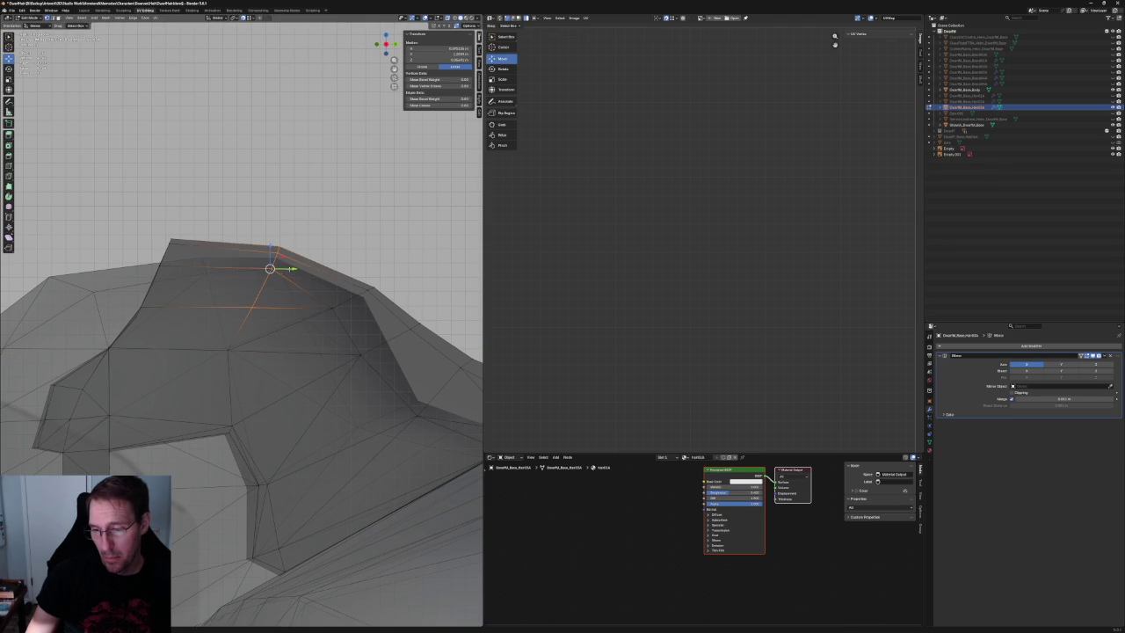
pyautogui.press('g')
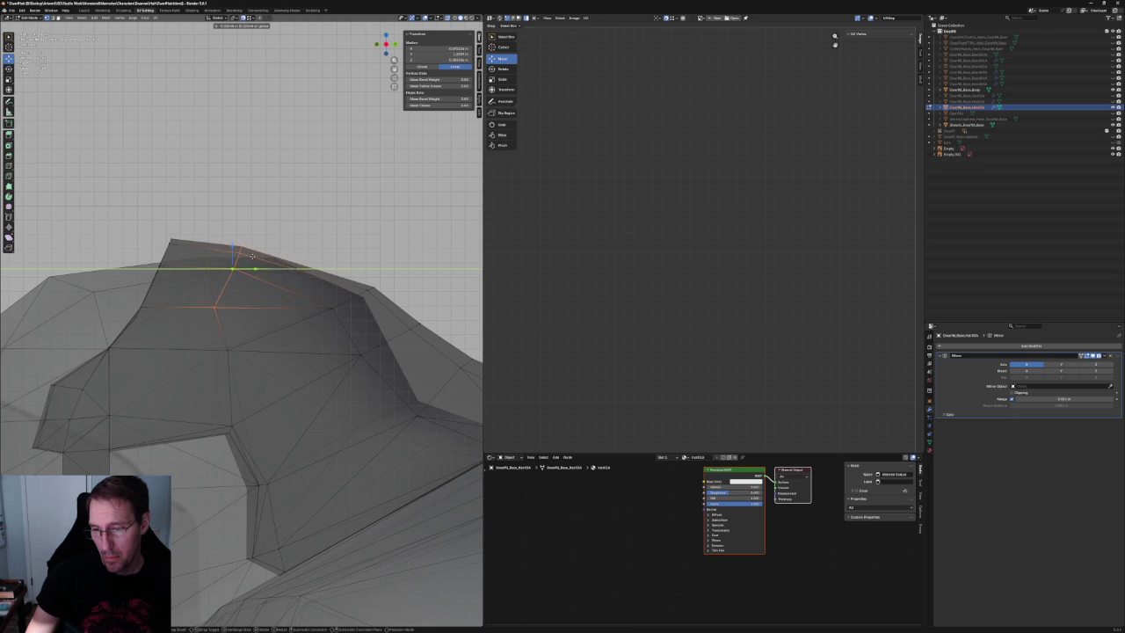
pyautogui.press('z')
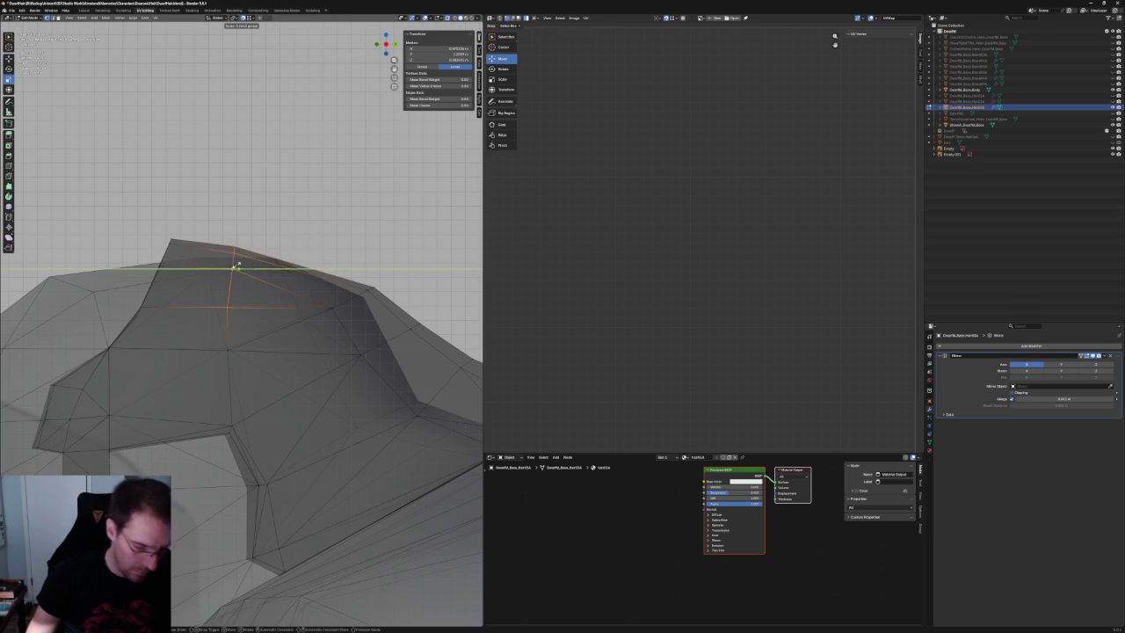
pyautogui.moveTo(261, 261); pyautogui.dragTo(240, 266)
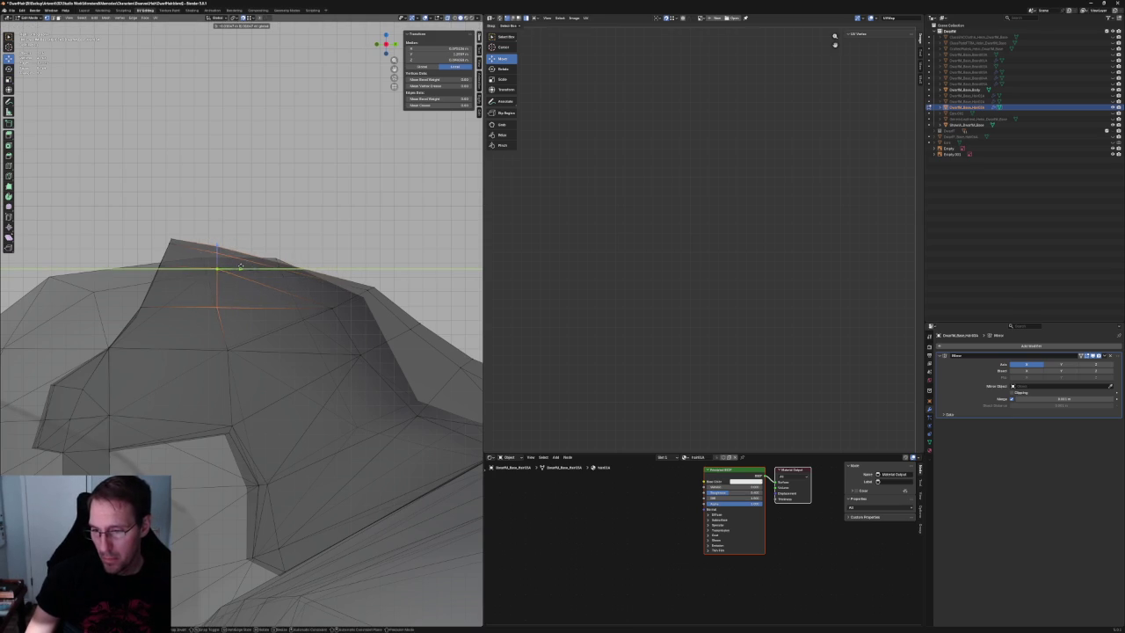
pyautogui.click(242, 265)
pyautogui.hotkey('alt', 'a')
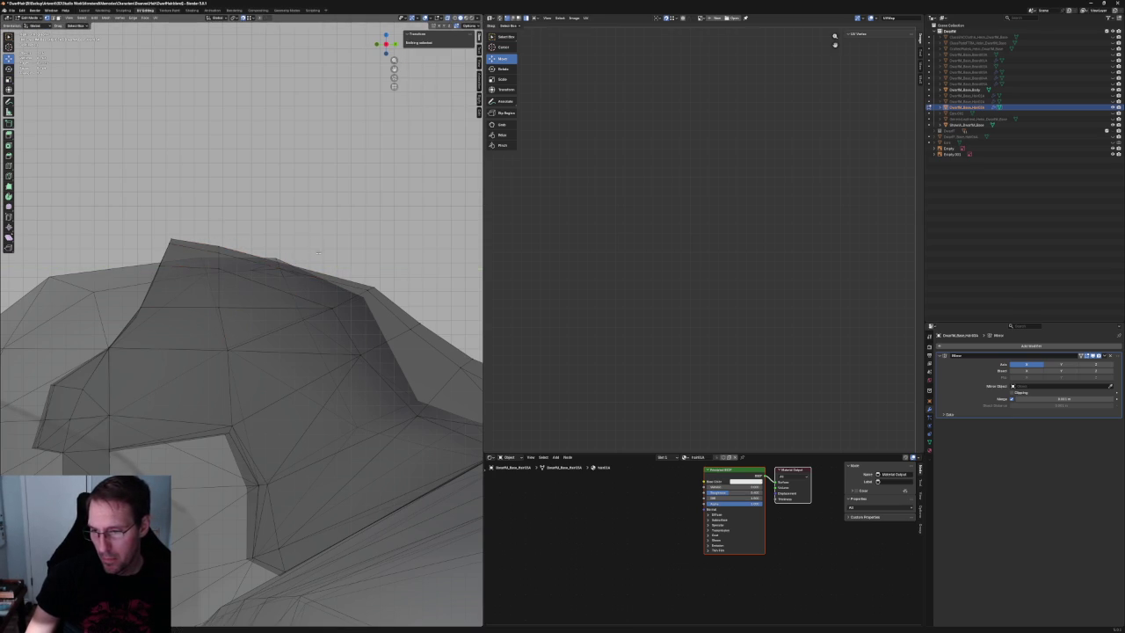
# Fill a face between the two ridge edges and reposition it along Z and the YZ plane.
pyautogui.click(282, 292)
pyautogui.press('f')
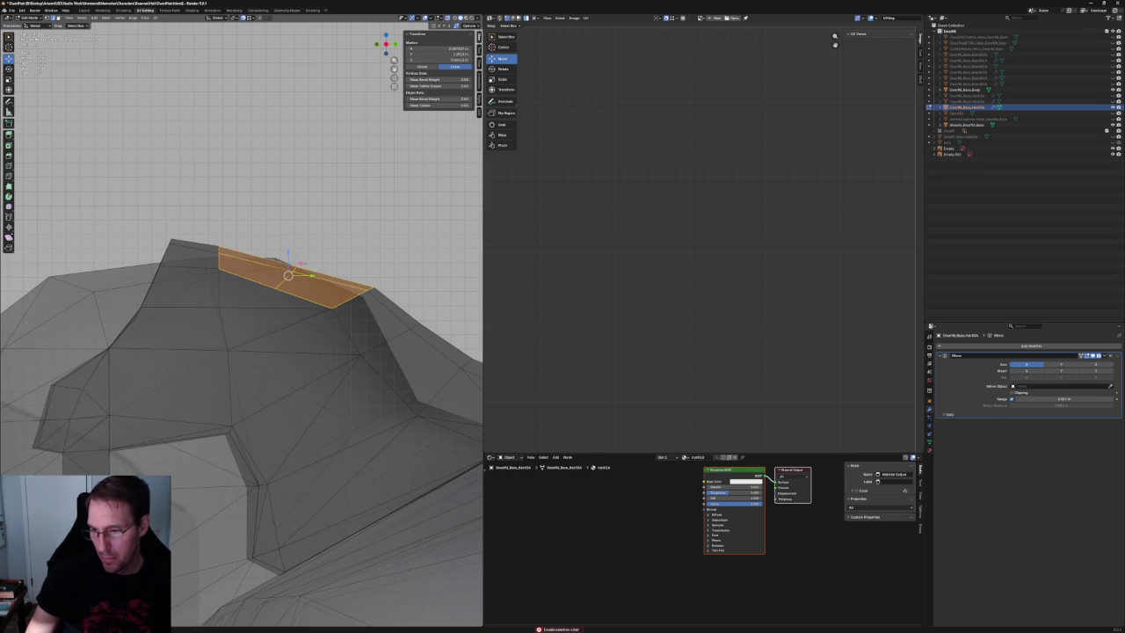
pyautogui.press('g')
pyautogui.press('z')
pyautogui.click(286, 276)
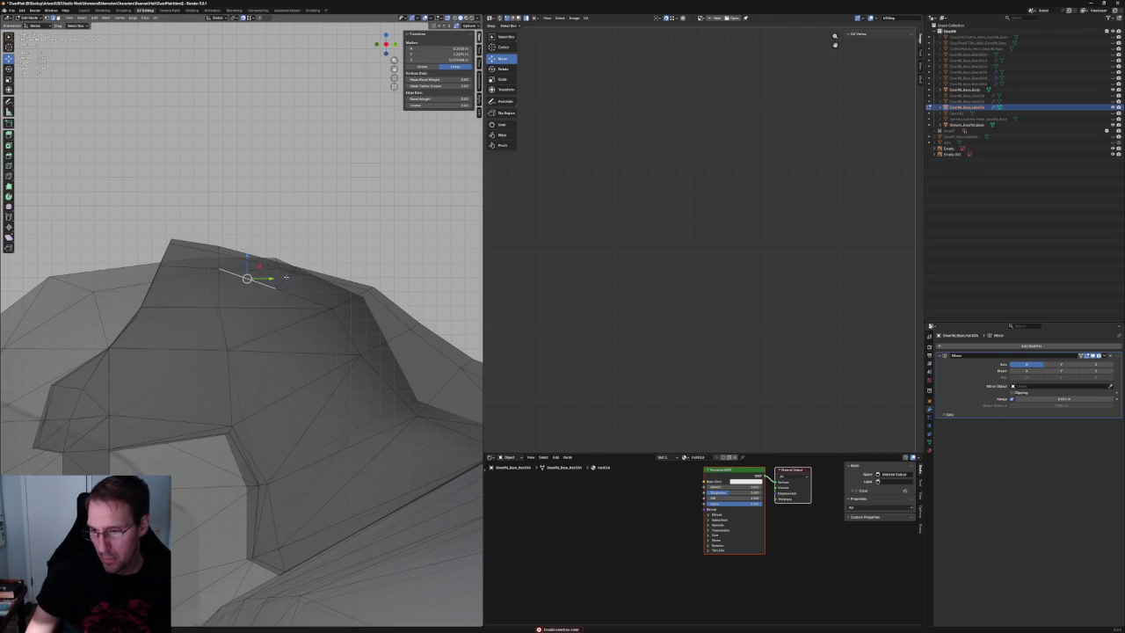
pyautogui.press('g')
pyautogui.hotkey('shift', 'x')
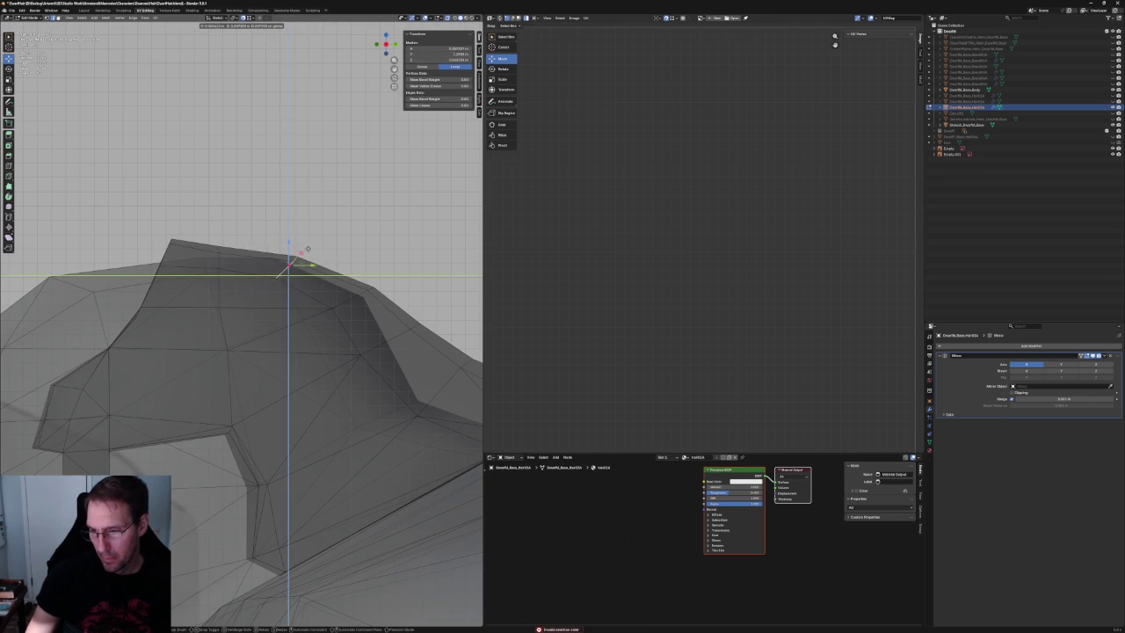
pyautogui.click(306, 249)
# Scale the new face along Y and settle its final position excluding X.
pyautogui.press('s')
pyautogui.press('y')
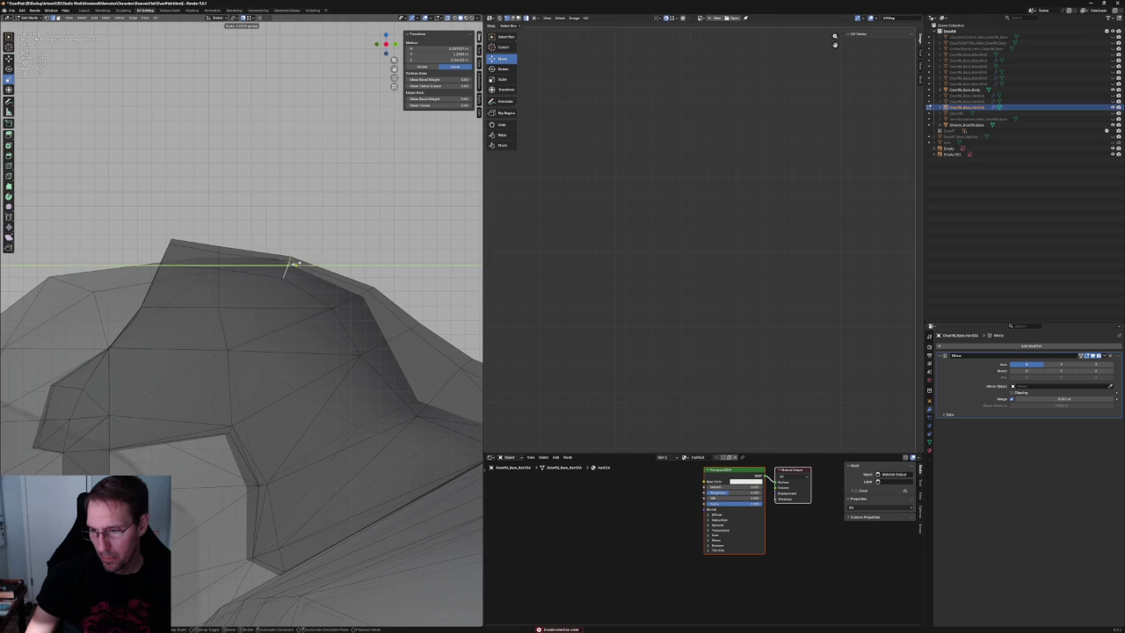
pyautogui.press('Escape')
pyautogui.press('g')
pyautogui.hotkey('shift', 'x')
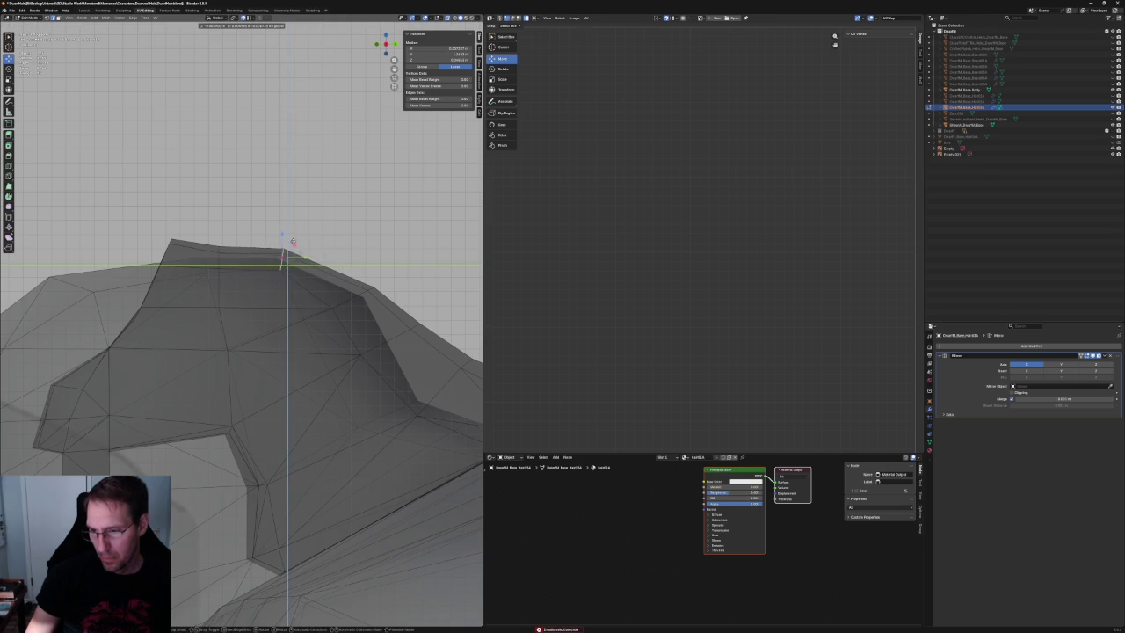
pyautogui.click(294, 241)
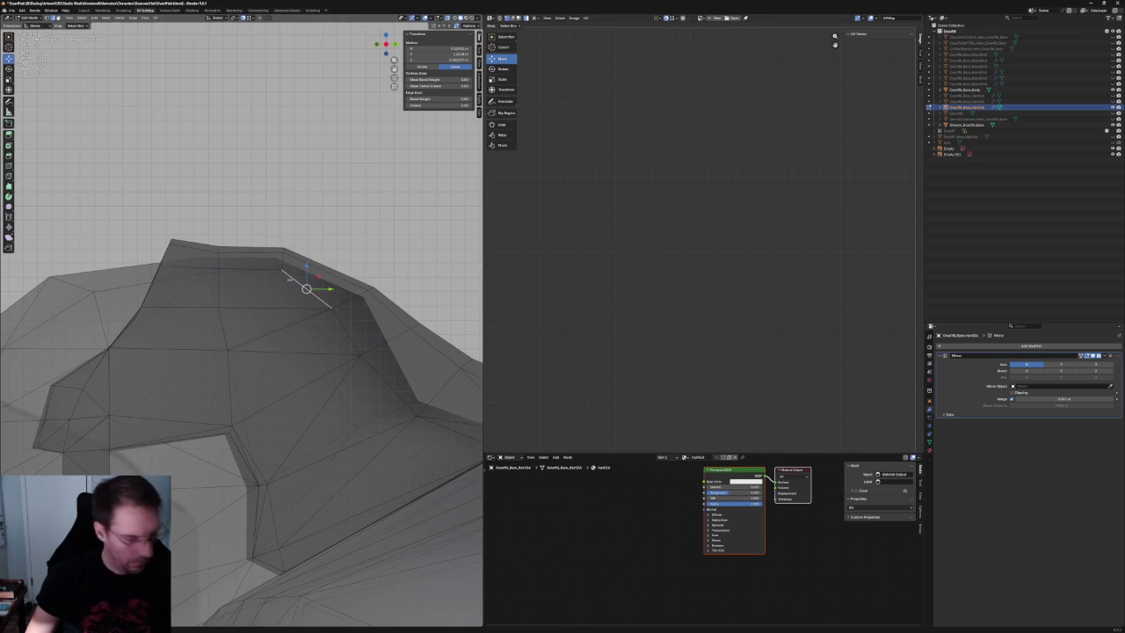
# Raise a vertex on the ridge top along the Z axis.
pyautogui.click(281, 267)
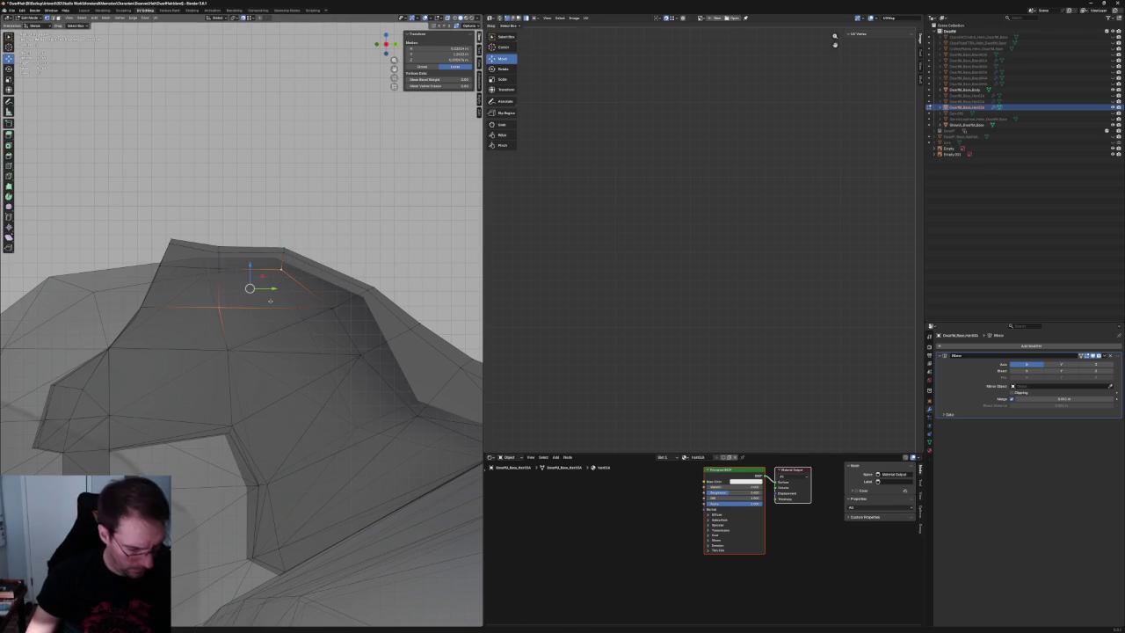
pyautogui.hotkey('alt', 'a')
pyautogui.moveTo(270, 301); pyautogui.dragTo(290, 223, button='middle')
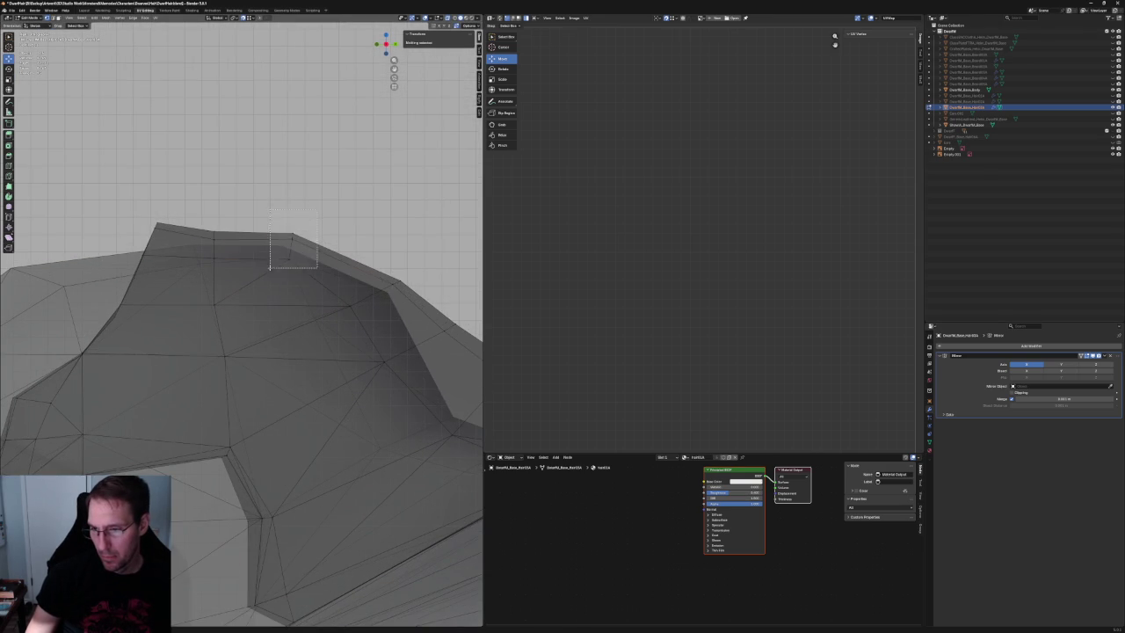
pyautogui.moveTo(317, 211); pyautogui.dragTo(270, 268)
pyautogui.press('g')
pyautogui.press('z')
pyautogui.click(323, 228)
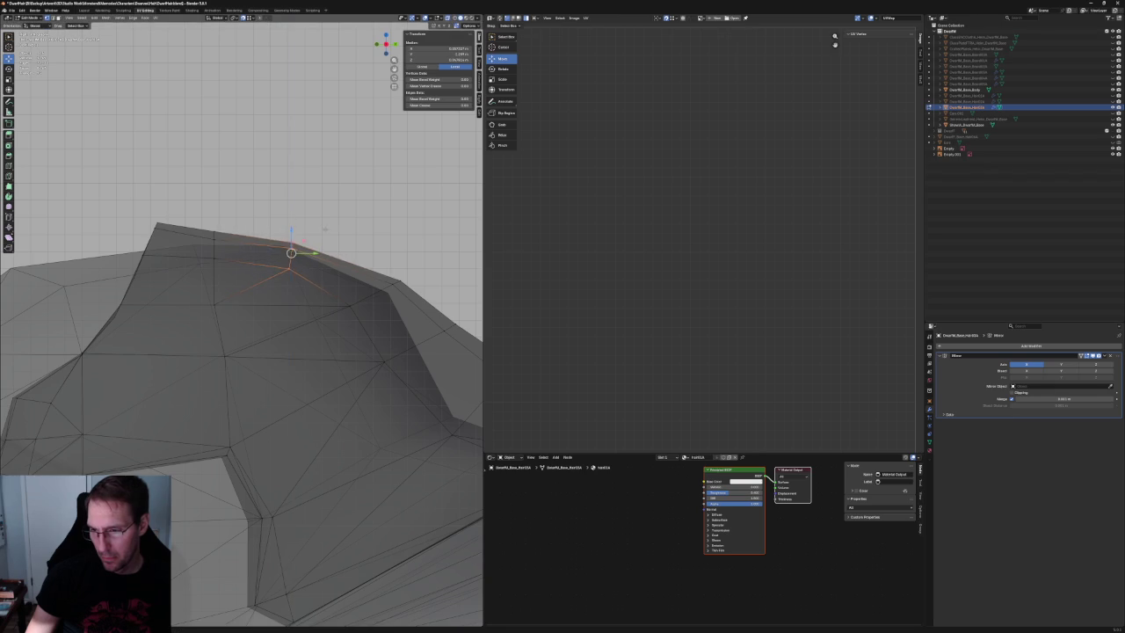
pyautogui.hotkey('alt', 'a')
# Raise a vertex on the hair's top edge along Z, then view the whole hair in perspective.
pyautogui.moveTo(323, 228); pyautogui.dragTo(308, 255, button='middle')
pyautogui.scroll(-3, 305, 265)
pyautogui.scroll(-5, 308, 261)
pyautogui.scroll(1, 200, 208)
pyautogui.scroll(6, 200, 207)
pyautogui.click(202, 205)
pyautogui.press('g')
pyautogui.press('z')
pyautogui.click(202, 204)
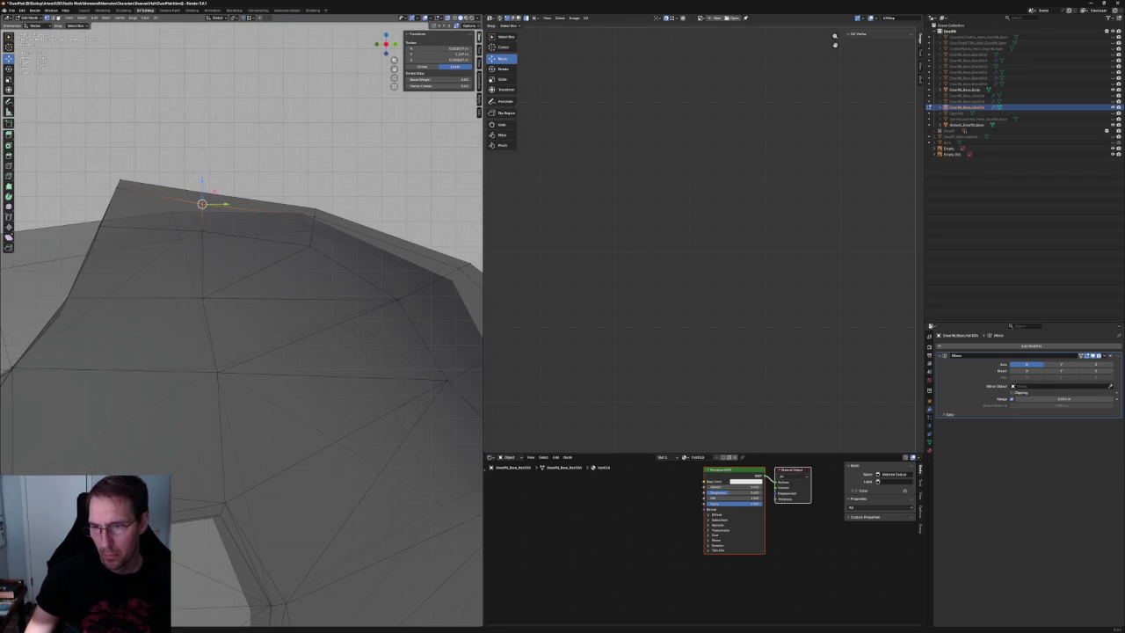
pyautogui.press('g')
pyautogui.press('z')
pyautogui.click(202, 205)
pyautogui.scroll(-4, 202, 205)
pyautogui.hotkey('alt', 'a')
pyautogui.moveTo(202, 205)
pyautogui.mouseDown(button='middle')
pyautogui.moveTo(309, 252)
pyautogui.moveTo(288, 563)
pyautogui.moveTo(274, 250)
pyautogui.moveTo(296, 249)
pyautogui.moveTo(252, 361)
pyautogui.mouseUp(button='middle')
# Shift the hair's front-edge vertices slightly along X to follow the side sketch.
pyautogui.click(239, 361)
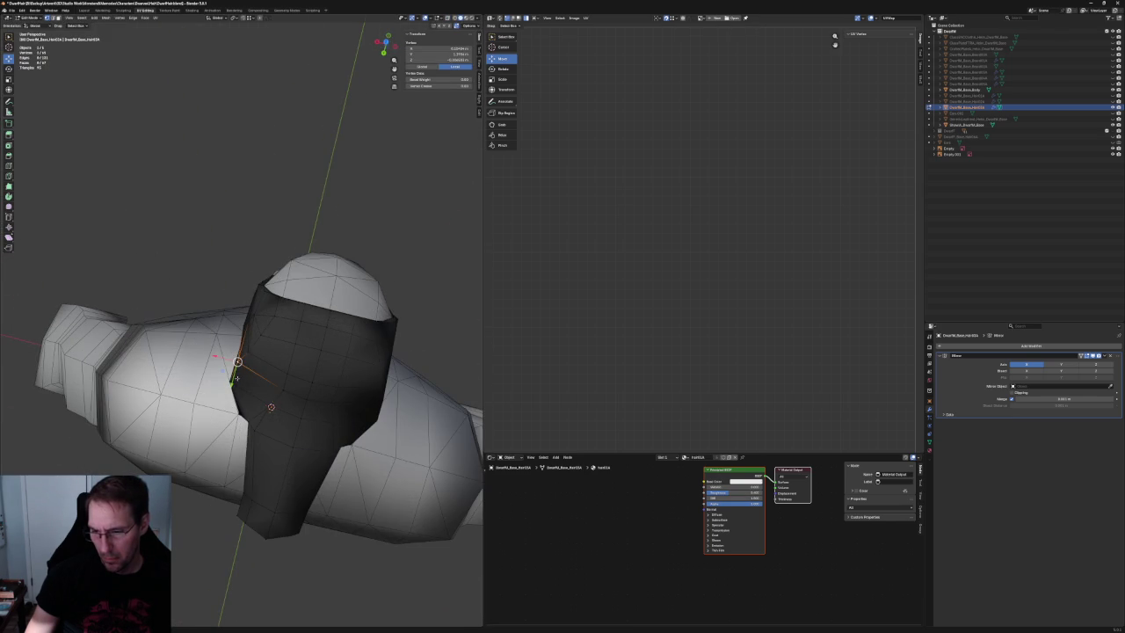
pyautogui.press('ctrl+KP_Add')
pyautogui.click(261, 334)
pyautogui.press('g')
pyautogui.press('x')
pyautogui.click(257, 334)
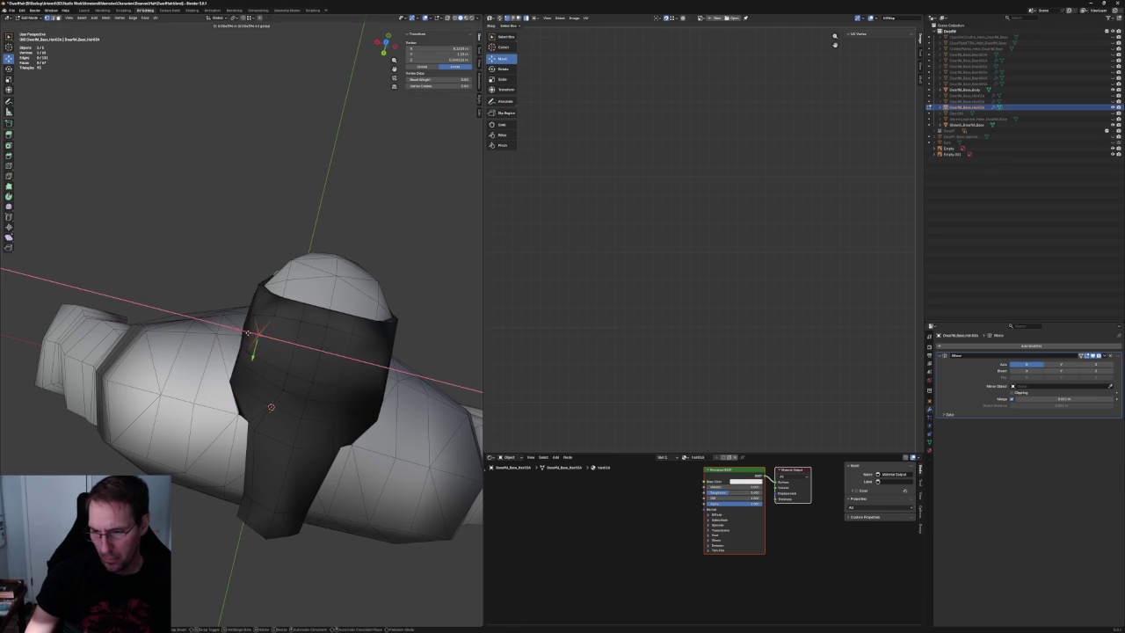
pyautogui.moveTo(253, 334); pyautogui.dragTo(294, 323, button='middle')
pyautogui.scroll(3, 294, 323)
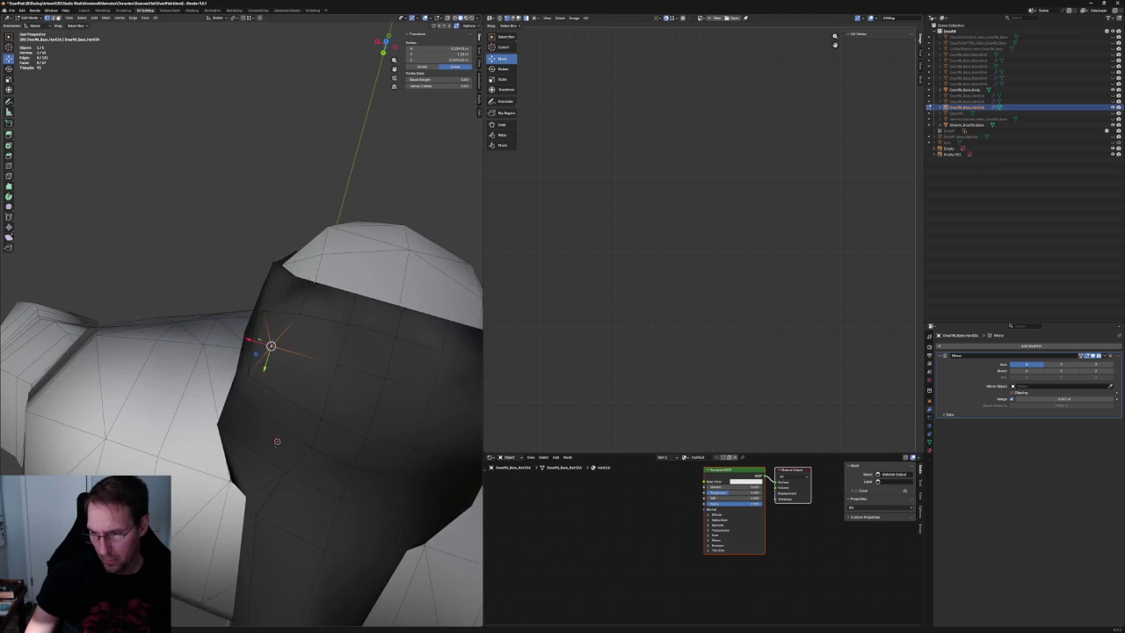
pyautogui.press('g')
pyautogui.press('x')
pyautogui.click(303, 304)
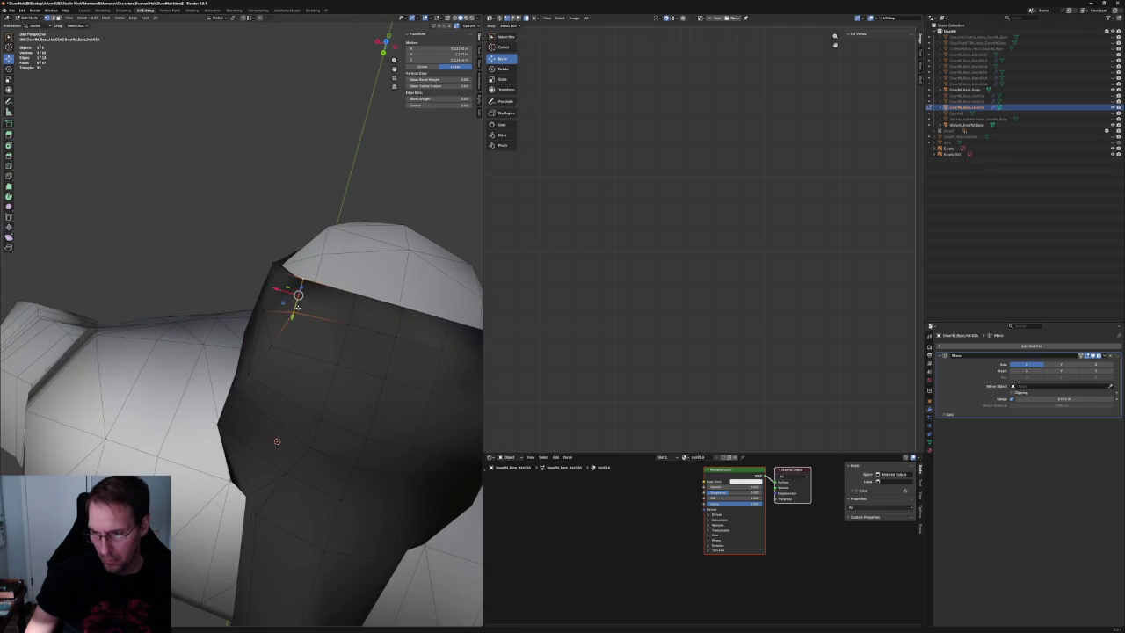
pyautogui.scroll(-2, 297, 333)
# From a front-facing angle, slide a hair vertex sideways along X in two moves.
pyautogui.moveTo(296, 334)
pyautogui.mouseDown(button='middle')
pyautogui.moveTo(238, 285)
pyautogui.moveTo(290, 312)
pyautogui.mouseUp(button='middle')
pyautogui.scroll(2, 238, 286)
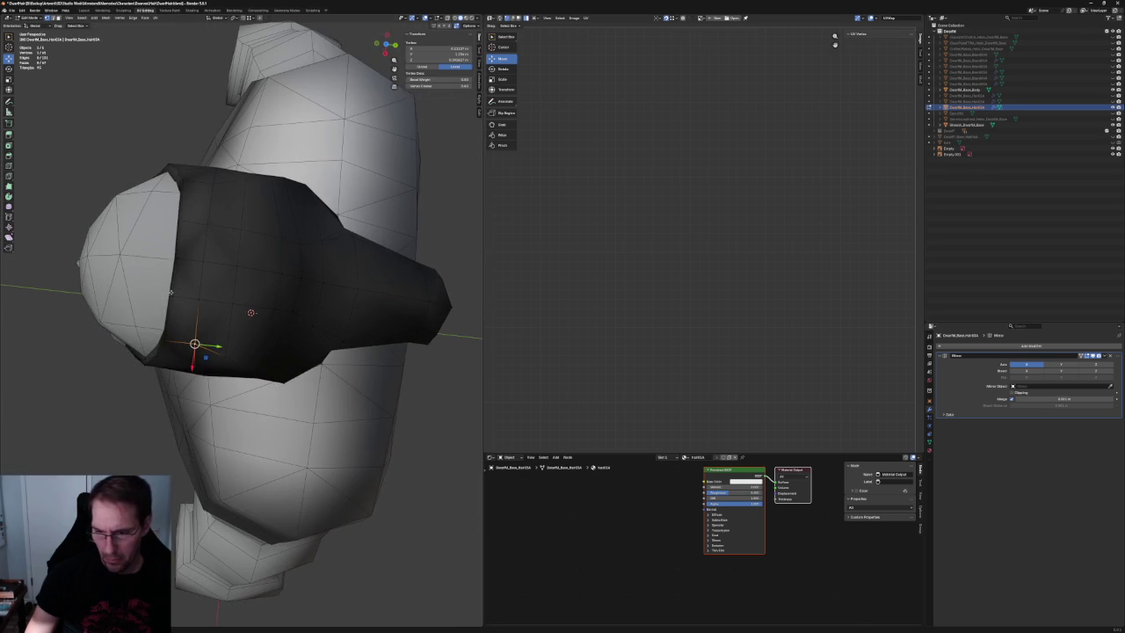
pyautogui.press('g')
pyautogui.press('x')
pyautogui.click(194, 299)
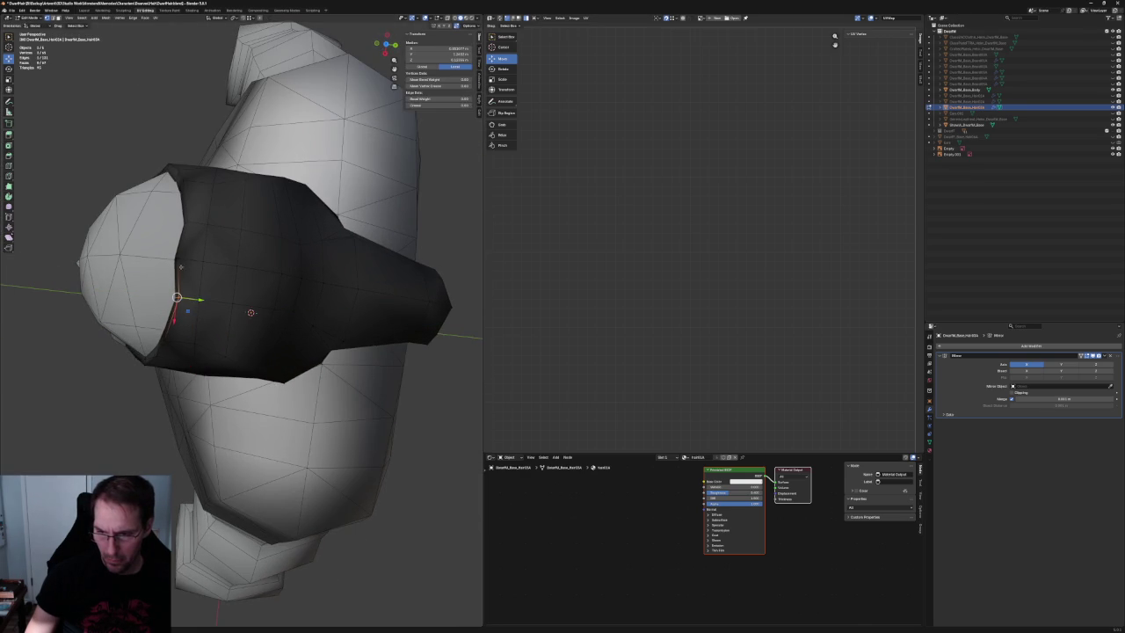
pyautogui.press('g')
pyautogui.press('x')
pyautogui.click(200, 265)
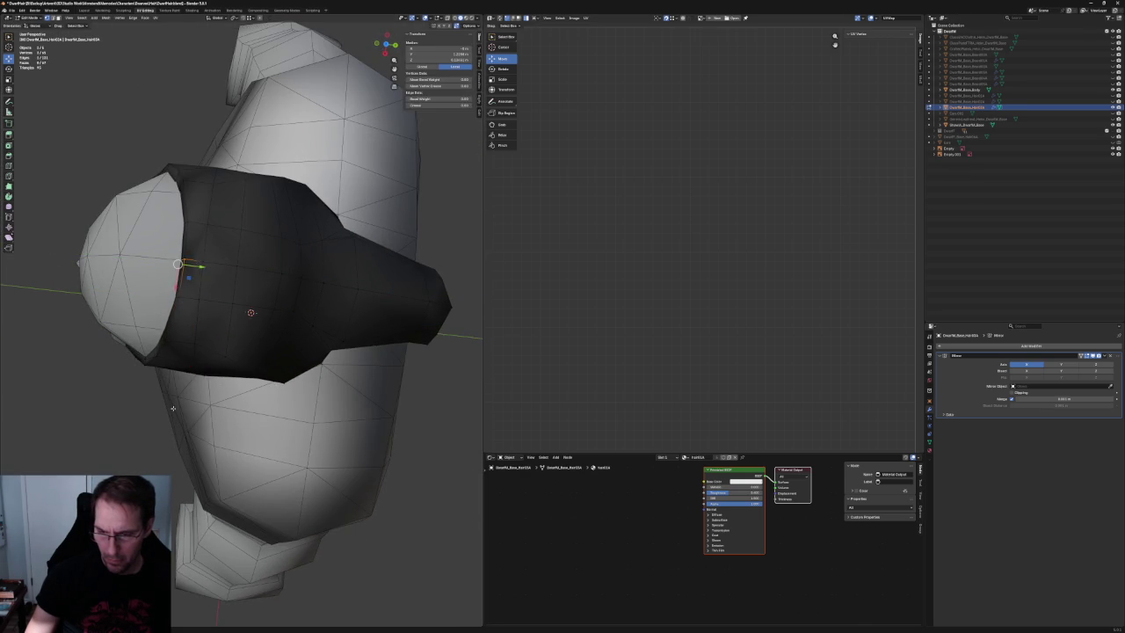
# In front view with X-ray on, raise a top-edge hair vertex along Z.
pyautogui.scroll(-4, 201, 264)
pyautogui.moveTo(201, 265)
pyautogui.mouseDown(button='middle')
pyautogui.moveTo(127, 370)
pyautogui.moveTo(317, 351)
pyautogui.moveTo(214, 336)
pyautogui.mouseUp(button='middle')
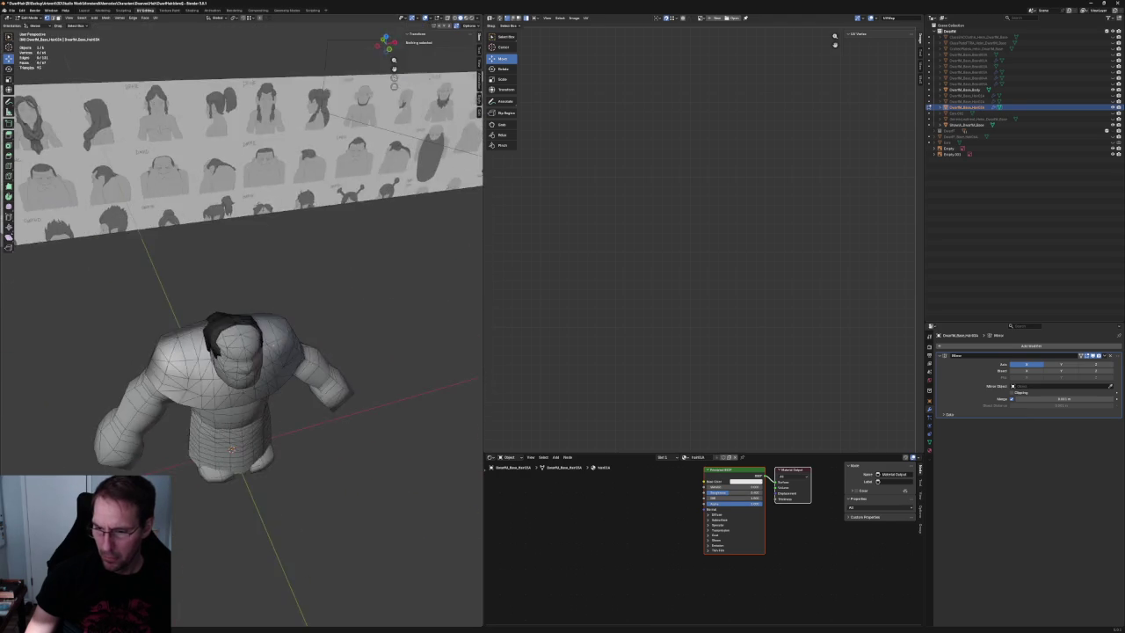
pyautogui.scroll(5, 214, 336)
pyautogui.scroll(2, 214, 335)
pyautogui.press('KP_1')
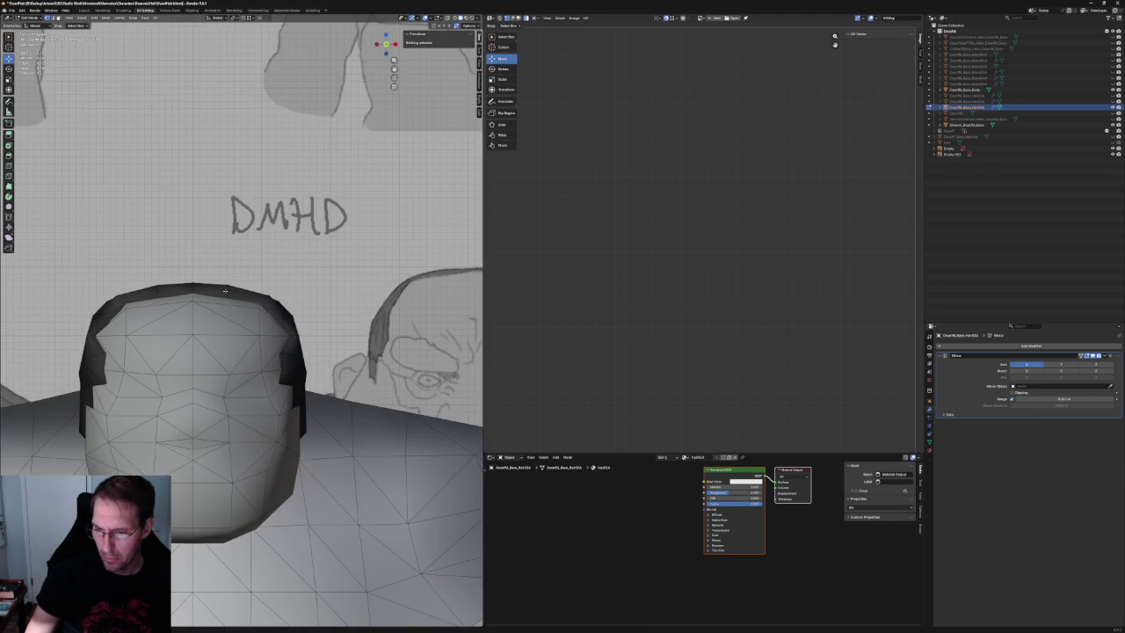
pyautogui.hotkey('alt', 'z')
pyautogui.hotkey('alt', 'z')
pyautogui.moveTo(203, 288); pyautogui.dragTo(175, 274, button='middle')
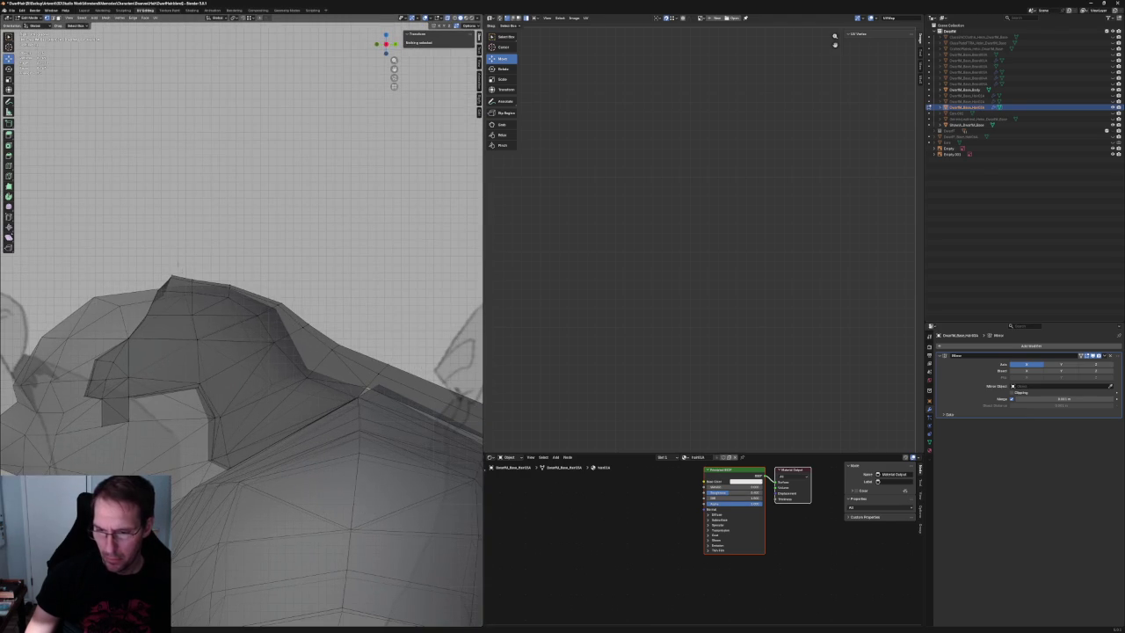
pyautogui.click(172, 277)
pyautogui.press('g')
pyautogui.press('z')
pyautogui.click(170, 261)
# Raise a second top-edge hair vertex along Z, then deselect it.
pyautogui.hotkey('alt', 'a')
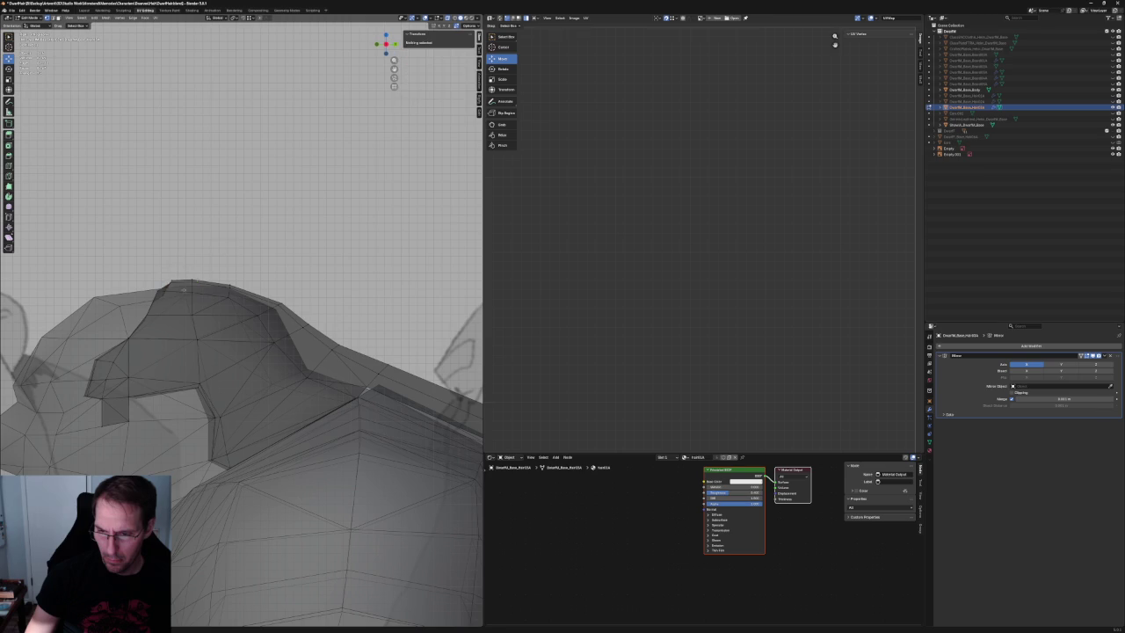
pyautogui.click(153, 284)
pyautogui.press('g')
pyautogui.press('z')
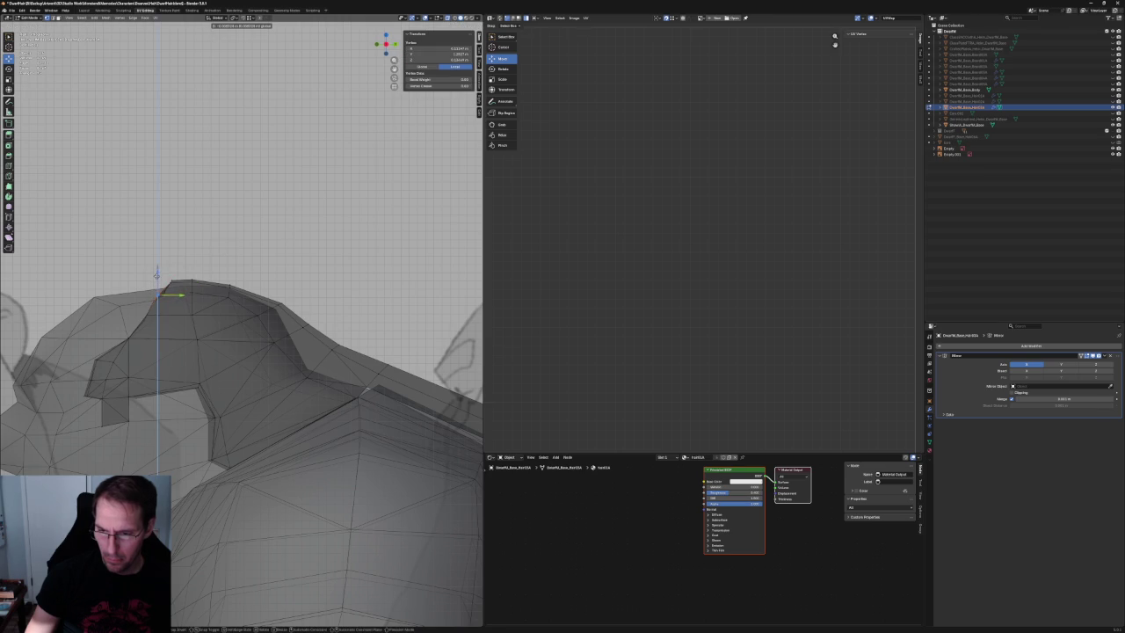
pyautogui.click(157, 274)
pyautogui.hotkey('alt', 'a')
# Try and cancel a Y move on the crest corner, then move a front-edge vertex along Y.
pyautogui.moveTo(157, 274); pyautogui.dragTo(103, 278, button='middle')
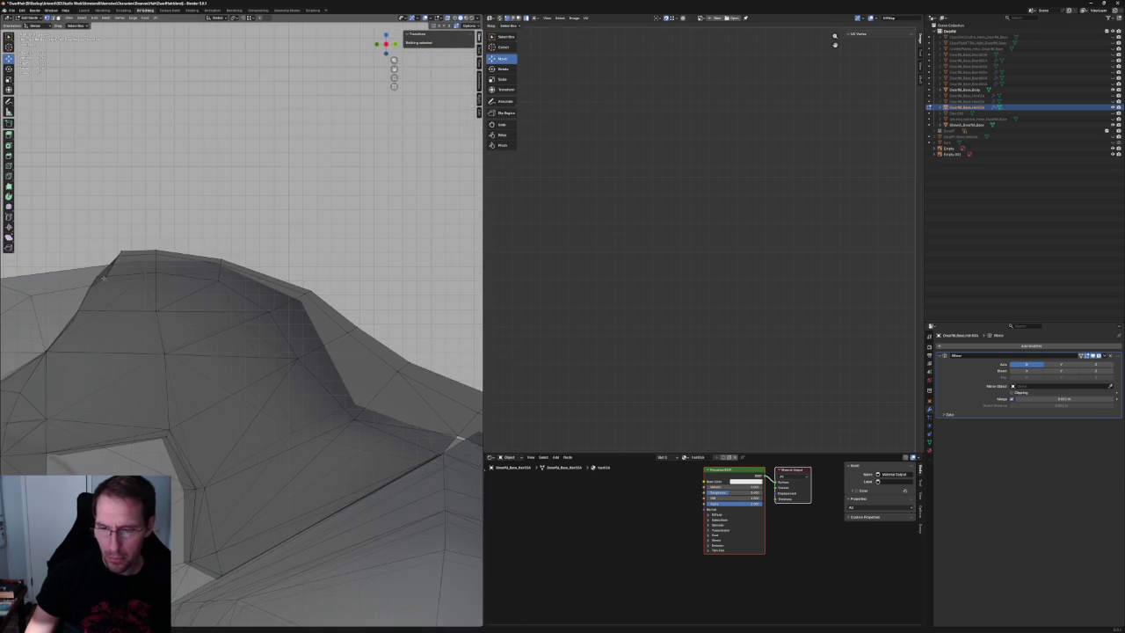
pyautogui.moveTo(96, 297); pyautogui.dragTo(98, 295)
pyautogui.press('g')
pyautogui.press('y')
pyautogui.press('Escape')
pyautogui.scroll(-5, 199, 218)
pyautogui.scroll(5, 204, 297)
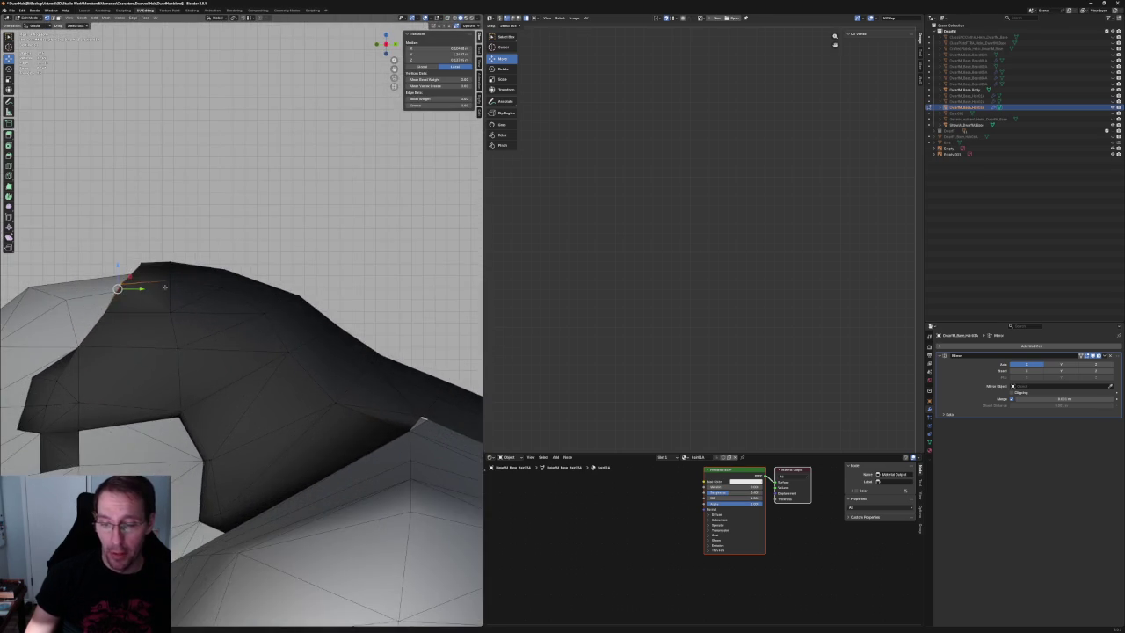
pyautogui.moveTo(204, 297); pyautogui.dragTo(176, 308, button='middle')
pyautogui.moveTo(170, 312); pyautogui.dragTo(268, 358)
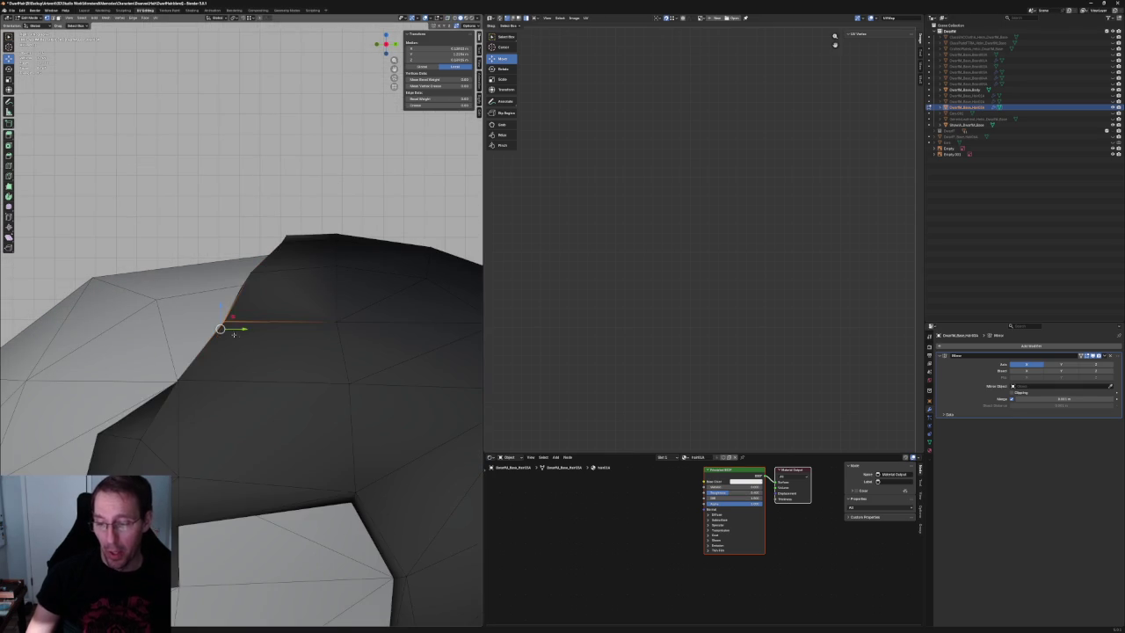
pyautogui.press('g')
pyautogui.press('y')
pyautogui.click(213, 324)
# Pull a front-edge vertex slightly right, checking the edge against the reference with X-ray.
pyautogui.click(178, 380)
pyautogui.click(200, 327)
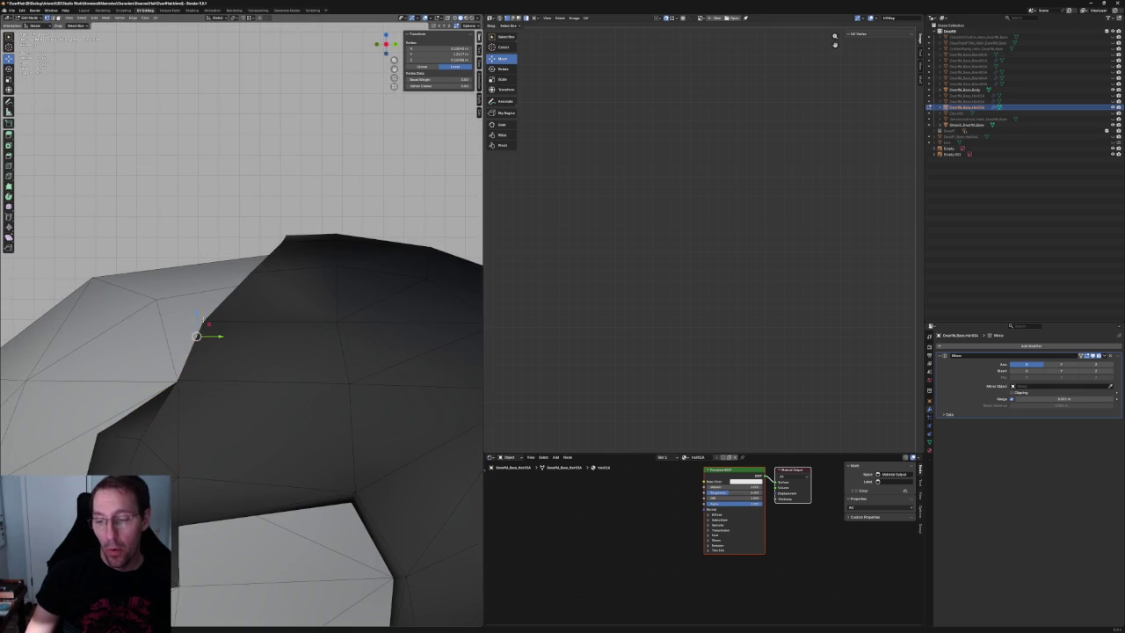
pyautogui.moveTo(182, 378); pyautogui.dragTo(338, 406, button='middle')
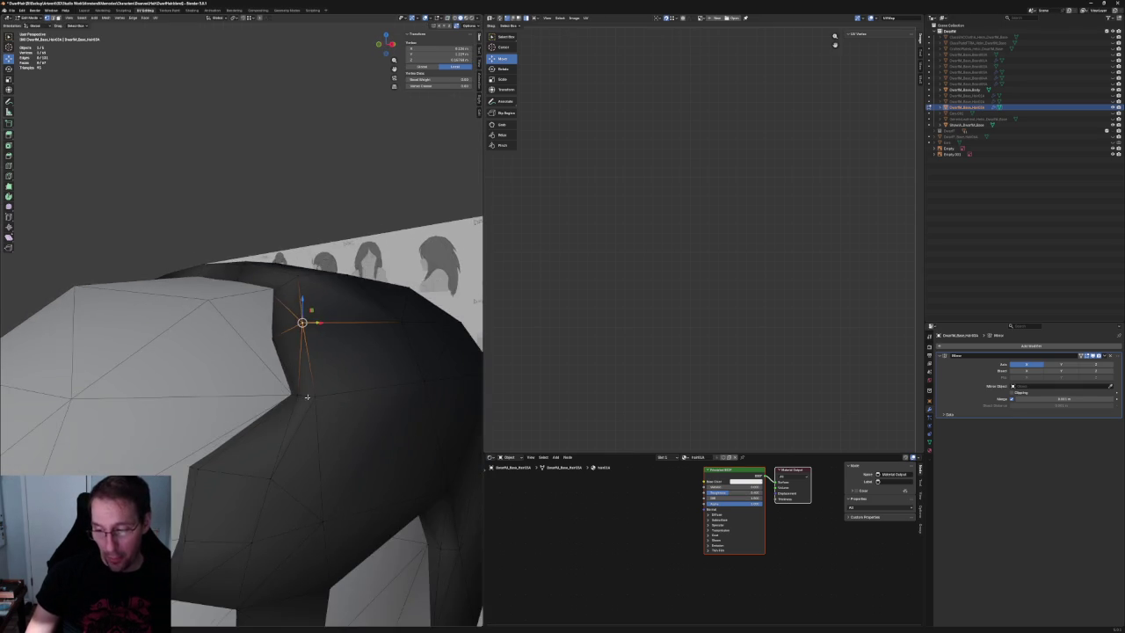
pyautogui.moveTo(338, 407); pyautogui.dragTo(349, 389)
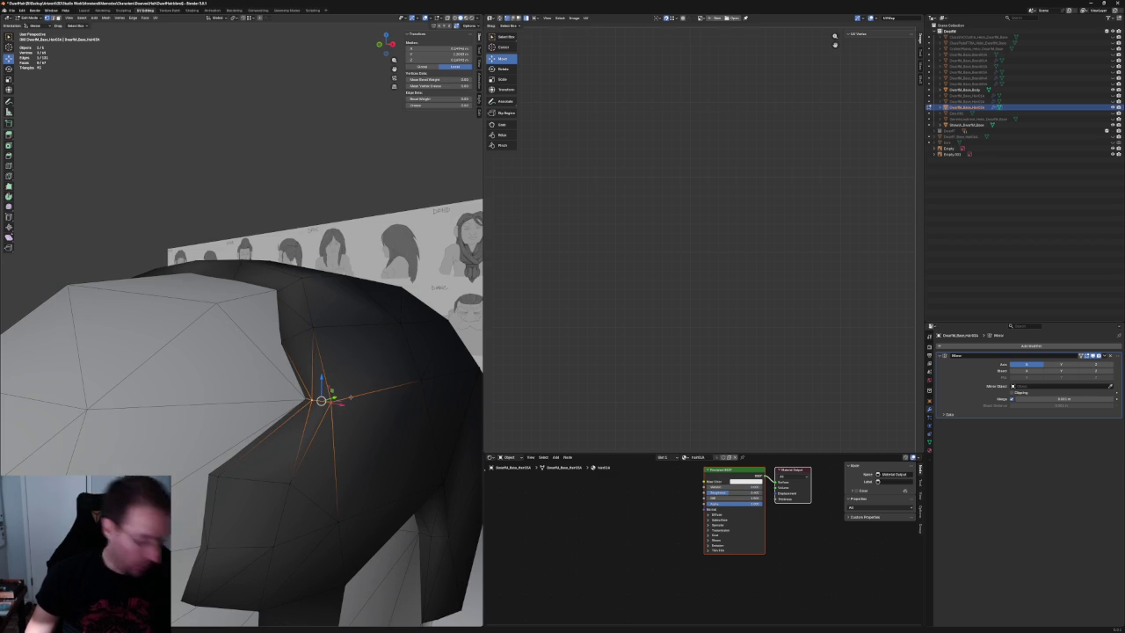
pyautogui.moveTo(349, 389); pyautogui.dragTo(221, 320, button='middle')
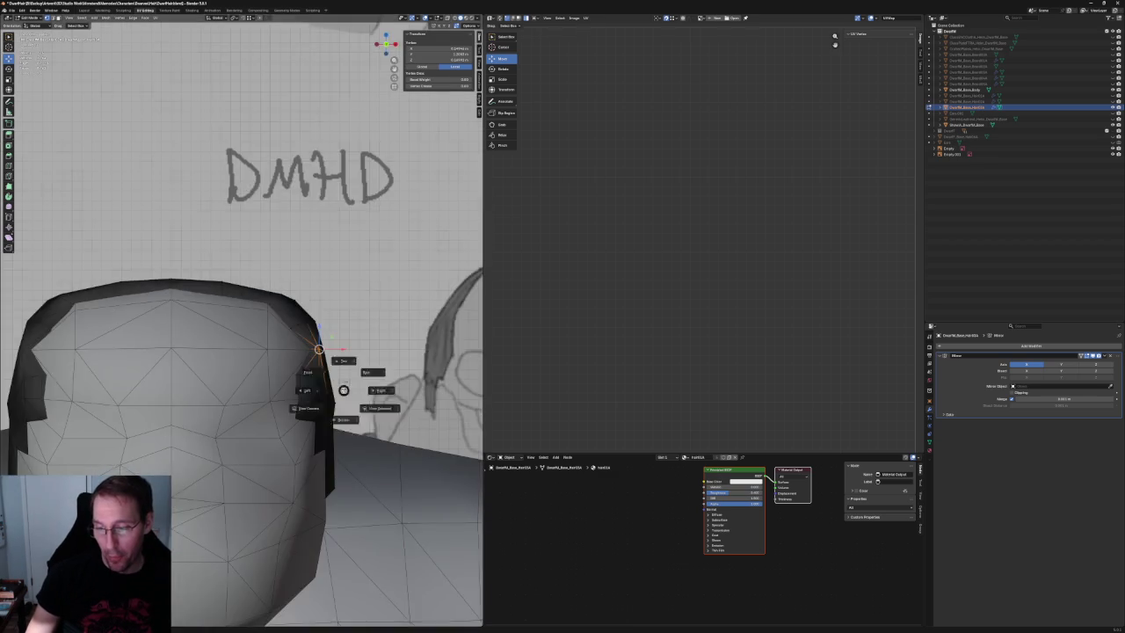
pyautogui.hotkey('alt', 'z')
pyautogui.keyDown('shift'); pyautogui.click(202, 329); pyautogui.keyUp('shift')
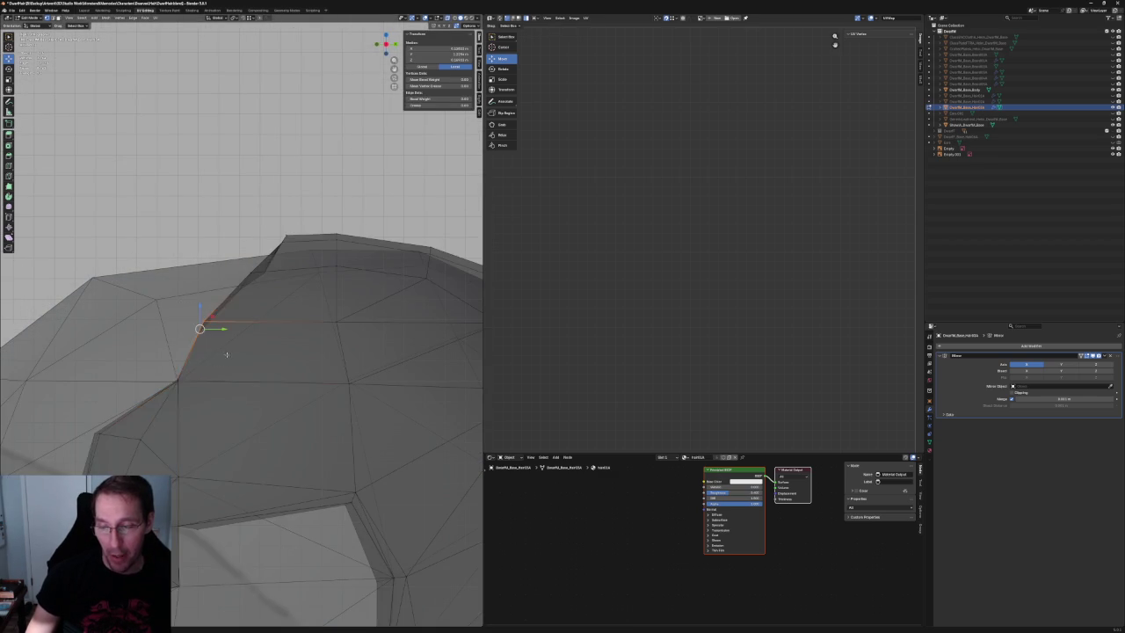
pyautogui.hotkey('alt', 'z')
# Move the lower front-edge vertex along Y, return to Object Mode, and select the side reference image.
pyautogui.hotkey('alt', 'z')
pyautogui.click(176, 382)
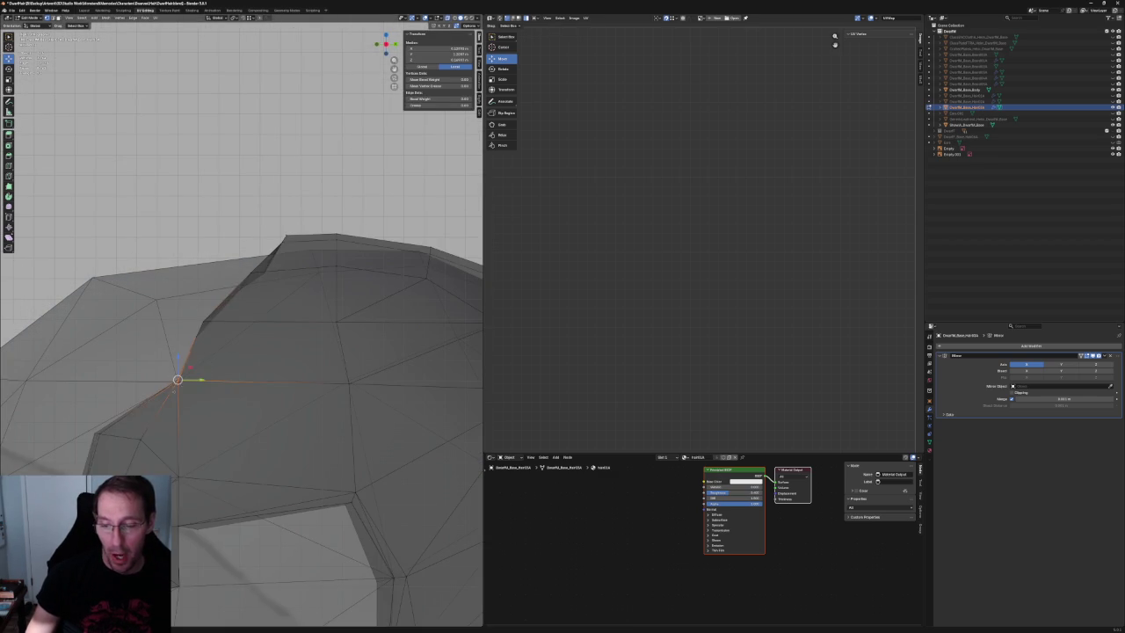
pyautogui.hotkey('alt', 'z')
pyautogui.press('g')
pyautogui.press('y')
pyautogui.click(184, 380)
pyautogui.hotkey('alt', 'z')
pyautogui.scroll(-3, 184, 381)
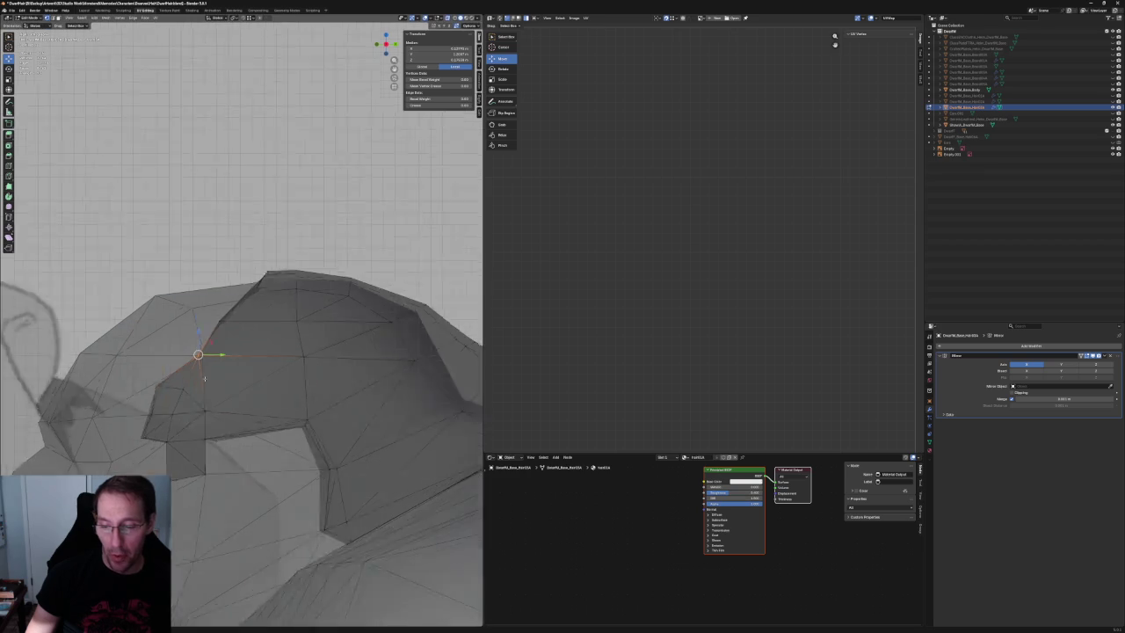
pyautogui.scroll(-3, 185, 381)
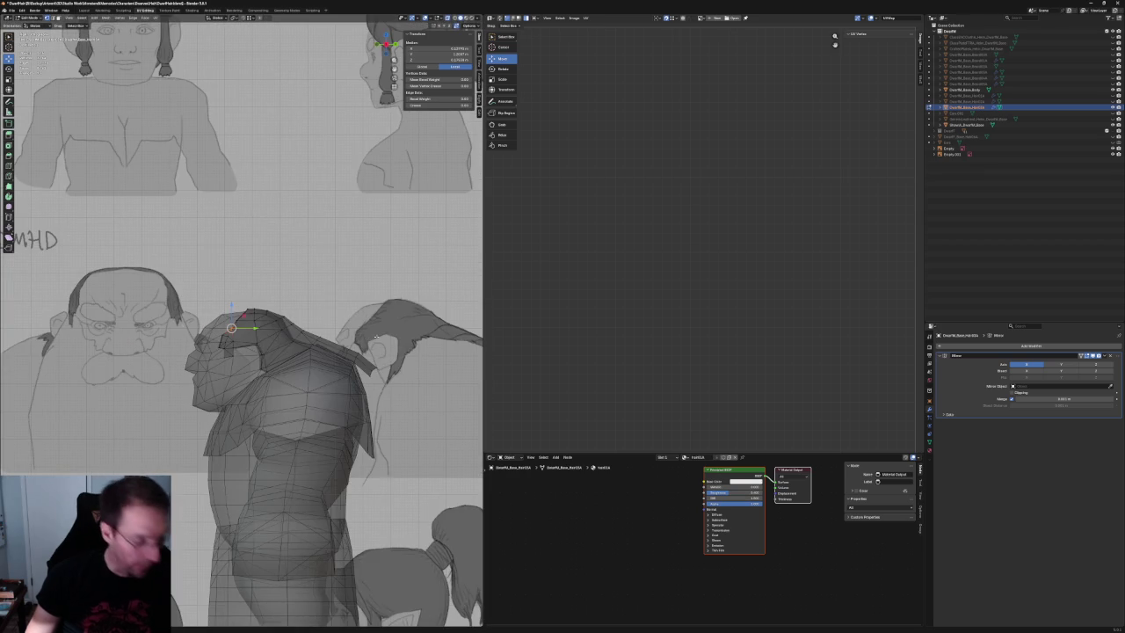
pyautogui.press('Tab')
pyautogui.click(376, 336)
# Reposition the side reference image behind the dwarf.
pyautogui.press('g')
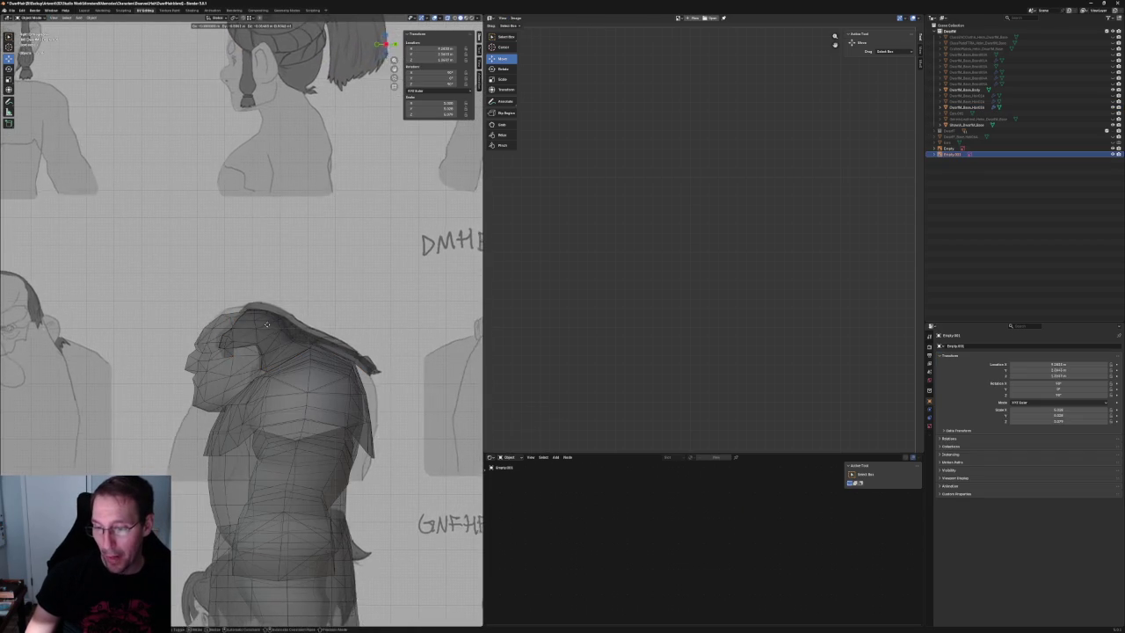
pyautogui.click(263, 322)
pyautogui.scroll(4, 233, 318)
pyautogui.scroll(2, 228, 317)
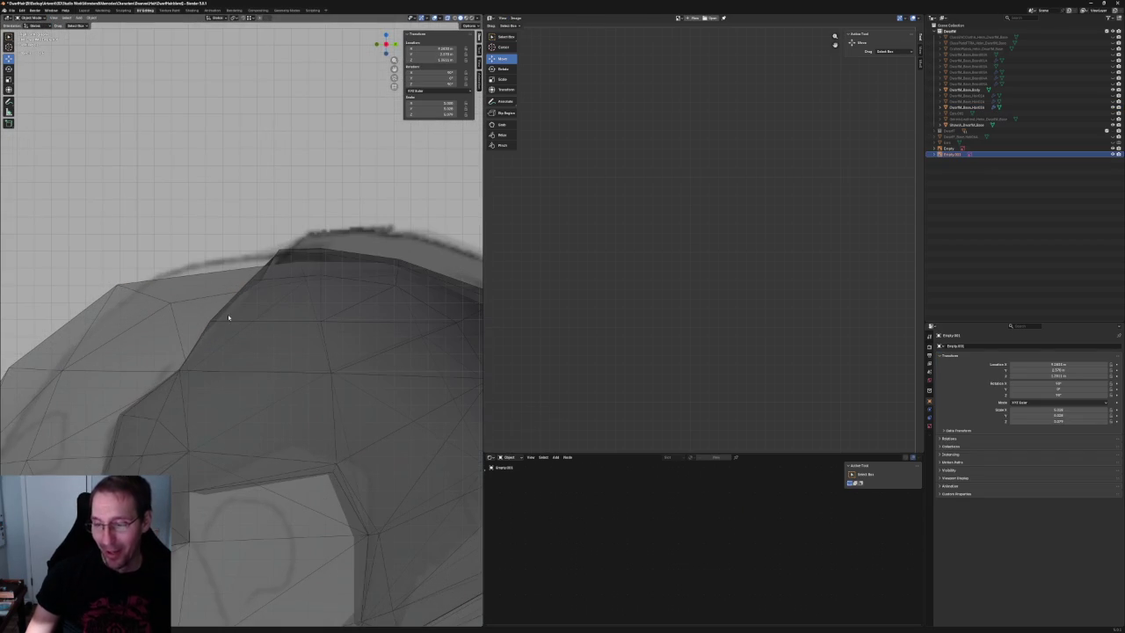
# In Edit Mode on the hair mesh, move a front-edge vertex along X.
pyautogui.keyDown('shift'); pyautogui.click(243, 325); pyautogui.keyUp('shift')
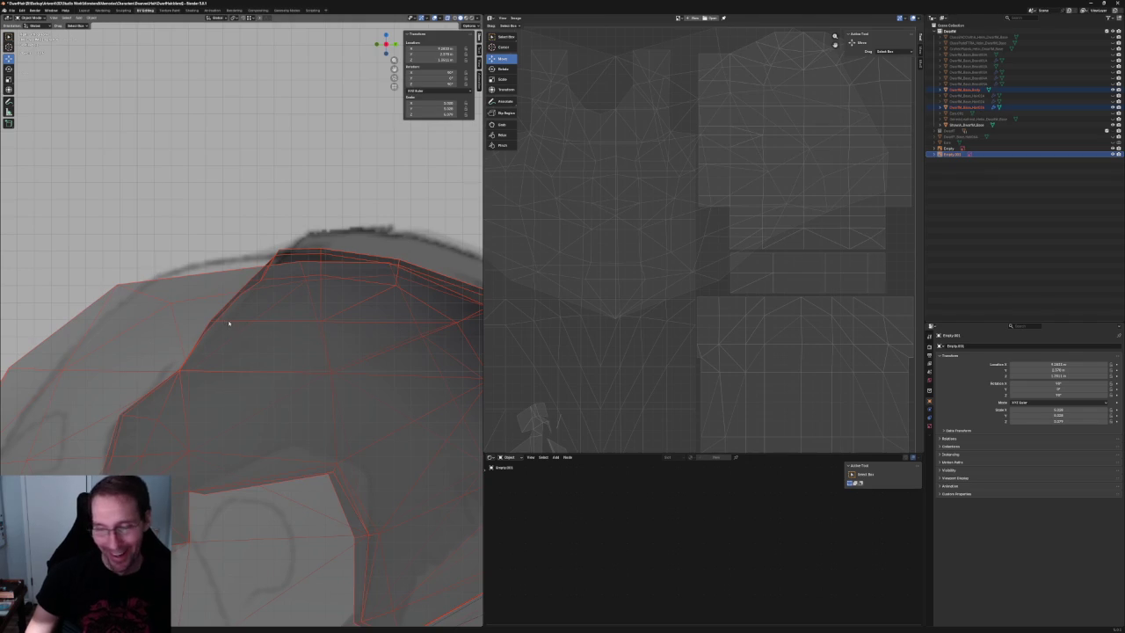
pyautogui.click(227, 320)
pyautogui.press('Tab')
pyautogui.click(207, 327)
pyautogui.press('g')
pyautogui.press('x')
pyautogui.click(256, 325)
pyautogui.moveTo(196, 384)
pyautogui.mouseDown(button='middle')
pyautogui.moveTo(246, 303)
pyautogui.moveTo(260, 334)
pyautogui.mouseUp(button='middle')
pyautogui.hotkey('alt', 'a')
# In front orthographic view, centred on a hair-edge vertex, slide it along X.
pyautogui.click(232, 325)
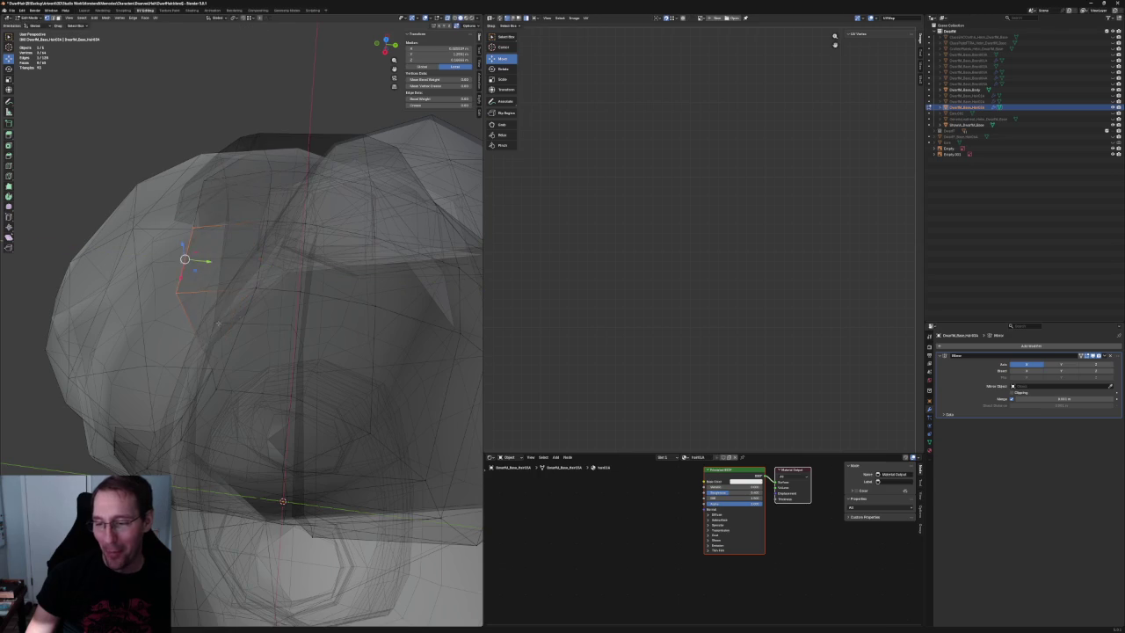
pyautogui.press('KP_1')
pyautogui.press('KP_Decimal')
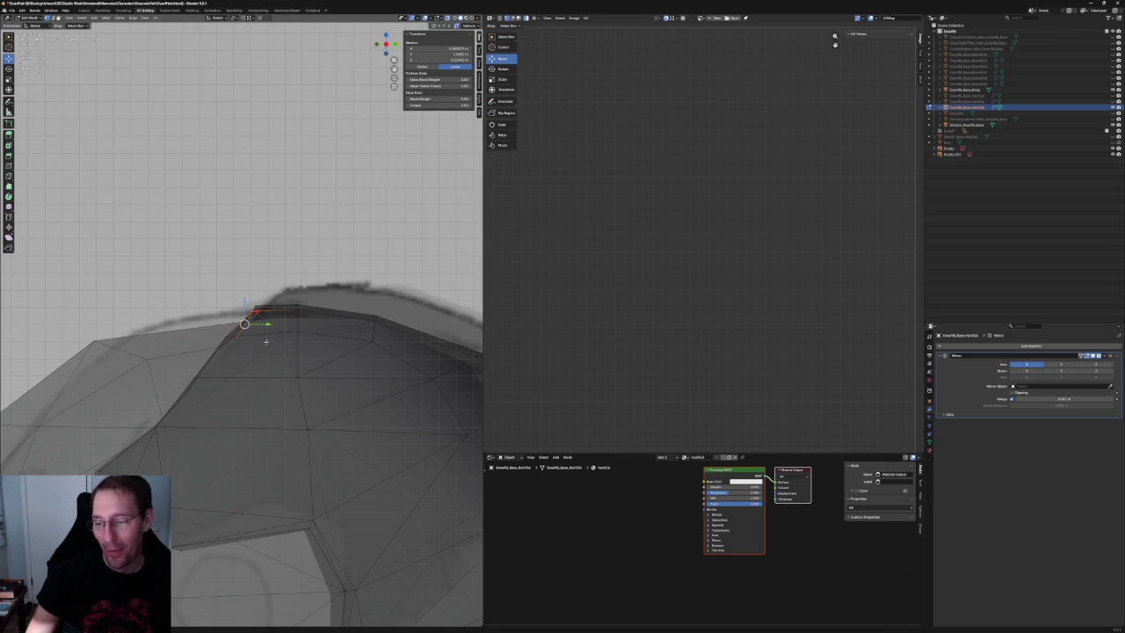
pyautogui.press('g')
pyautogui.press('x')
pyautogui.click(253, 325)
# Move the crest-edge vertices and a lower front-edge vertex along Y, then deselect all.
pyautogui.click(225, 337)
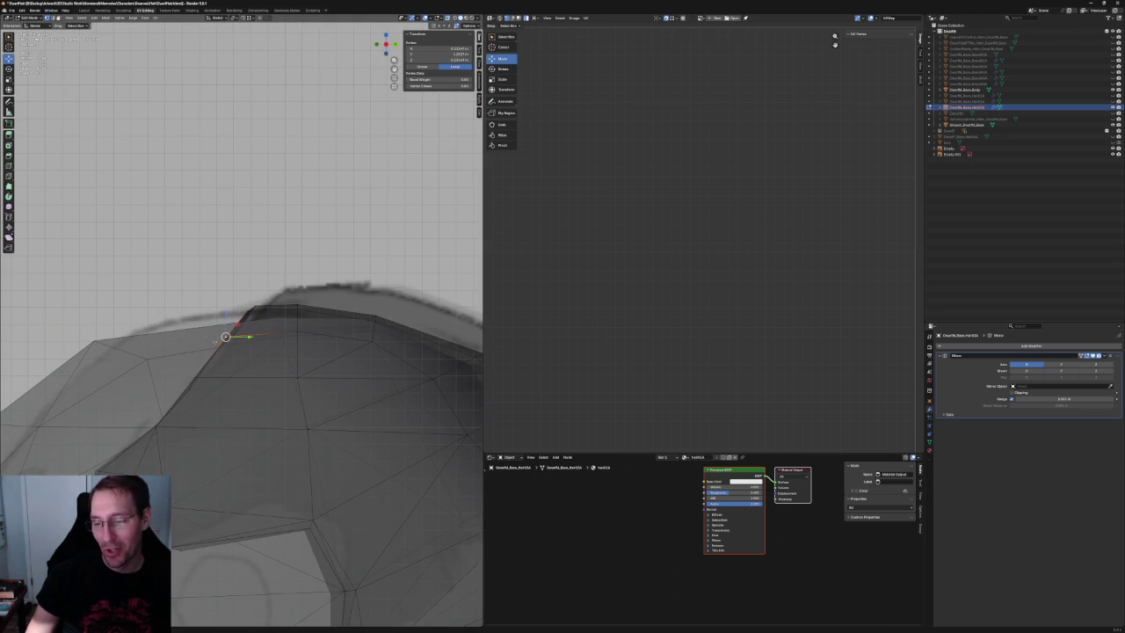
pyautogui.moveTo(220, 369); pyautogui.dragTo(227, 353)
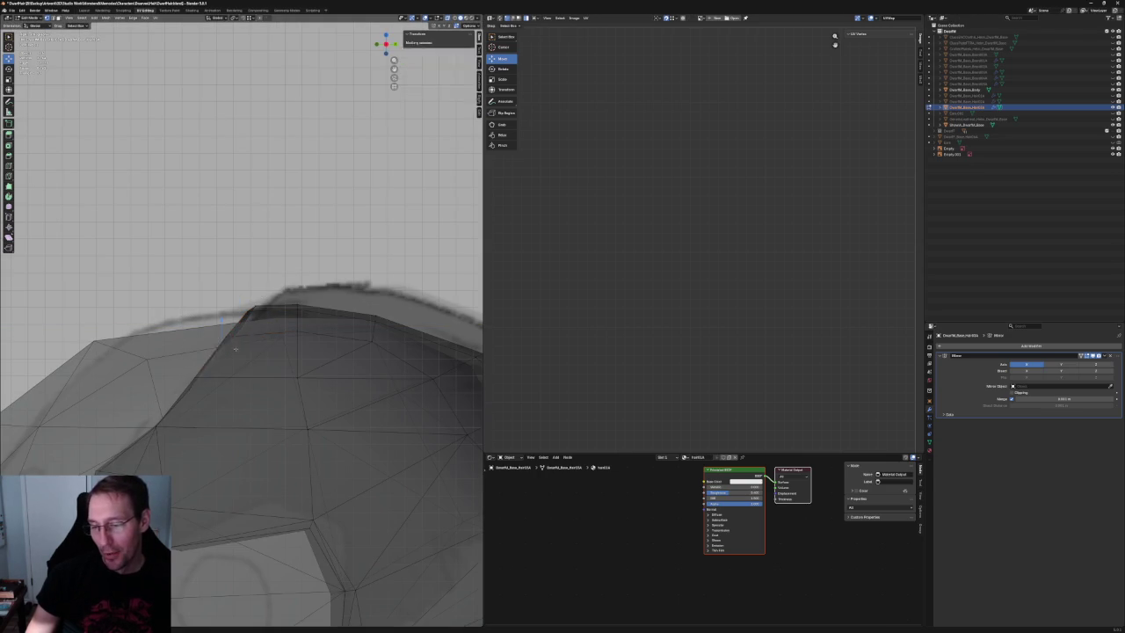
pyautogui.press('g')
pyautogui.press('y')
pyautogui.click(239, 350)
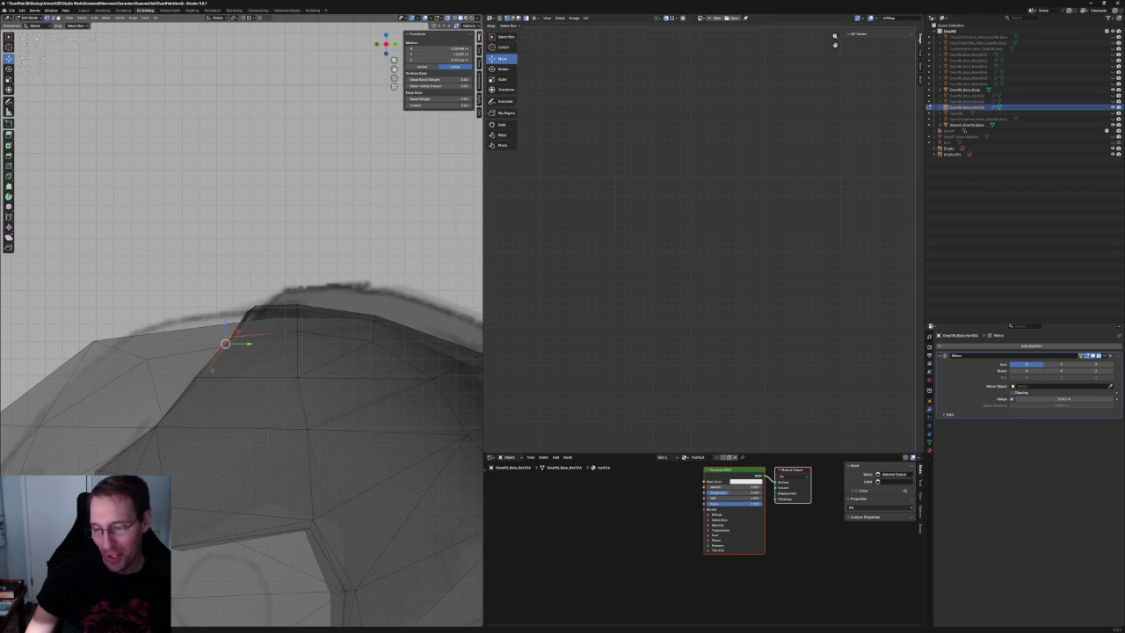
pyautogui.click(224, 360)
pyautogui.click(199, 377)
pyautogui.press('g')
pyautogui.press('y')
pyautogui.click(213, 377)
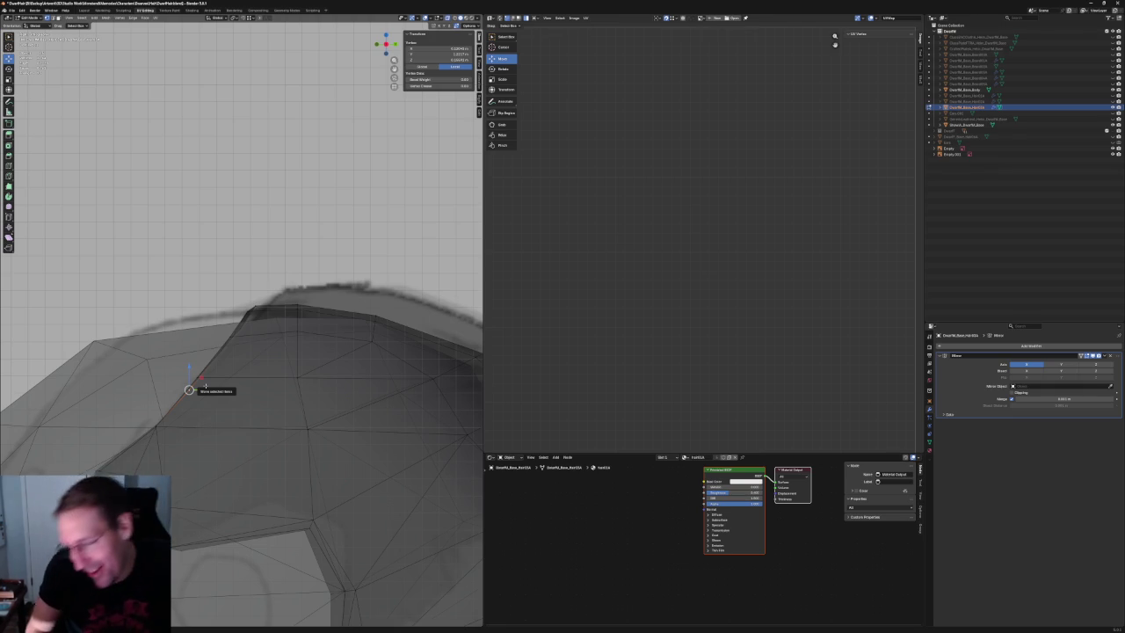
pyautogui.scroll(-5, 302, 437)
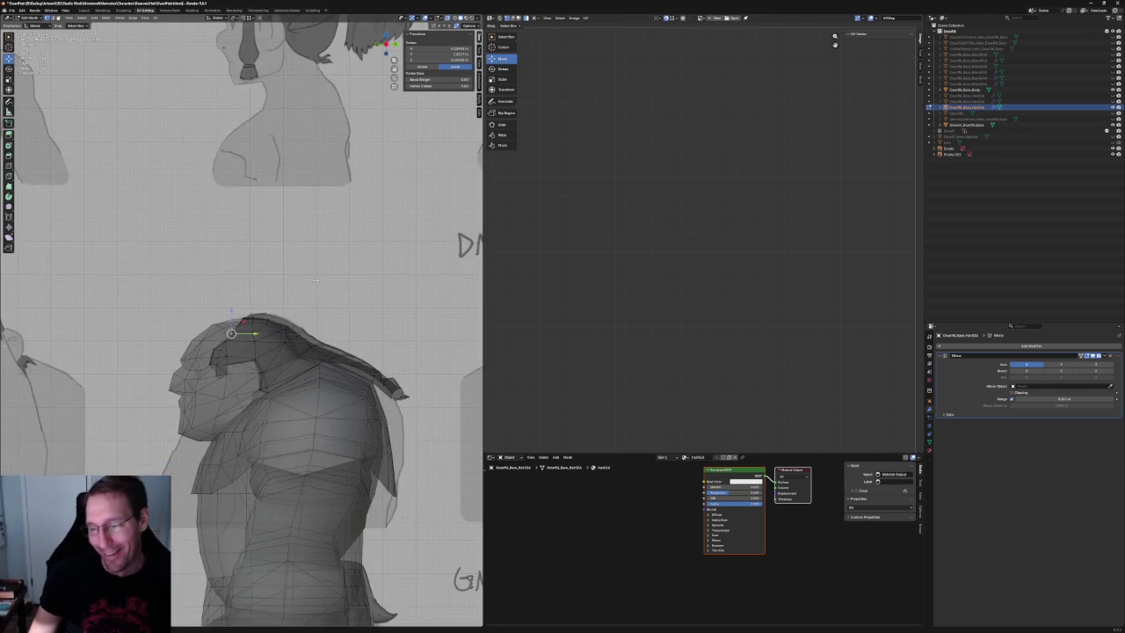
pyautogui.scroll(3, 359, 288)
pyautogui.click(360, 289)
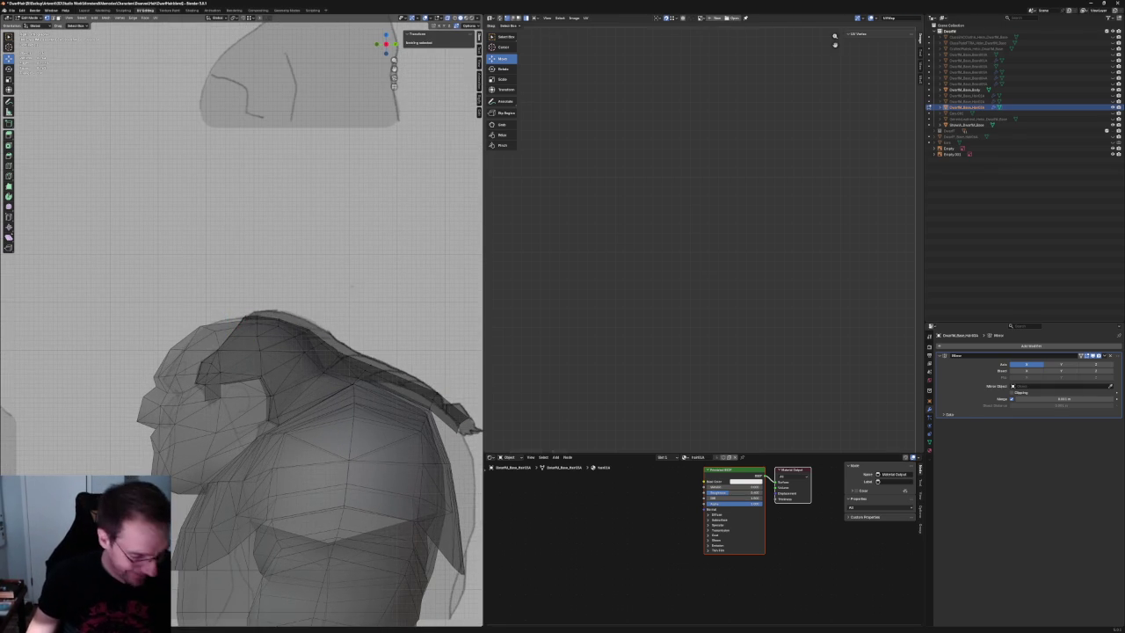
# Nudge Empty.001 slightly in Object Mode to reshape the hair.
pyautogui.press('Tab')
pyautogui.click(384, 282)
pyautogui.moveTo(384, 282); pyautogui.dragTo(391, 276)
# Switch to the right side view and select the hair mesh for vertex editing.
pyautogui.press('KP_3')
pyautogui.click(303, 351)
pyautogui.scroll(8, 304, 351)
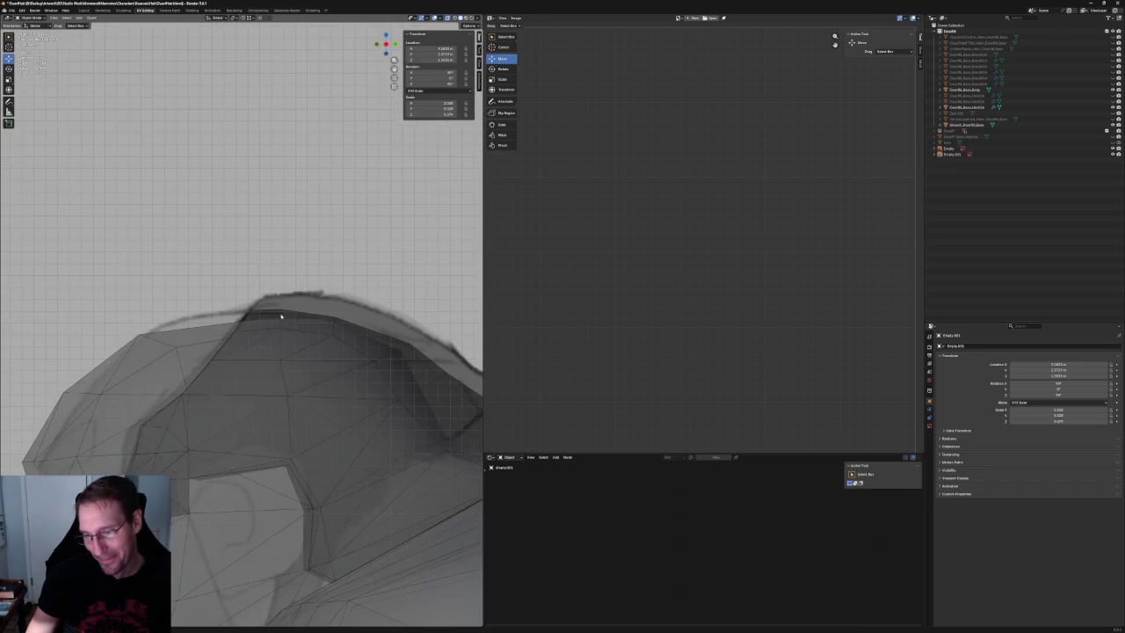
pyautogui.click(298, 342)
pyautogui.scroll(-5, 297, 339)
pyautogui.scroll(-1, 294, 334)
pyautogui.scroll(5, 290, 330)
pyautogui.scroll(3, 277, 316)
pyautogui.press('Tab')
# Raise the hair-tip vertex along Z, then pull it back along the crest.
pyautogui.moveTo(268, 310)
pyautogui.mouseDown()
pyautogui.moveTo(244, 295)
pyautogui.moveTo(245, 315)
pyautogui.mouseUp()
pyautogui.press('g')
pyautogui.press('z')
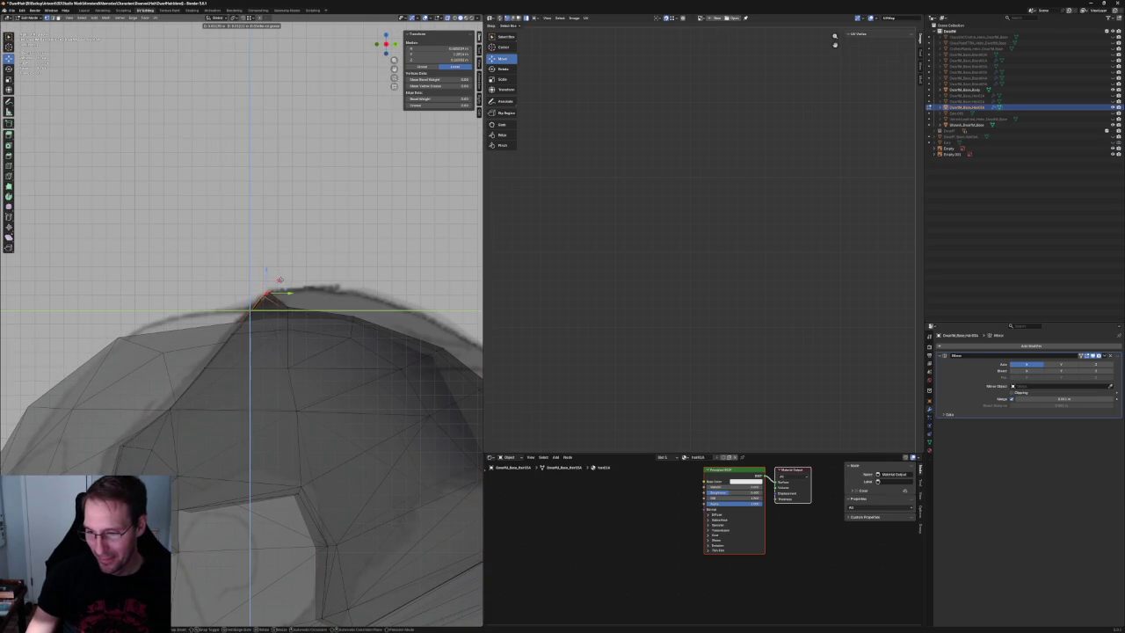
pyautogui.click(290, 313)
pyautogui.press('g')
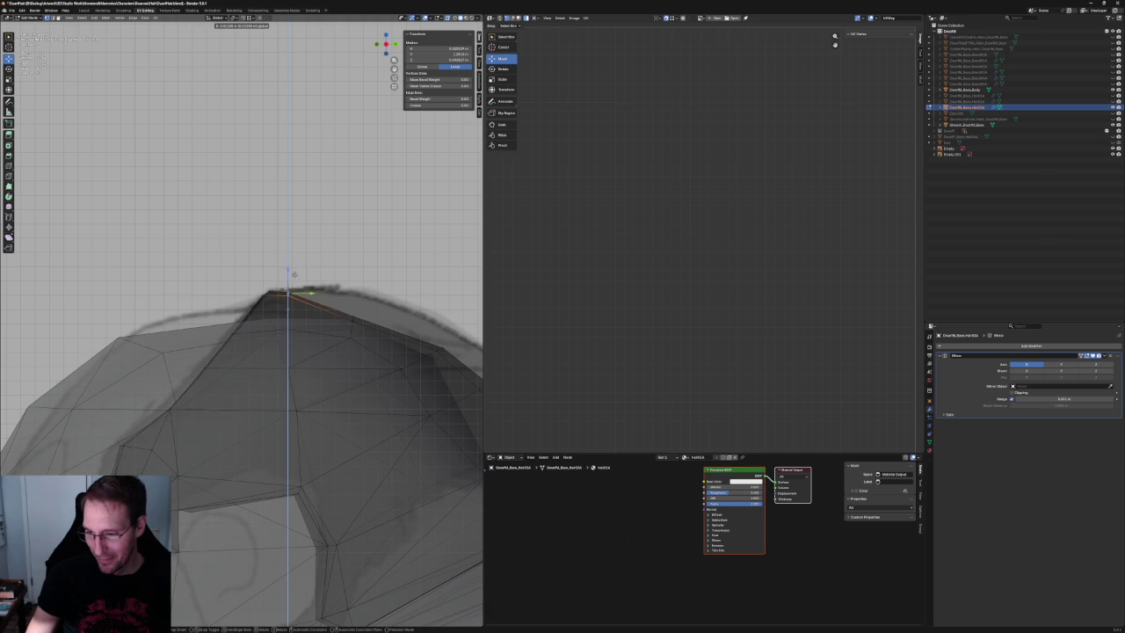
pyautogui.click(366, 327)
pyautogui.hotkey('alt', 'a')
# Reposition a ridge vertex within the side plane, then along the front-back axis.
pyautogui.click(355, 318)
pyautogui.press('g')
pyautogui.hotkey('shift', 'x')
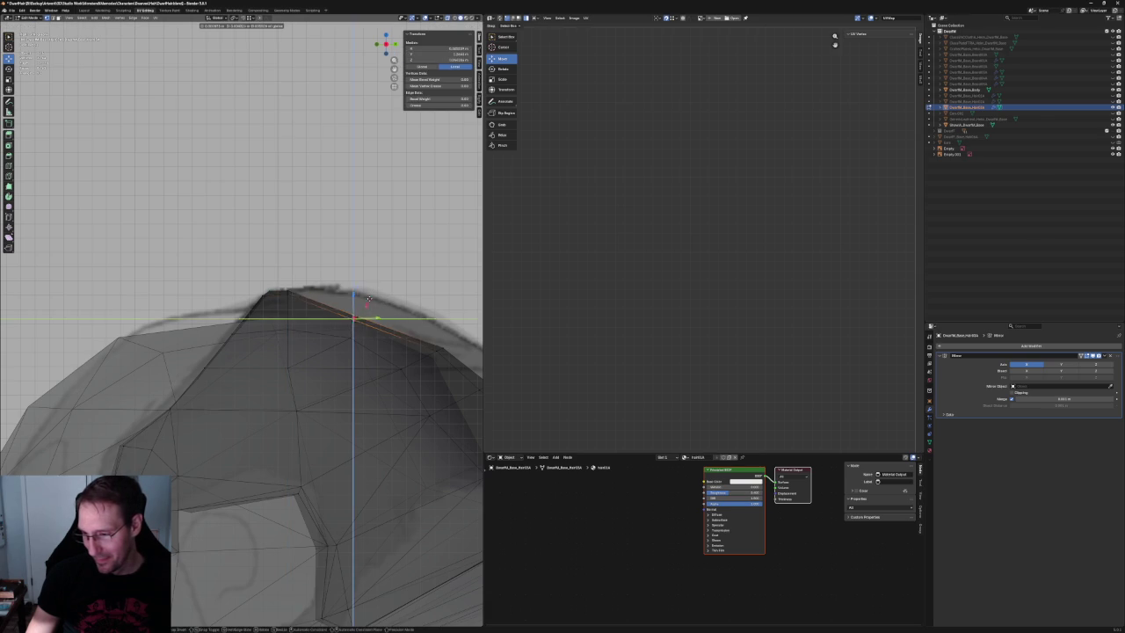
pyautogui.click(377, 283)
pyautogui.moveTo(377, 283); pyautogui.dragTo(317, 328, button='middle')
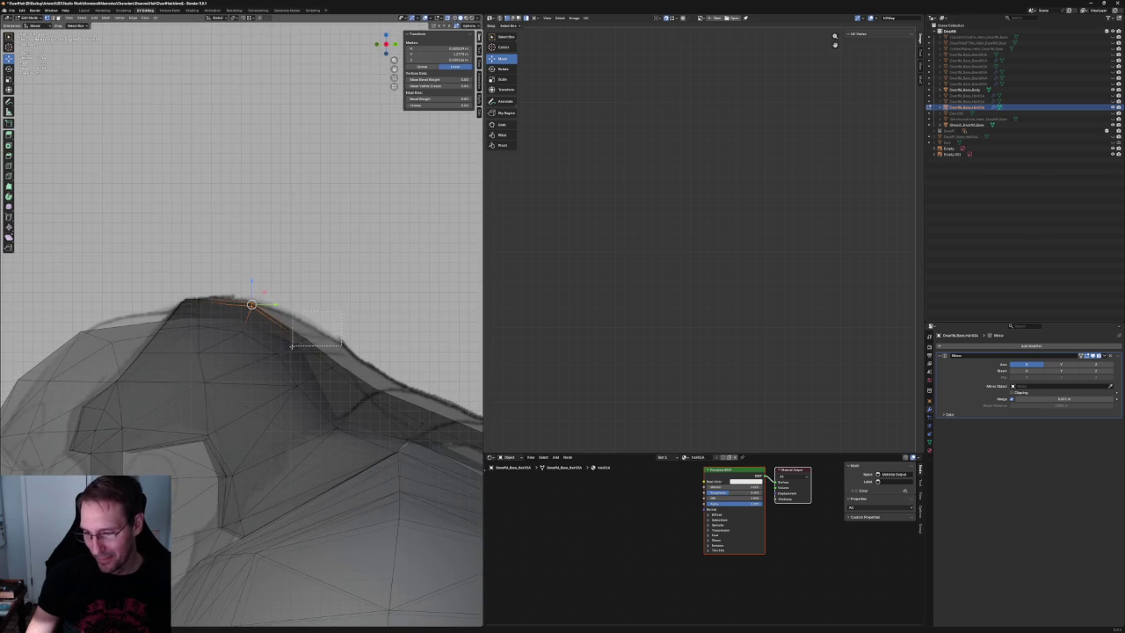
pyautogui.press('g')
pyautogui.hotkey('shift', 'x')
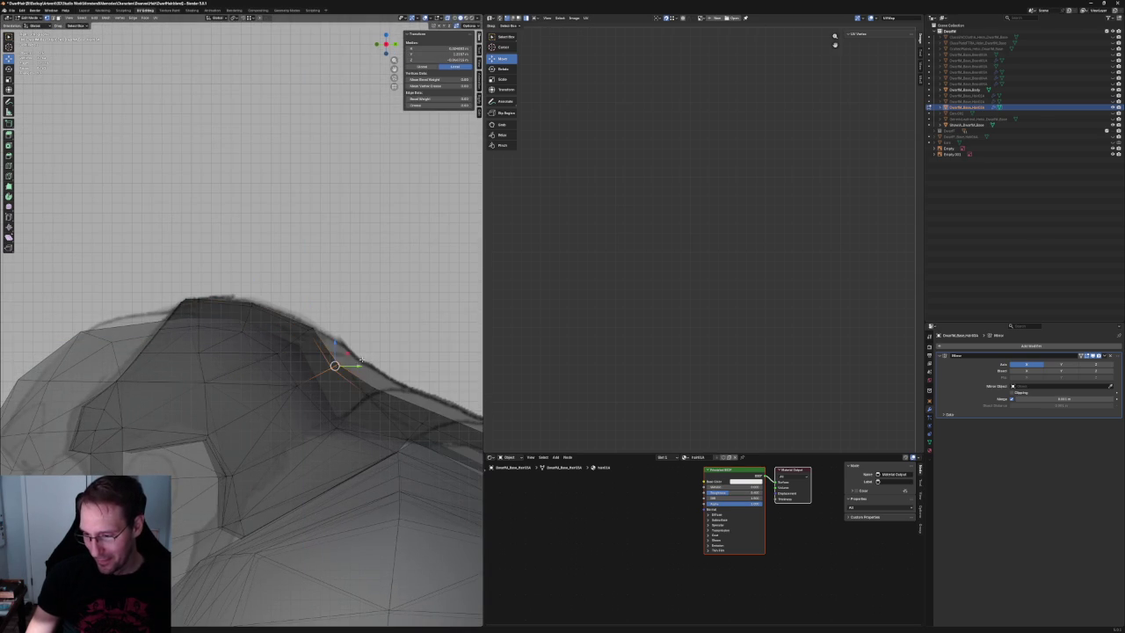
pyautogui.click(359, 340)
pyautogui.moveTo(359, 340); pyautogui.dragTo(327, 361, button='middle')
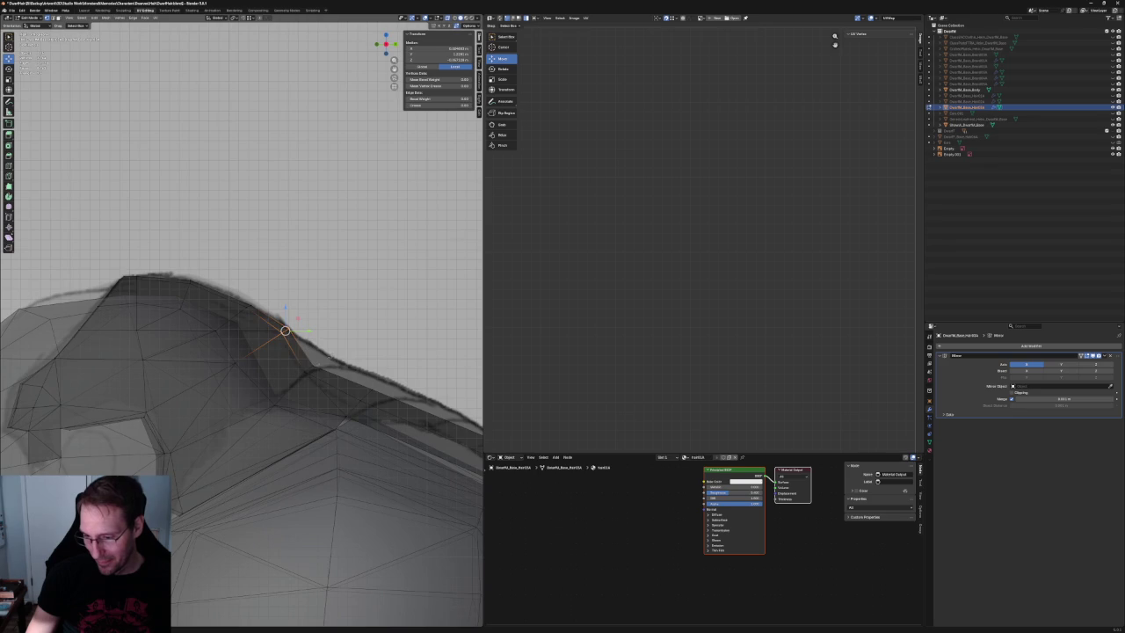
pyautogui.press('g')
pyautogui.press('y')
pyautogui.click(323, 360)
# Shift two more ridge vertices along the Y axis.
pyautogui.click(365, 395)
pyautogui.press('g')
pyautogui.press('y')
pyautogui.click(368, 391)
pyautogui.moveTo(367, 391); pyautogui.dragTo(211, 310, button='middle')
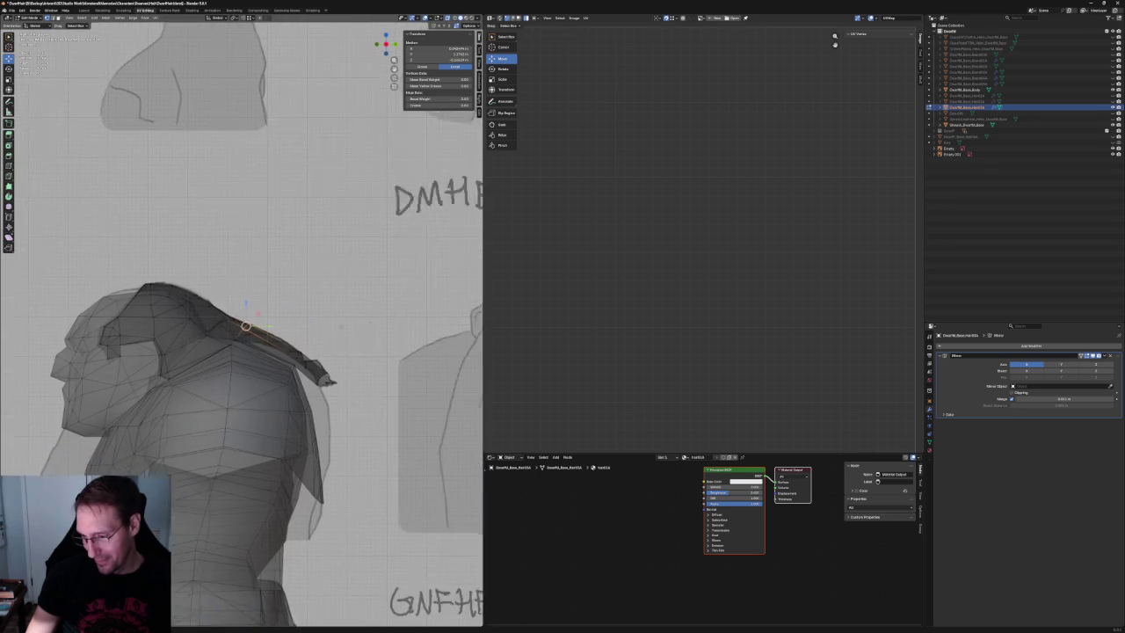
pyautogui.click(321, 372)
pyautogui.press('g')
pyautogui.press('y')
pyautogui.click(325, 369)
# Nudge another ridge vertex along the front-back axis.
pyautogui.click(363, 344)
pyautogui.moveTo(363, 344); pyautogui.dragTo(377, 409, button='middle')
pyautogui.click(350, 393)
pyautogui.press('g')
pyautogui.press('y')
pyautogui.click(351, 391)
# Move two tail vertices together along Y, then view the whole model from the right.
pyautogui.keyDown('shift'); pyautogui.click(331, 389); pyautogui.keyUp('shift')
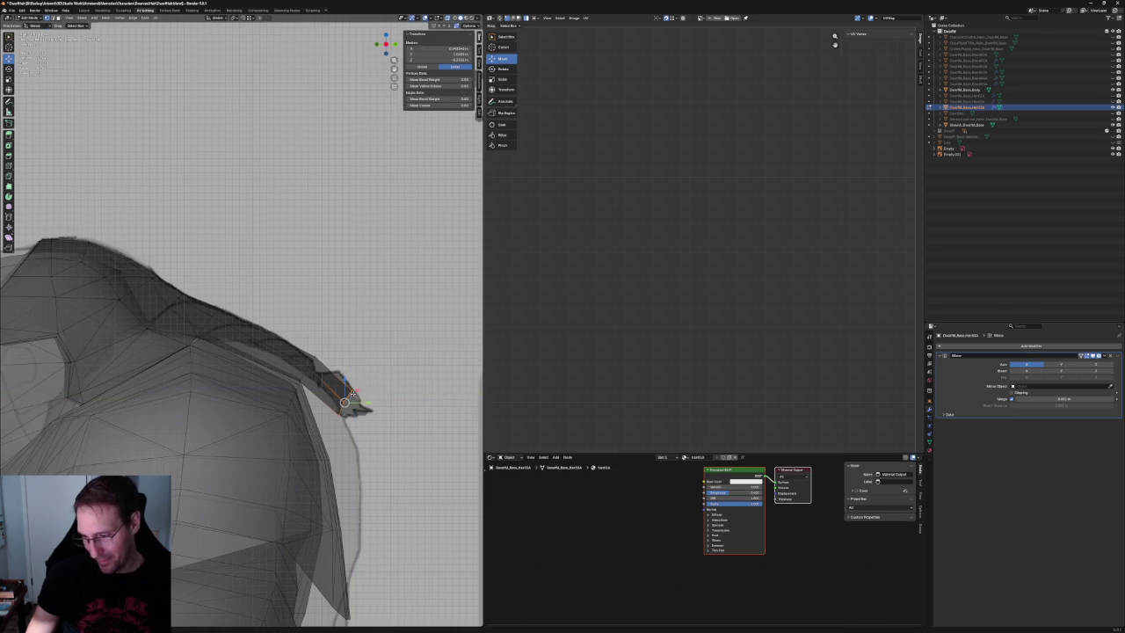
pyautogui.press('g')
pyautogui.press('y')
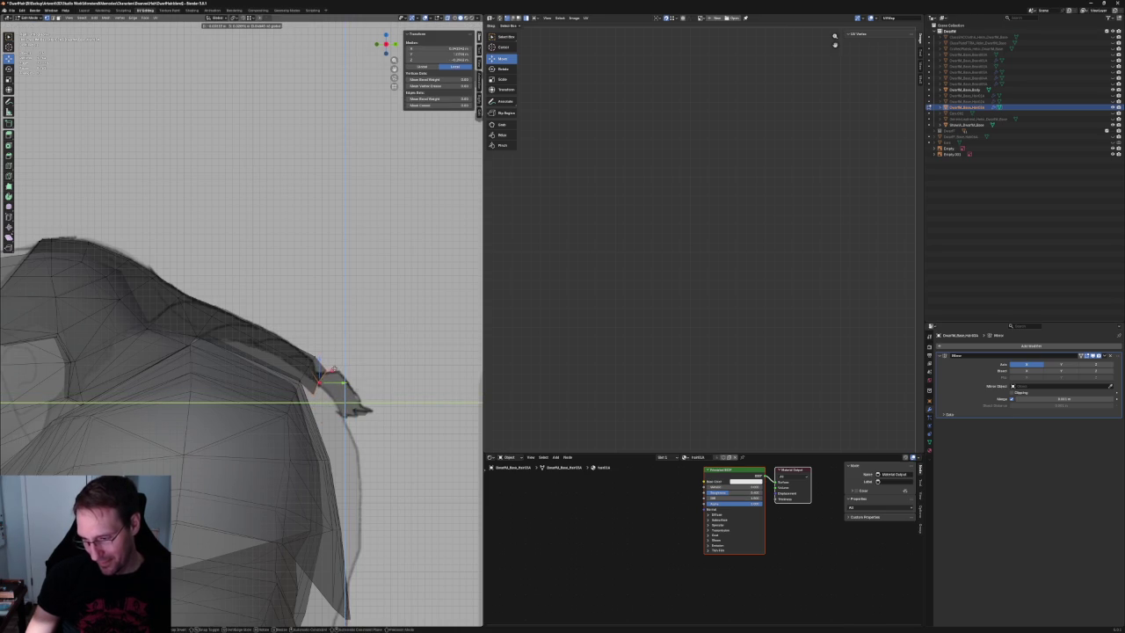
pyautogui.click(332, 371)
pyautogui.press('KP_3')
pyautogui.scroll(-5, 319, 489)
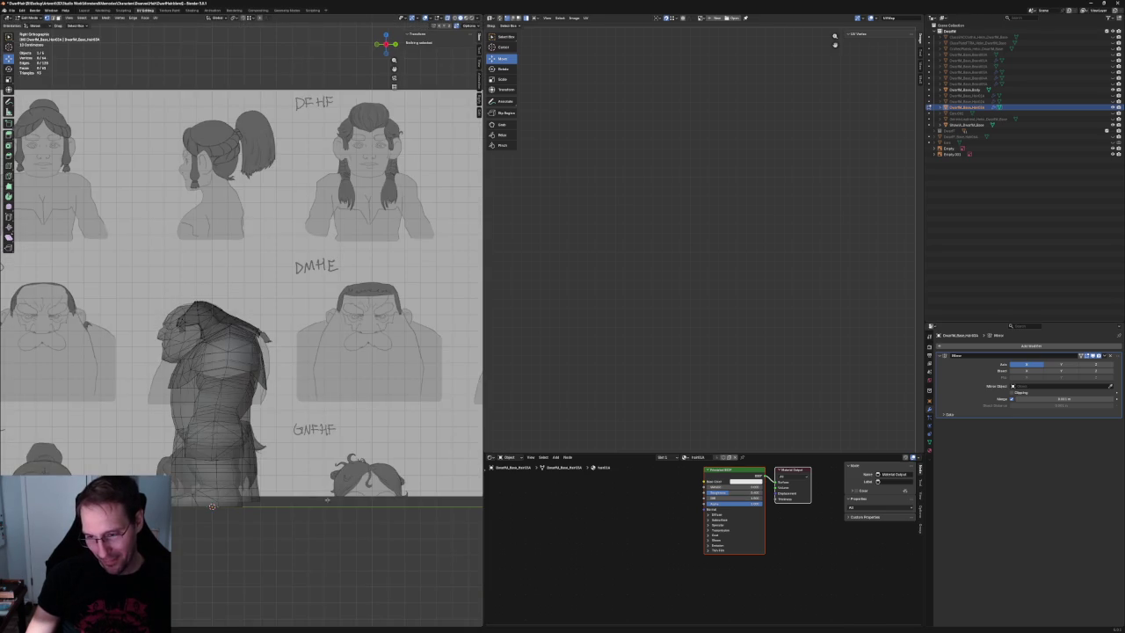
# Set up a see-through wireframe front view zoomed in on the hair.
pyautogui.hotkey('alt', 'z')
pyautogui.press('KP_Decimal')
pyautogui.scroll(-2, 202, 247)
pyautogui.scroll(-3, 201, 248)
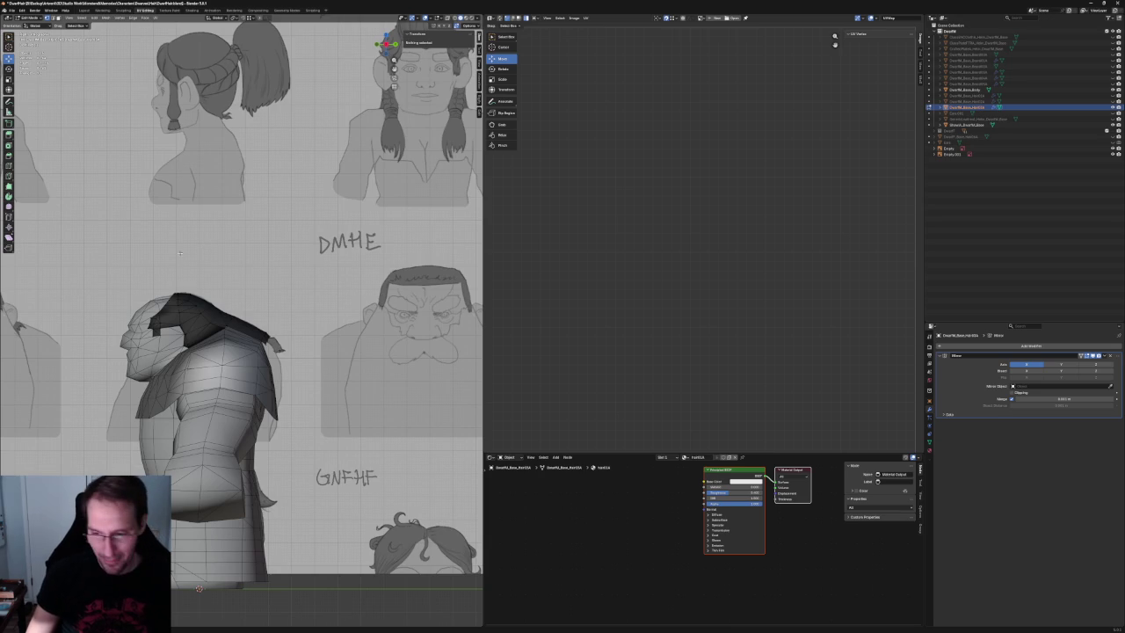
pyautogui.click(454, 18)
pyautogui.moveTo(228, 413); pyautogui.dragTo(239, 390, button='middle')
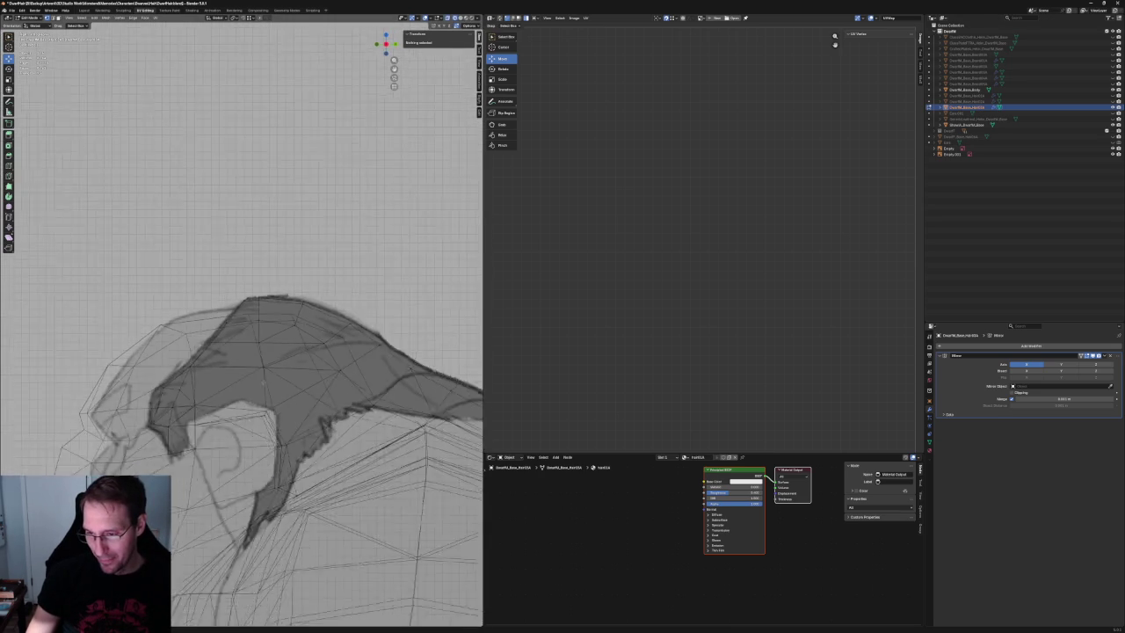
pyautogui.press('KP_1')
pyautogui.scroll(2, 248, 283)
pyautogui.scroll(2, 247, 283)
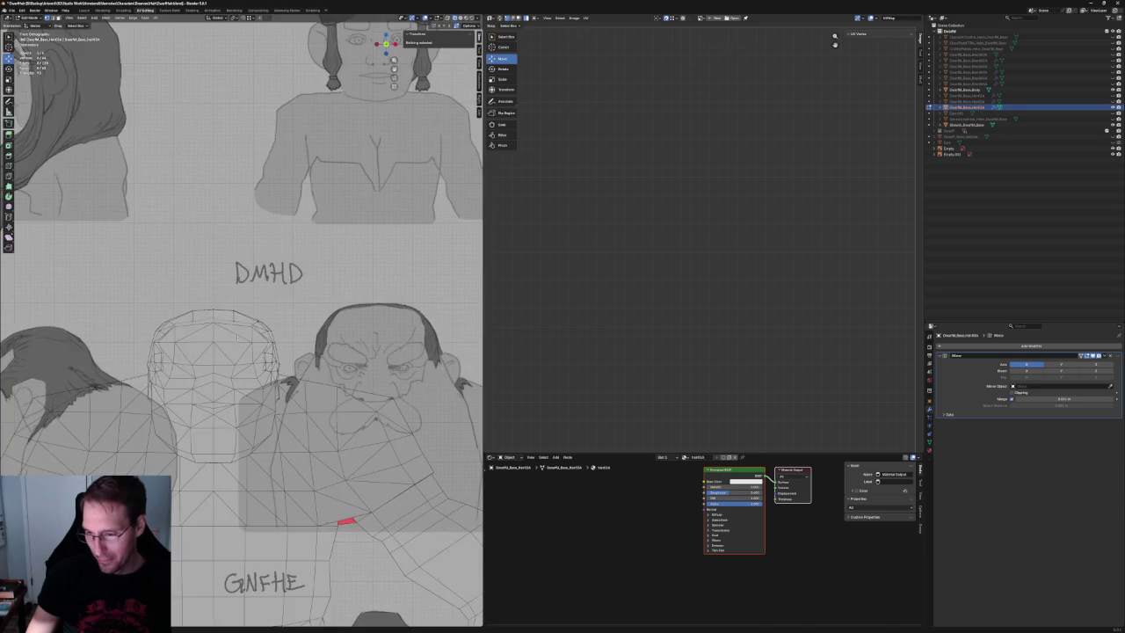
pyautogui.scroll(3, 248, 283)
# Slide the top outline vertex along X, then adjust it vertically.
pyautogui.click(238, 301)
pyautogui.hotkey('alt', 'z')
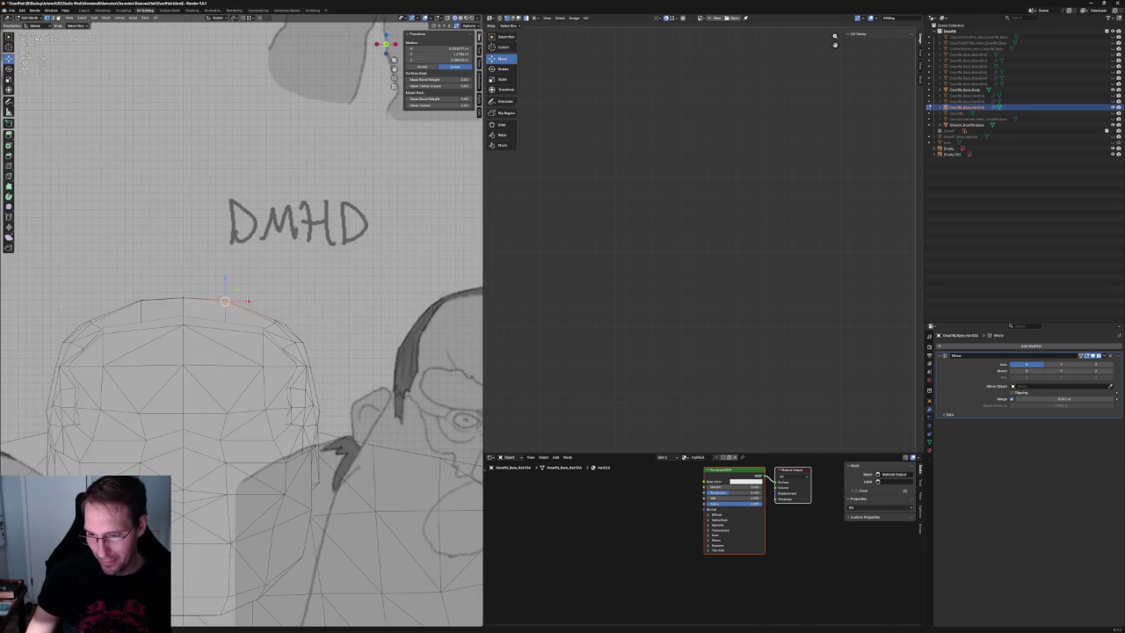
pyautogui.press('g')
pyautogui.press('x')
pyautogui.click(254, 305)
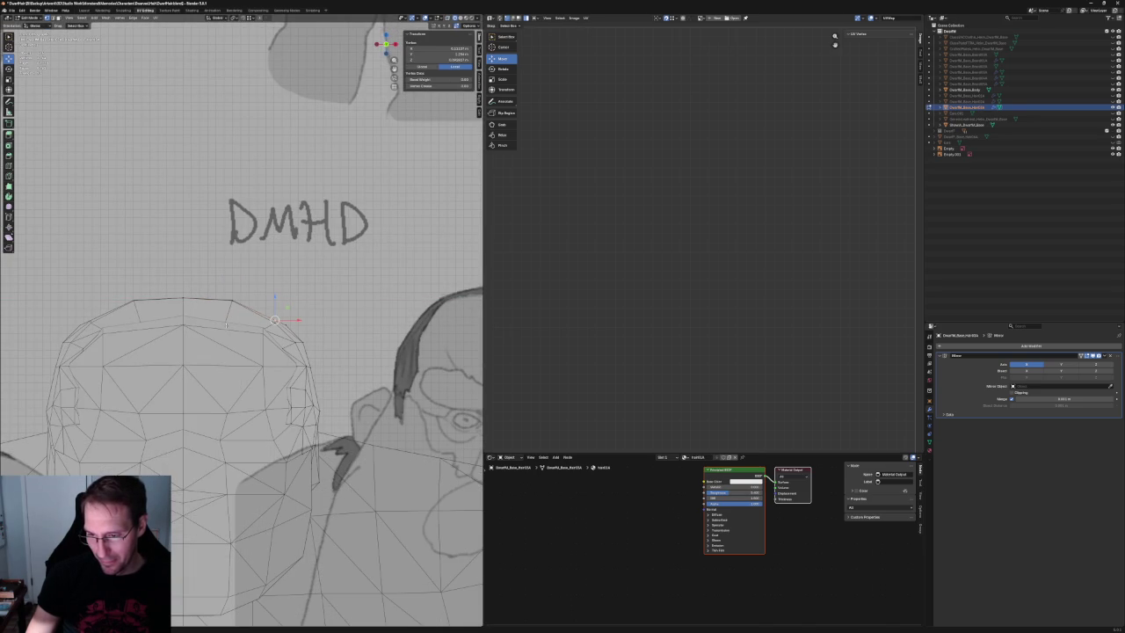
pyautogui.hotkey('alt', 'z')
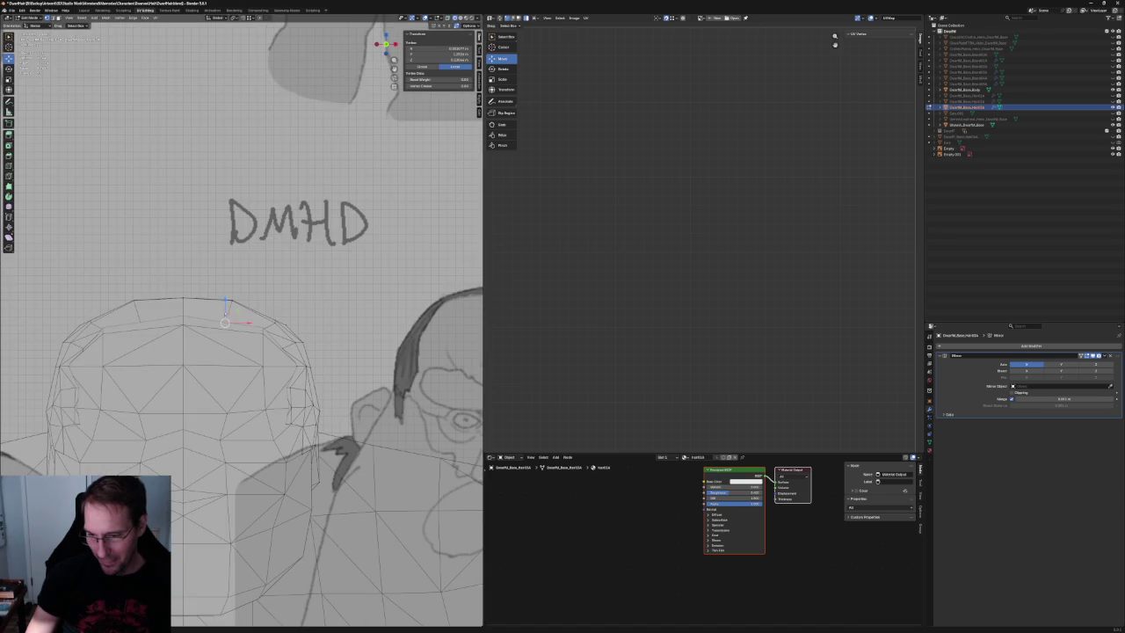
pyautogui.press('g')
pyautogui.press('z')
pyautogui.press('Return')
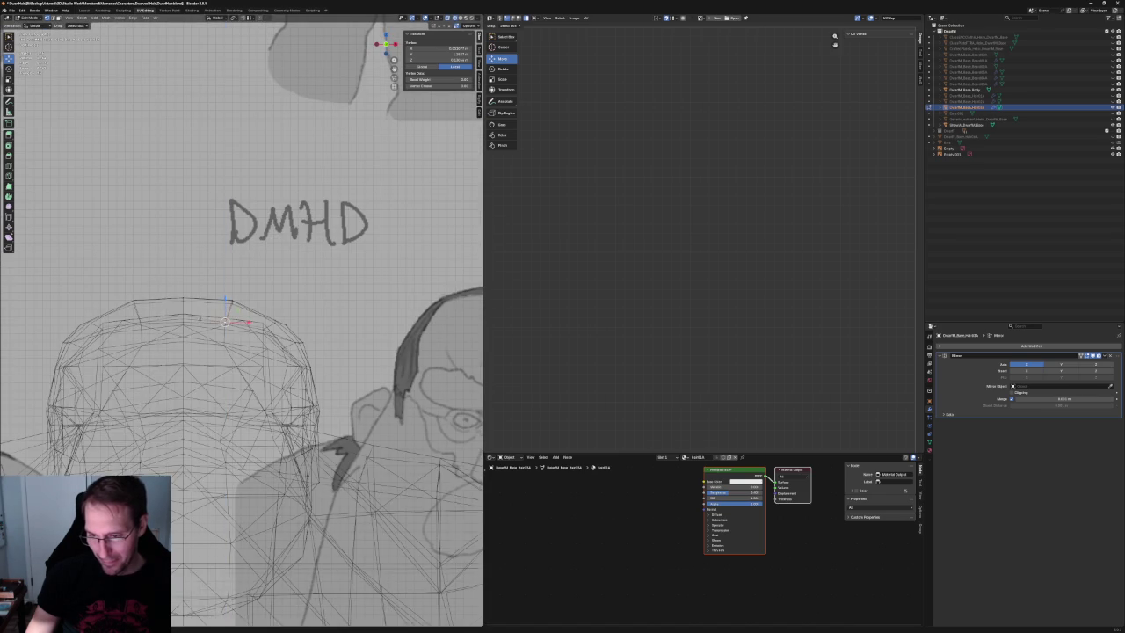
# Return to the front view and nudge the vertex vertically again.
pyautogui.moveTo(227, 309); pyautogui.dragTo(264, 316, button='middle')
pyautogui.press('`')
pyautogui.click(180, 297)
pyautogui.press('g')
pyautogui.press('z')
pyautogui.press('Return')
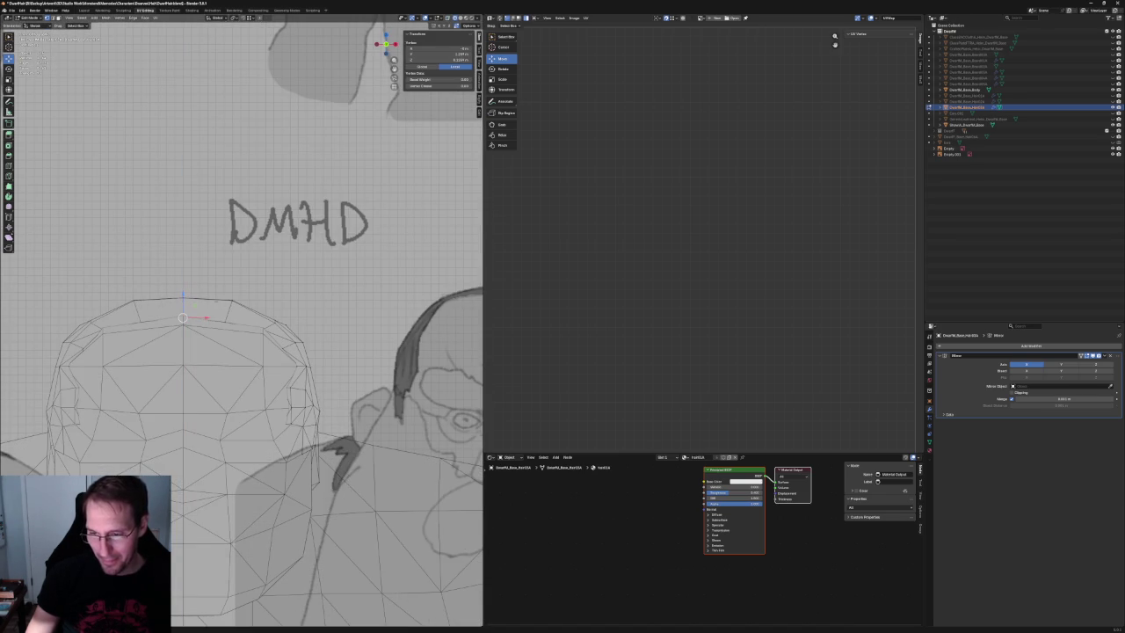
pyautogui.scroll(4, 291, 310)
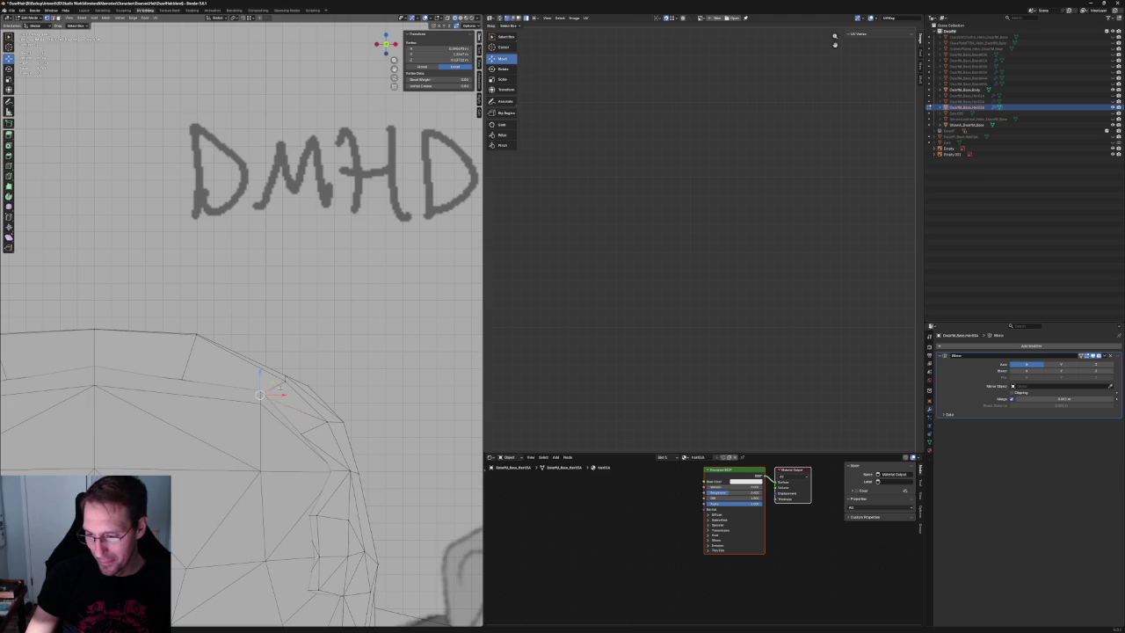
# Move several top vertices along Z, then nudge a single vertex.
pyautogui.moveTo(279, 387); pyautogui.dragTo(281, 388)
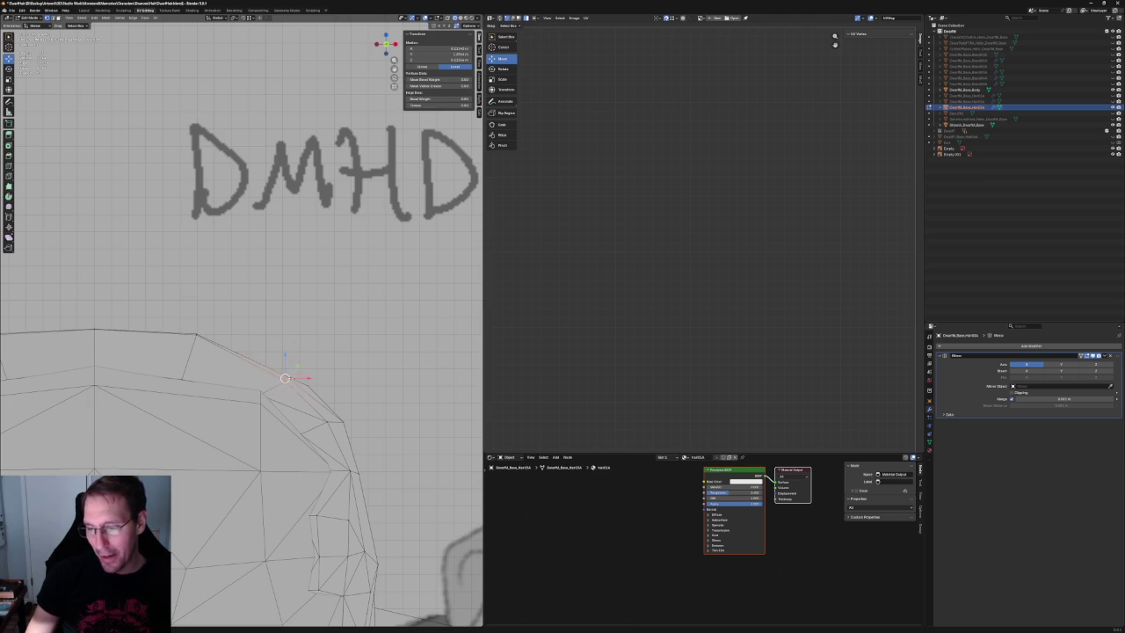
pyautogui.hotkey('alt', 'z')
pyautogui.press('g')
pyautogui.press('z')
pyautogui.press('Return')
pyautogui.hotkey('alt', 'z')
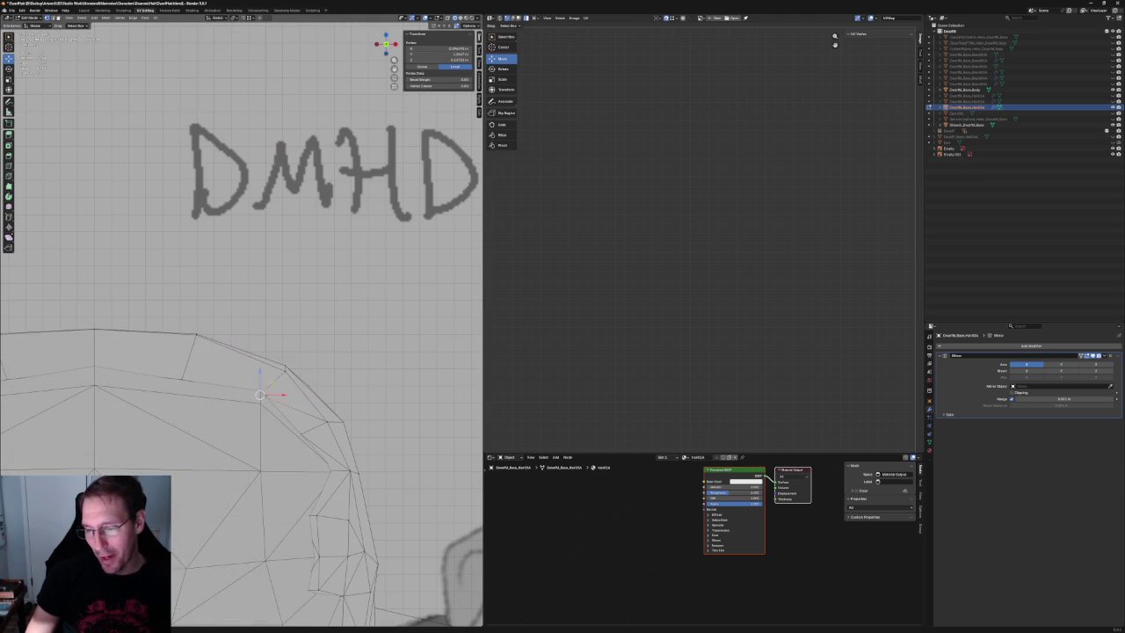
pyautogui.click(264, 384)
pyautogui.press('g')
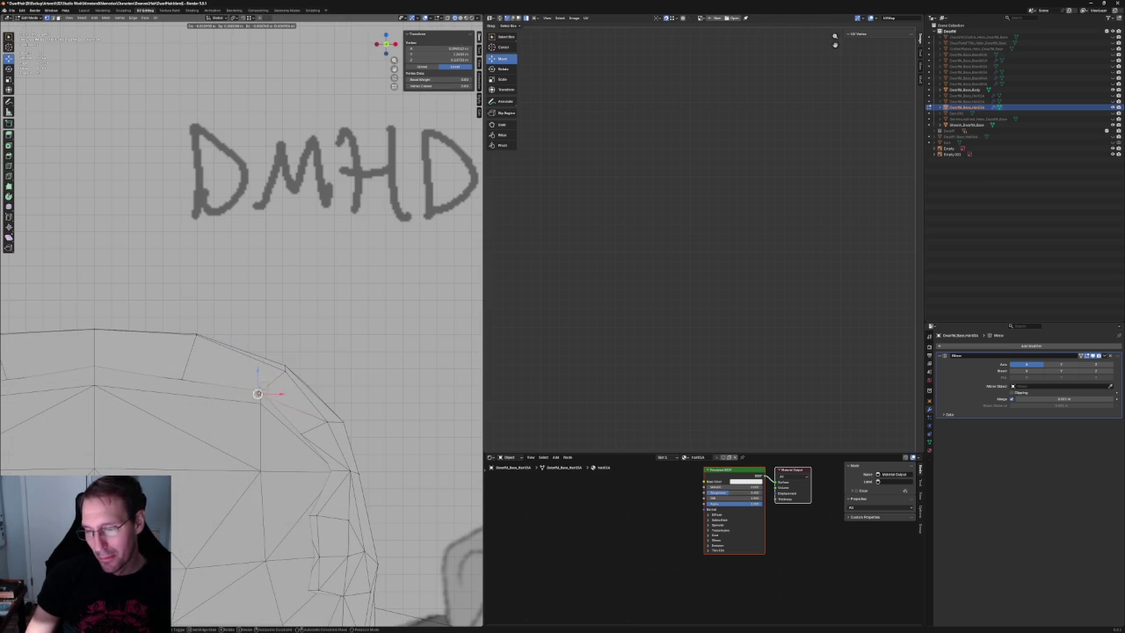
pyautogui.press('Return')
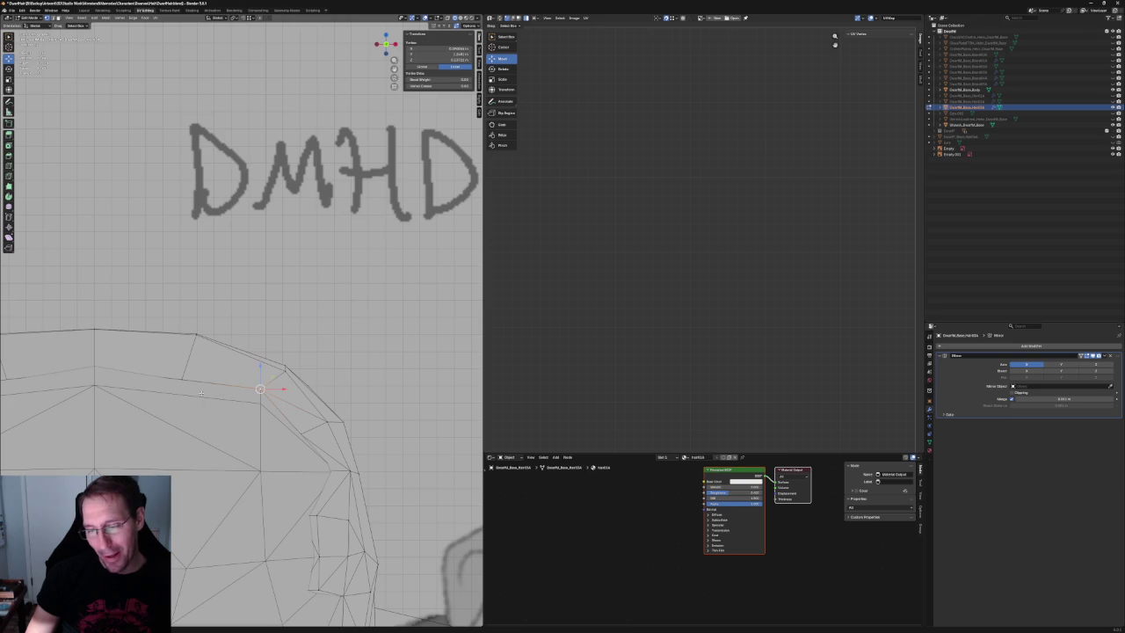
# In the right side view, shift the vertex along X and slightly along Y.
pyautogui.scroll(-2, 242, 352)
pyautogui.moveTo(241, 352); pyautogui.dragTo(231, 354, button='middle')
pyautogui.press('KP_3')
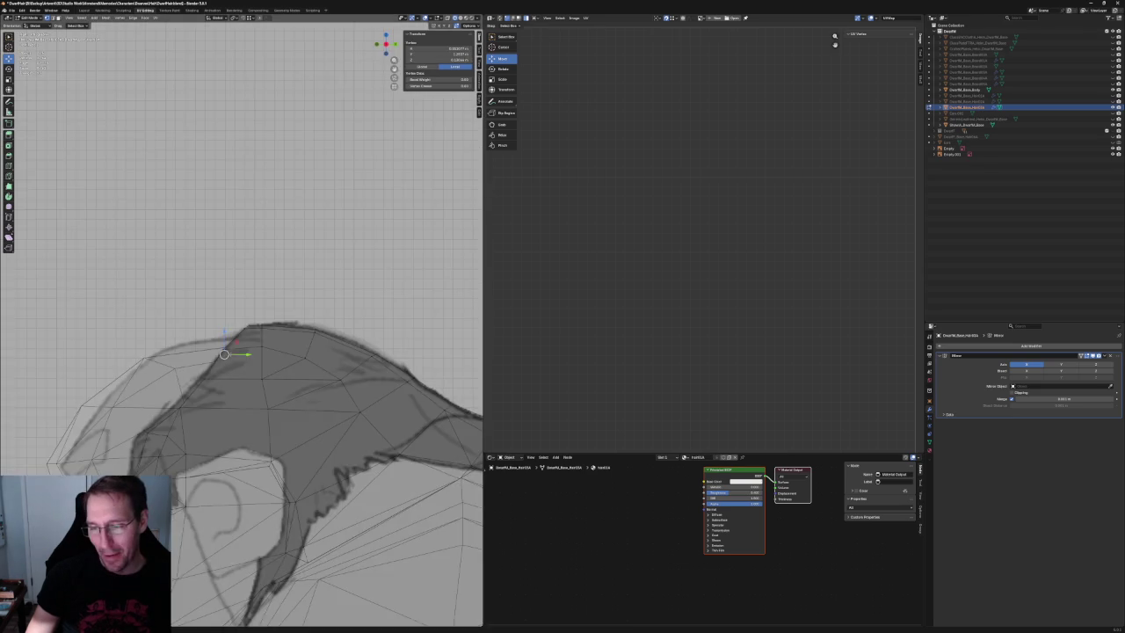
pyautogui.press('g')
pyautogui.press('x')
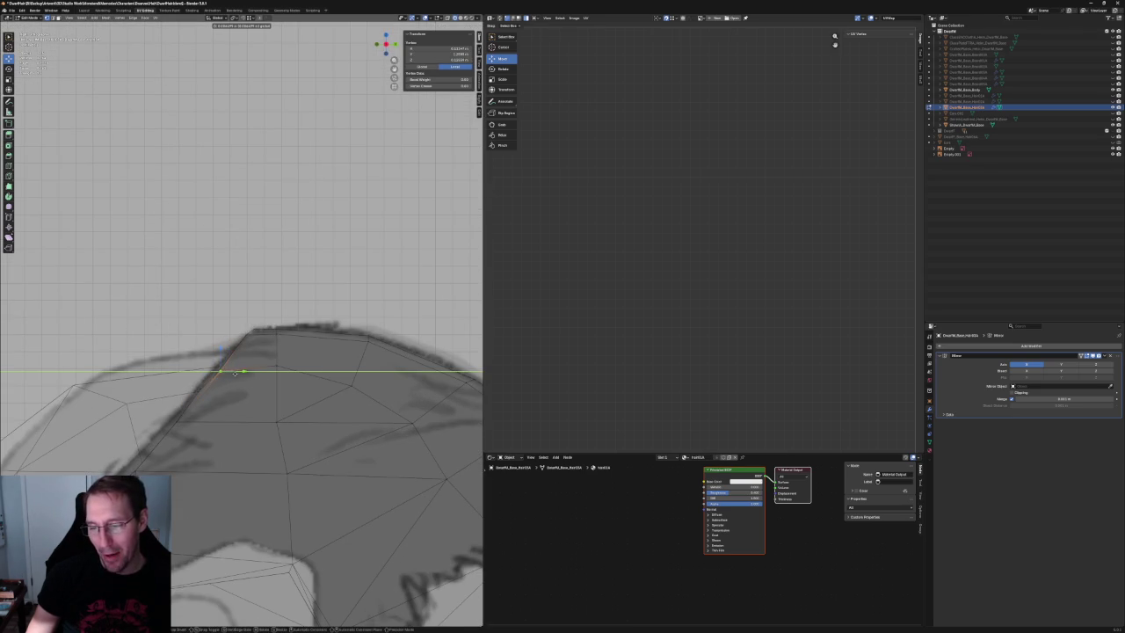
pyautogui.click(235, 373)
pyautogui.press('g')
pyautogui.press('y')
pyautogui.press('Return')
# Slide a hair crest vertex along the Y axis.
pyautogui.click(251, 332)
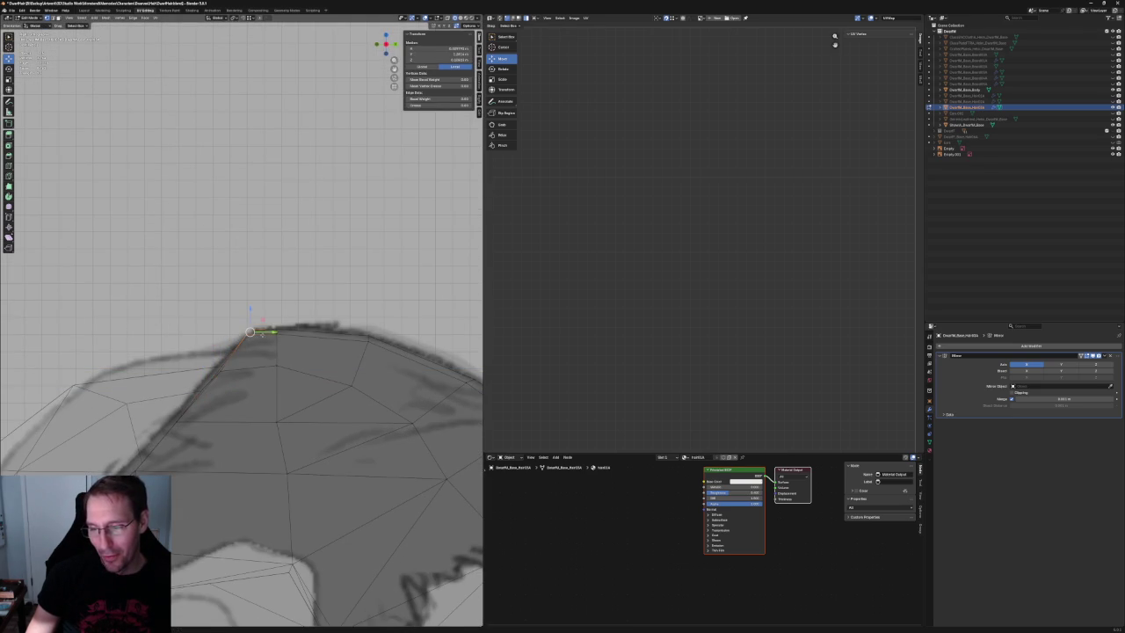
pyautogui.keyDown('shift'); pyautogui.moveTo(226, 376); pyautogui.dragTo(244, 318, button='middle'); pyautogui.keyUp('shift')
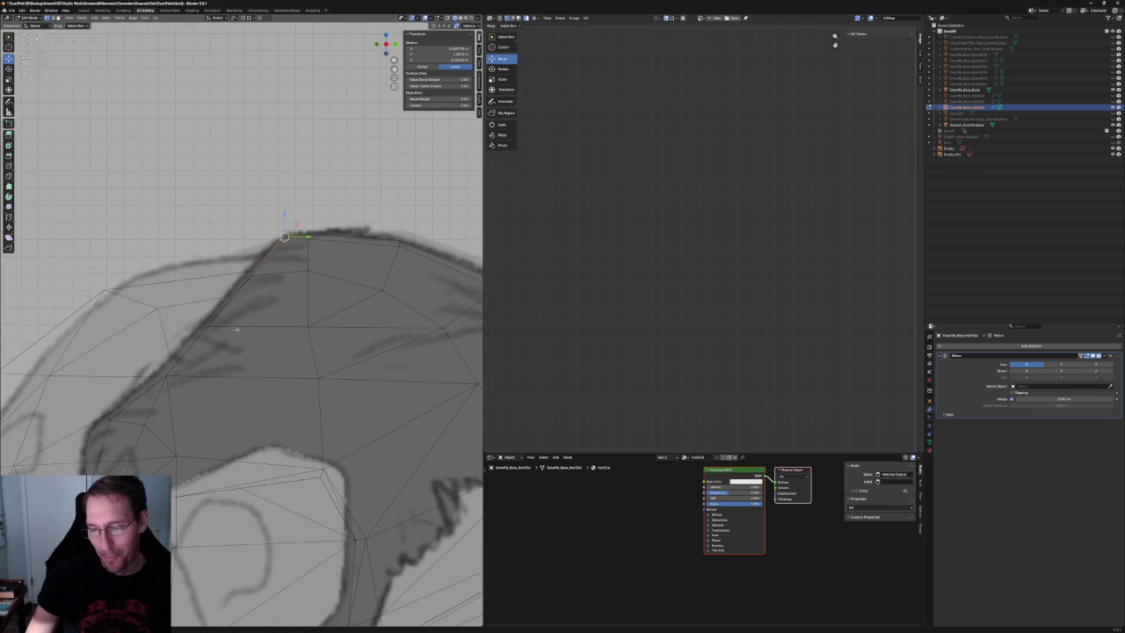
pyautogui.click(218, 326)
pyautogui.press('g')
pyautogui.press('y')
pyautogui.click(238, 326)
# In side view, slide an outline vertex along the X axis.
pyautogui.press('KP_3')
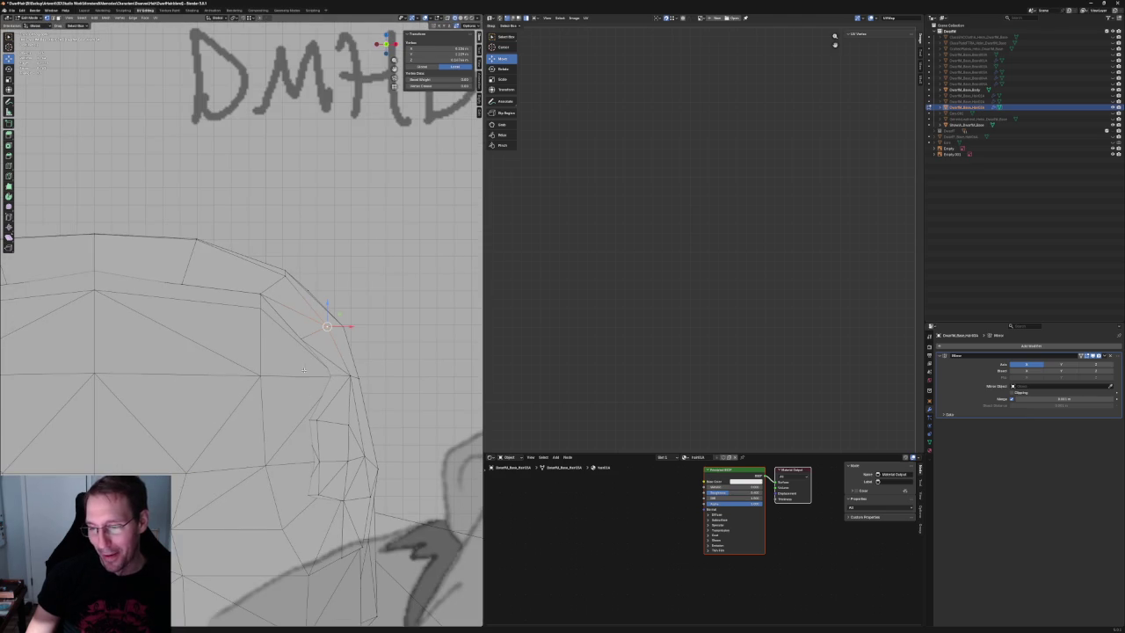
pyautogui.press('g')
pyautogui.press('x')
pyautogui.click(357, 328)
pyautogui.hotkey('alt', 'z')
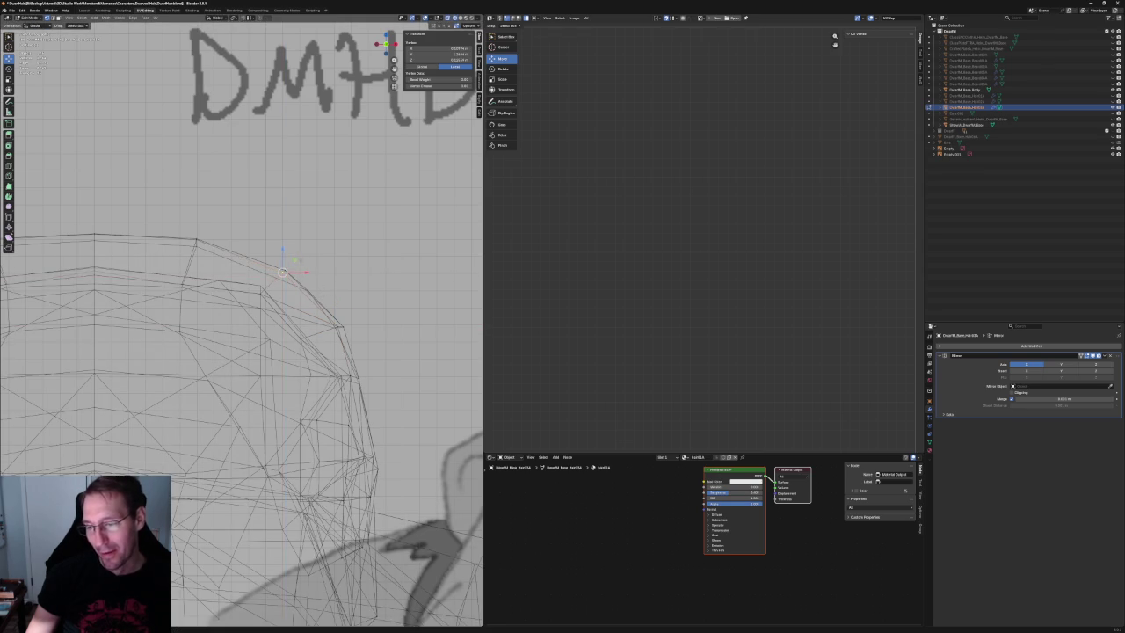
pyautogui.click(304, 254)
# Select a front-edge vertex and start a move, then cancel it, leaving the vertex in place.
pyautogui.click(288, 271)
pyautogui.hotkey('alt', 'z')
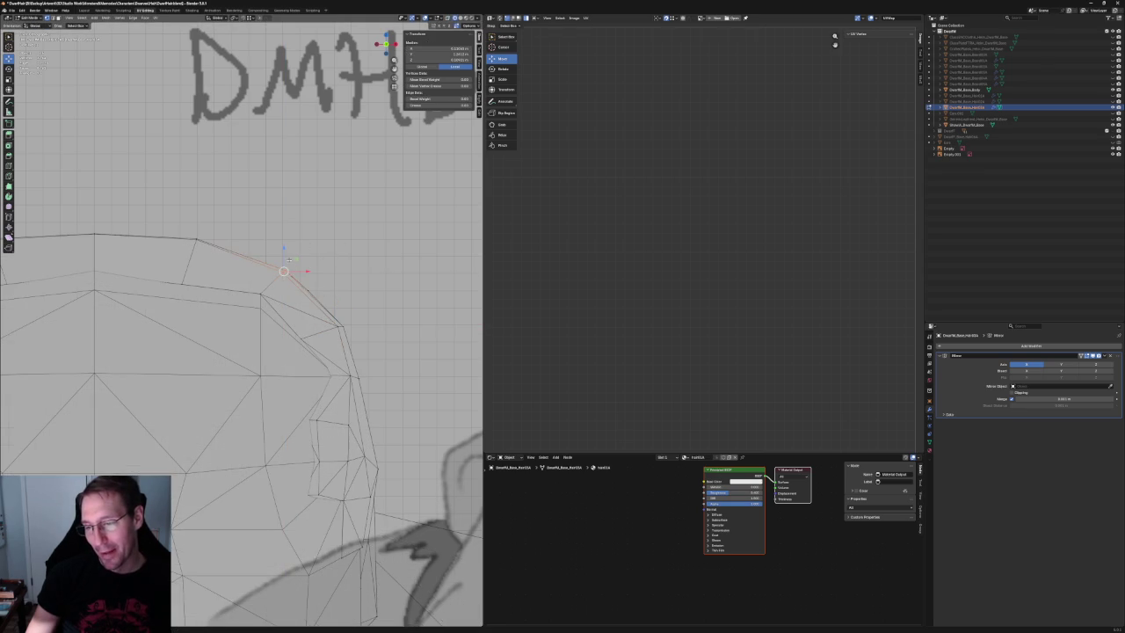
pyautogui.hotkey('alt', 'z')
pyautogui.press('g')
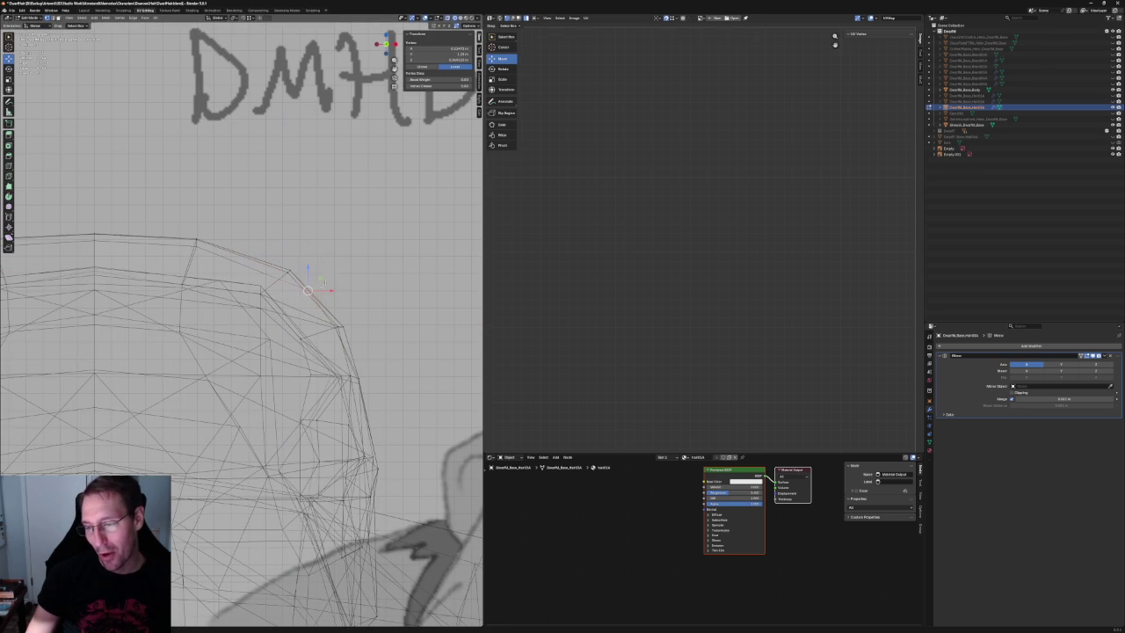
pyautogui.hotkey('alt', 'z')
pyautogui.rightClick(303, 255)
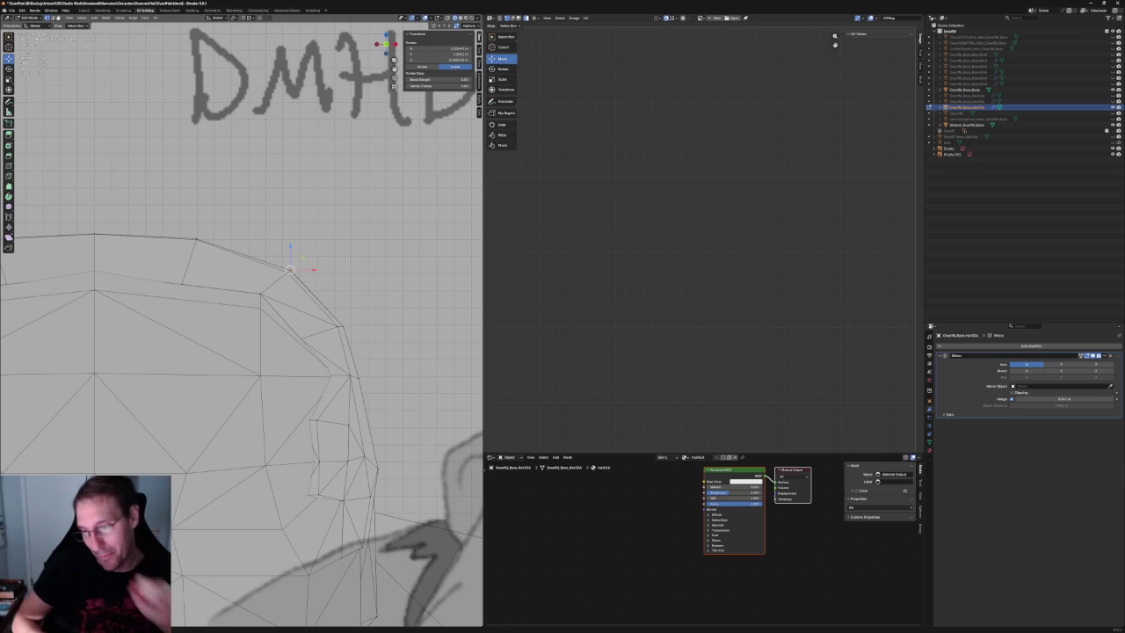
pyautogui.hotkey('alt', 'z')
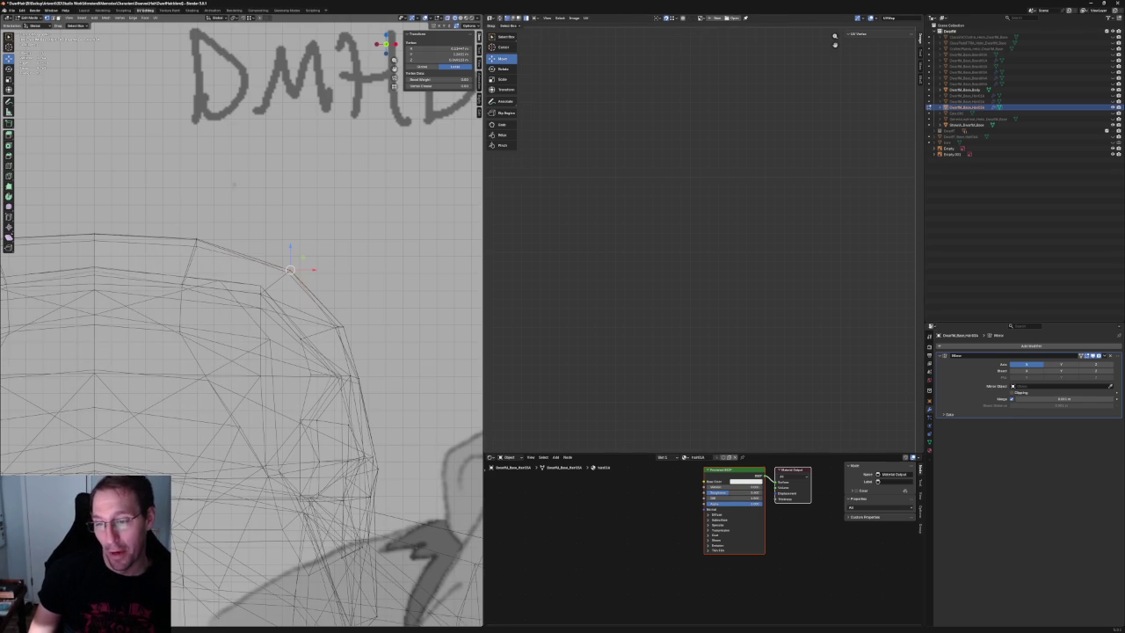
# Nudge the top vertex of the hair outline along the X axis, then deselect it.
pyautogui.click(208, 242)
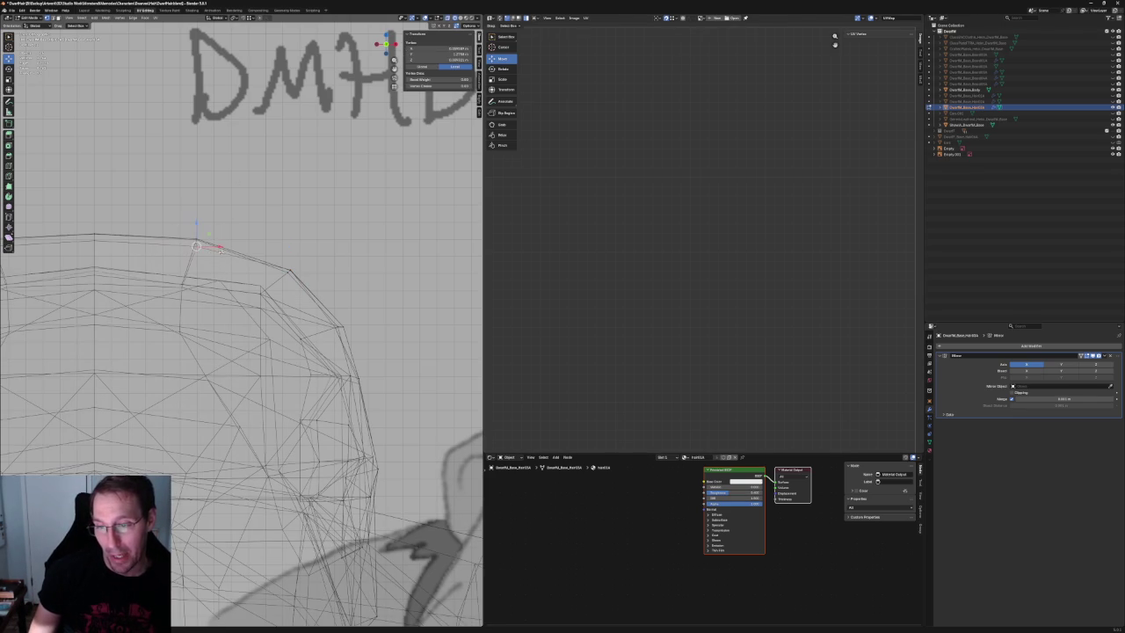
pyautogui.press('g')
pyautogui.press('x')
pyautogui.click(209, 245)
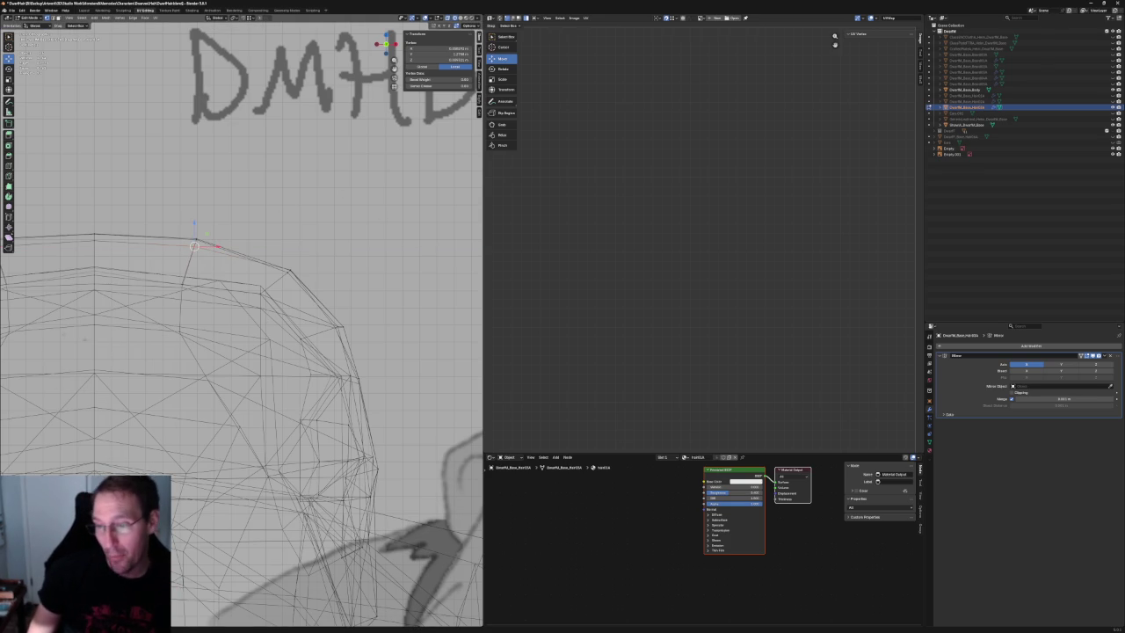
pyautogui.click(340, 248)
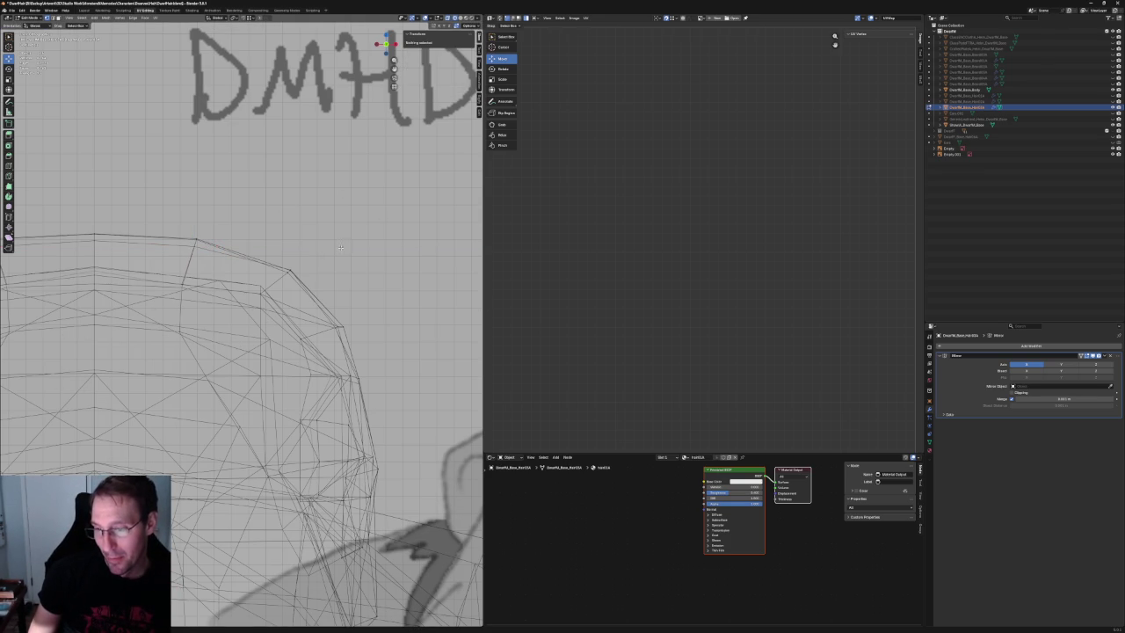
# Move the outline's corner vertex, then check it in depth and return to front view.
pyautogui.moveTo(286, 265); pyautogui.dragTo(293, 280)
pyautogui.press('g')
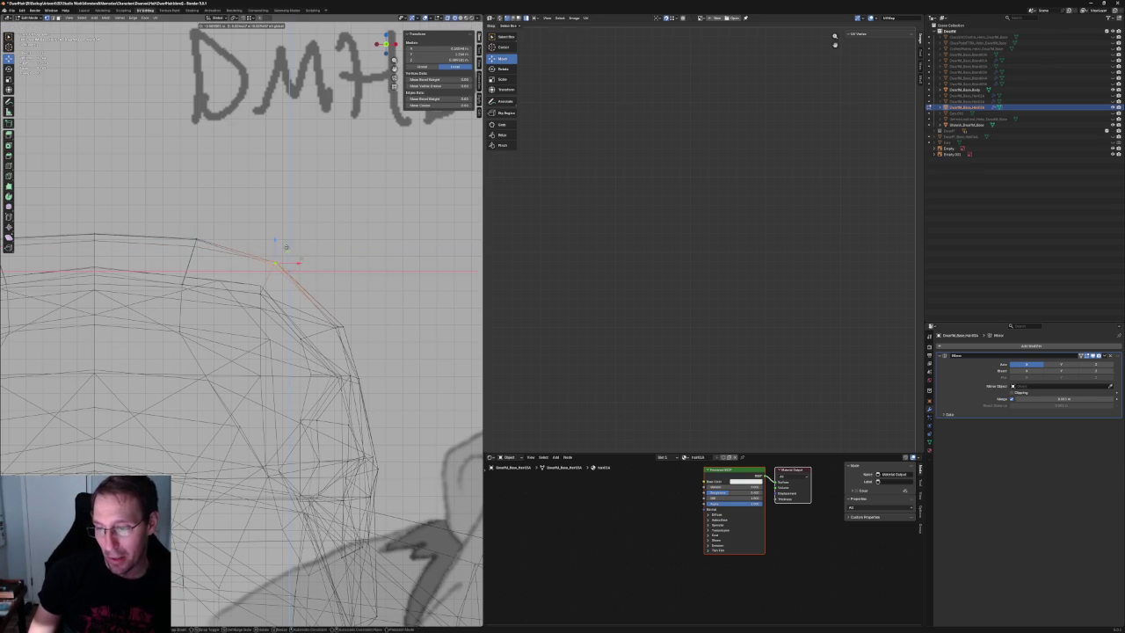
pyautogui.click(289, 248)
pyautogui.scroll(-2, 289, 248)
pyautogui.scroll(-2, 289, 248)
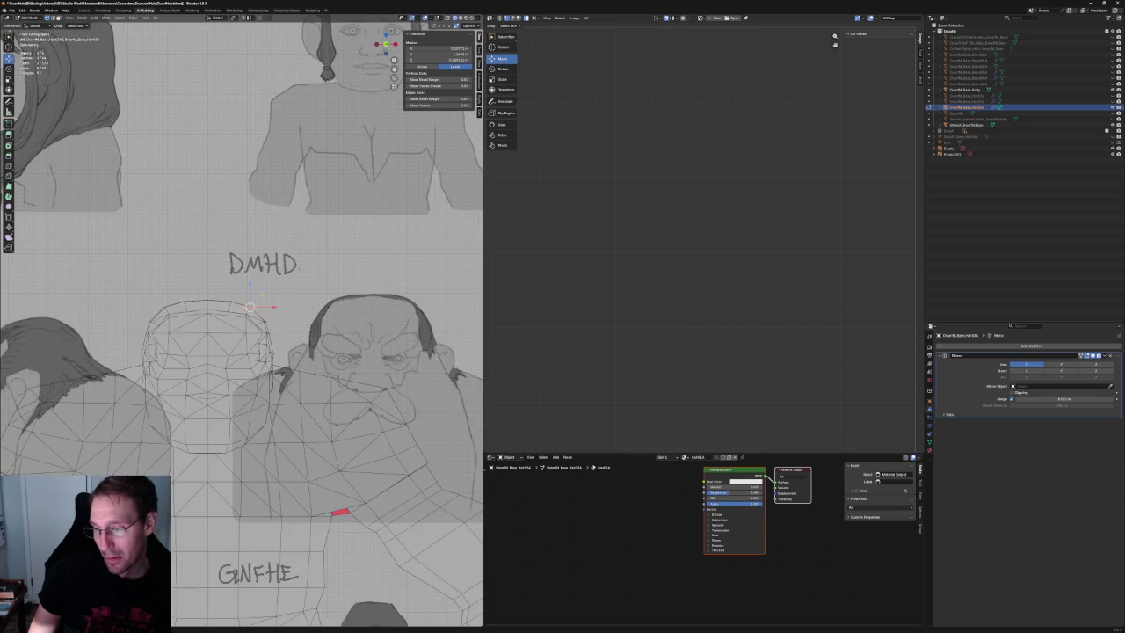
pyautogui.scroll(4, 279, 268)
pyautogui.moveTo(280, 268); pyautogui.dragTo(264, 255, button='middle')
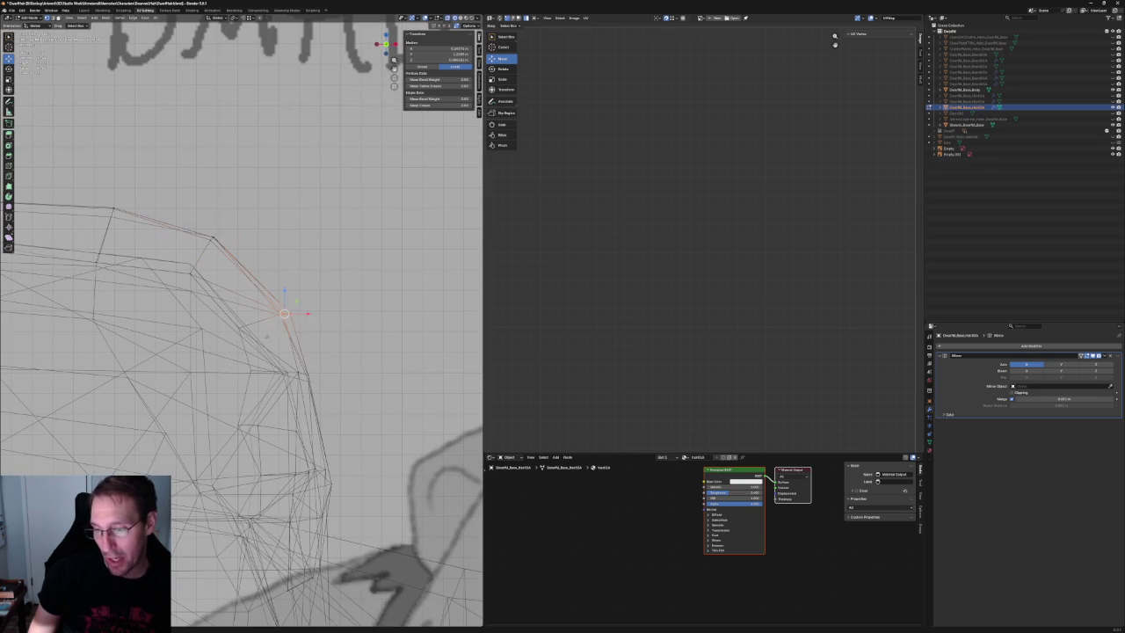
pyautogui.press('KP_1')
# Rotate the selected corner vertex into place and orbit to check the outline.
pyautogui.press('g')
pyautogui.press('r')
pyautogui.click(282, 273)
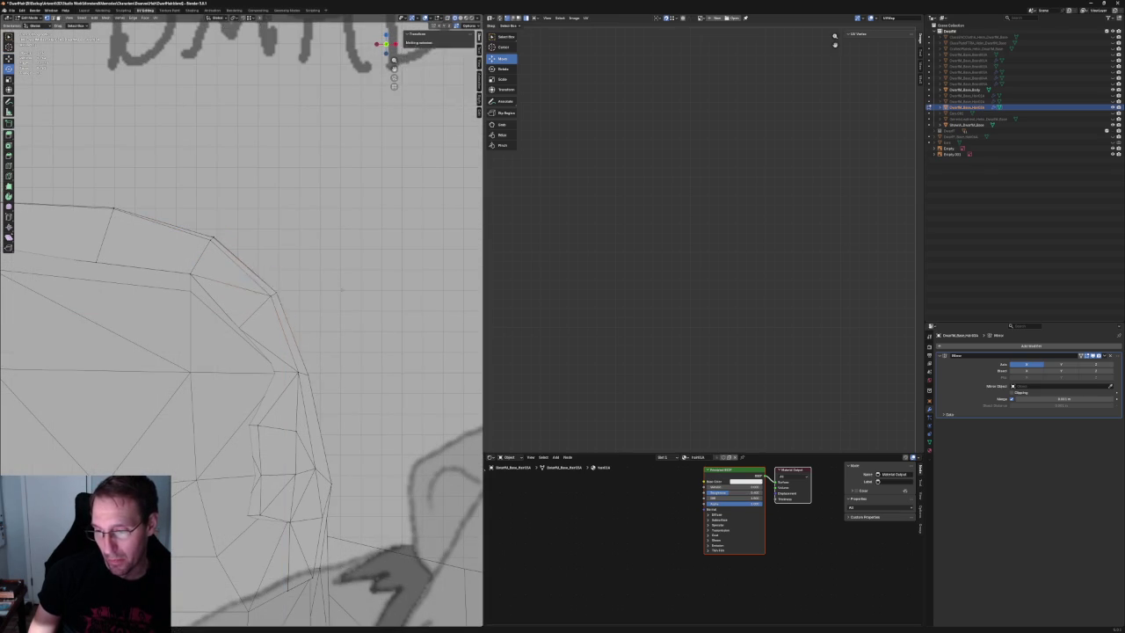
pyautogui.scroll(-4, 263, 281)
pyautogui.scroll(4, 264, 281)
pyautogui.moveTo(263, 282); pyautogui.dragTo(255, 283, button='middle')
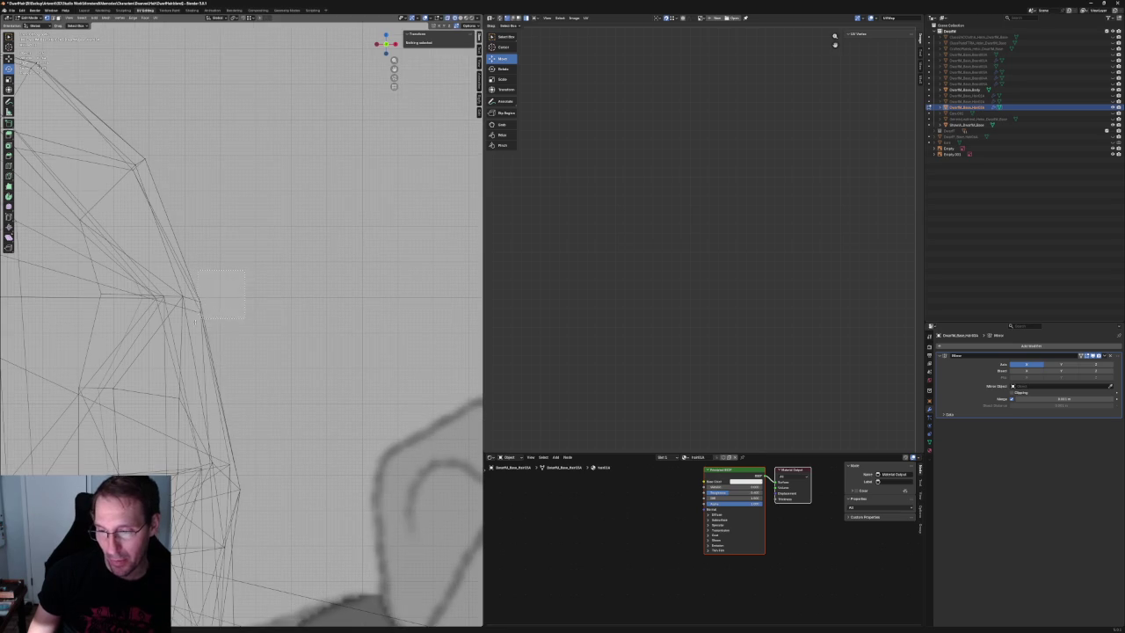
# Move another hair outline vertex in front view to follow the sketch.
pyautogui.moveTo(197, 318); pyautogui.dragTo(197, 317)
pyautogui.press('KP_1')
pyautogui.press('g')
pyautogui.click(199, 285)
pyautogui.scroll(-2, 199, 286)
pyautogui.scroll(-3, 199, 285)
pyautogui.scroll(-2, 199, 286)
pyautogui.scroll(3, 277, 318)
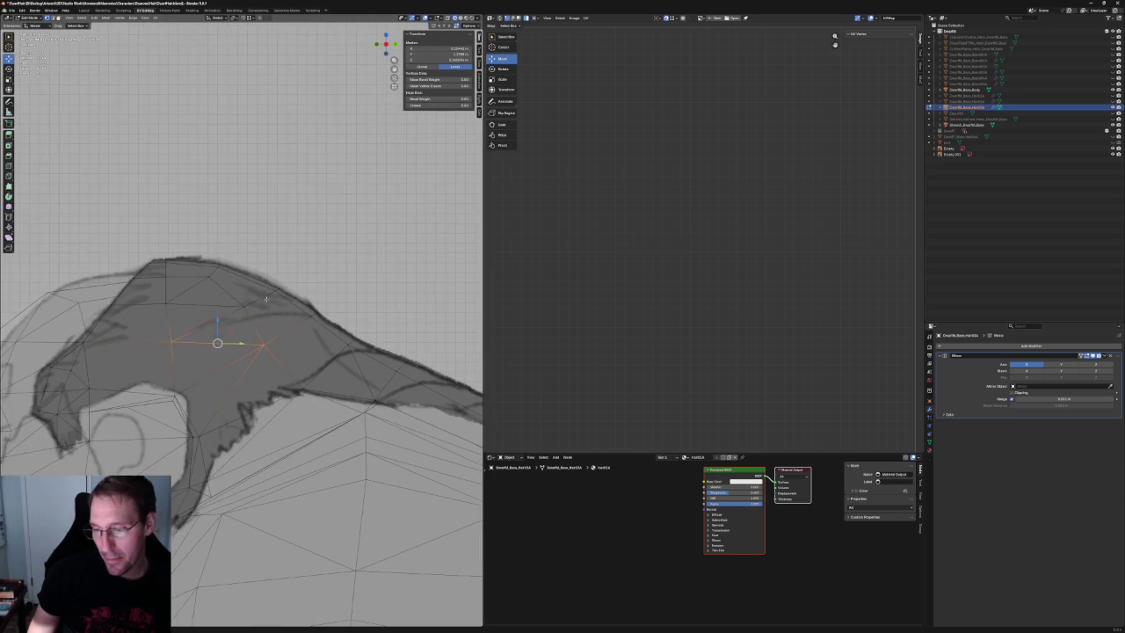
# Reposition a crest vertex, then orbit into perspective and pick a corner vertex.
pyautogui.click(262, 342)
pyautogui.press('g')
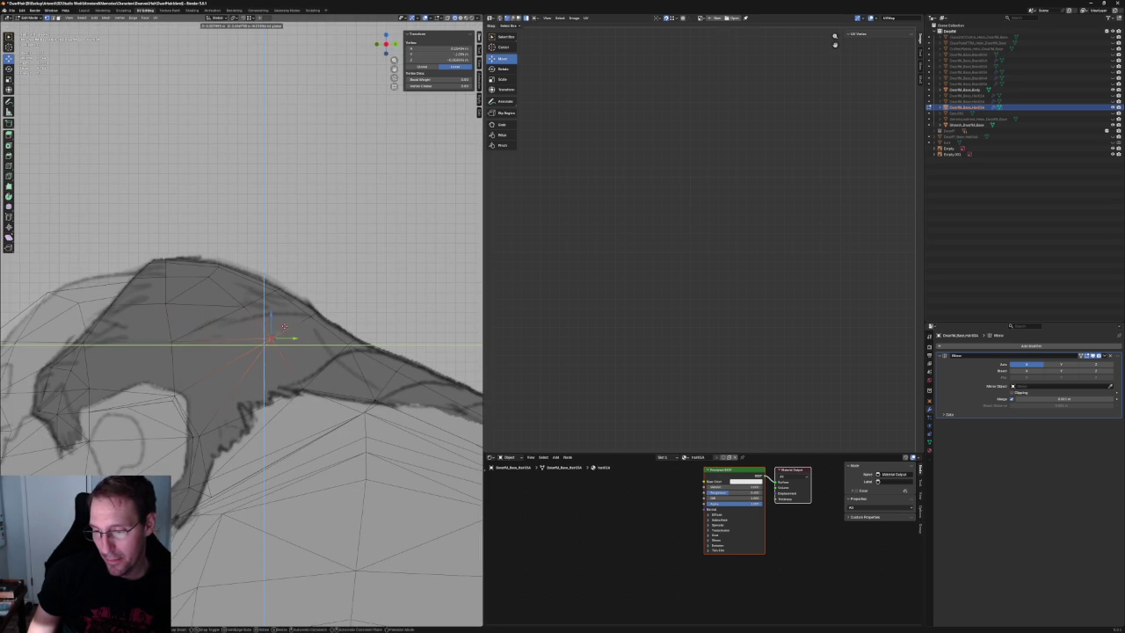
pyautogui.click(272, 339)
pyautogui.scroll(-3, 298, 350)
pyautogui.moveTo(237, 290); pyautogui.dragTo(244, 314, button='middle')
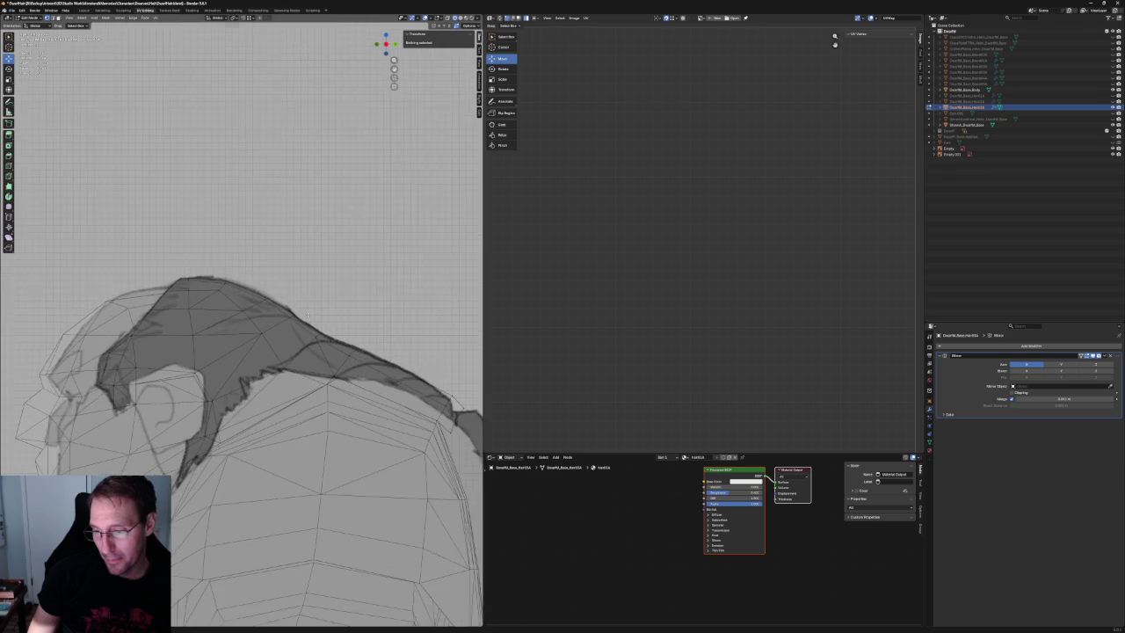
pyautogui.click(248, 333)
# Inspect selected crest vertices from other angles, then clear the selection and return to side view.
pyautogui.keyDown('ctrl'); pyautogui.click(317, 327); pyautogui.keyUp('ctrl')
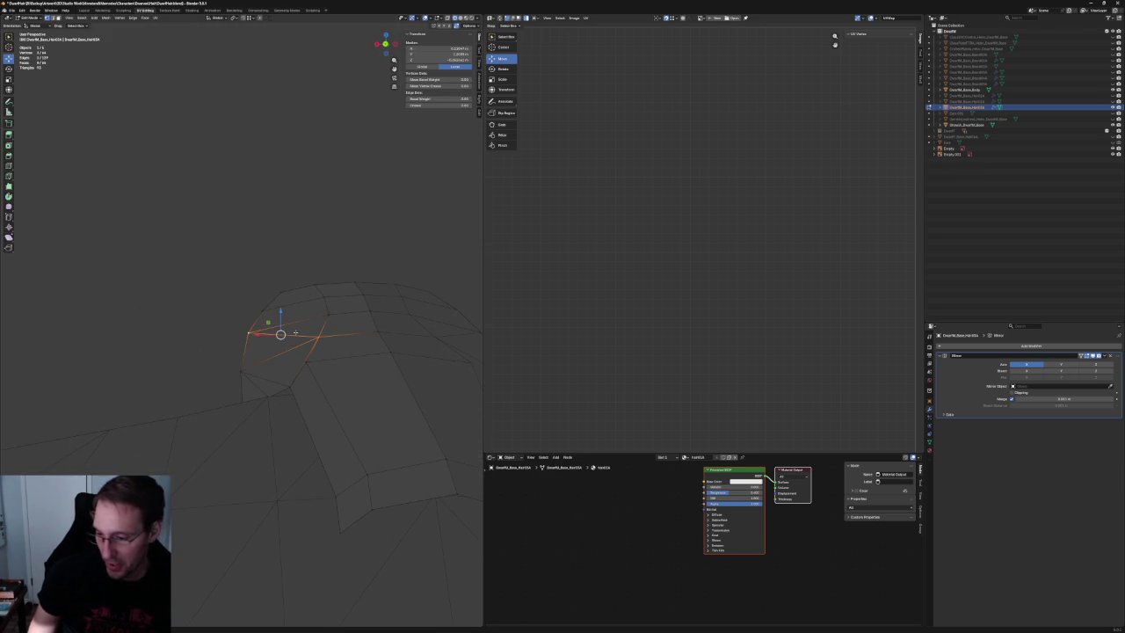
pyautogui.moveTo(300, 301); pyautogui.dragTo(334, 370, button='middle')
pyautogui.click(333, 373)
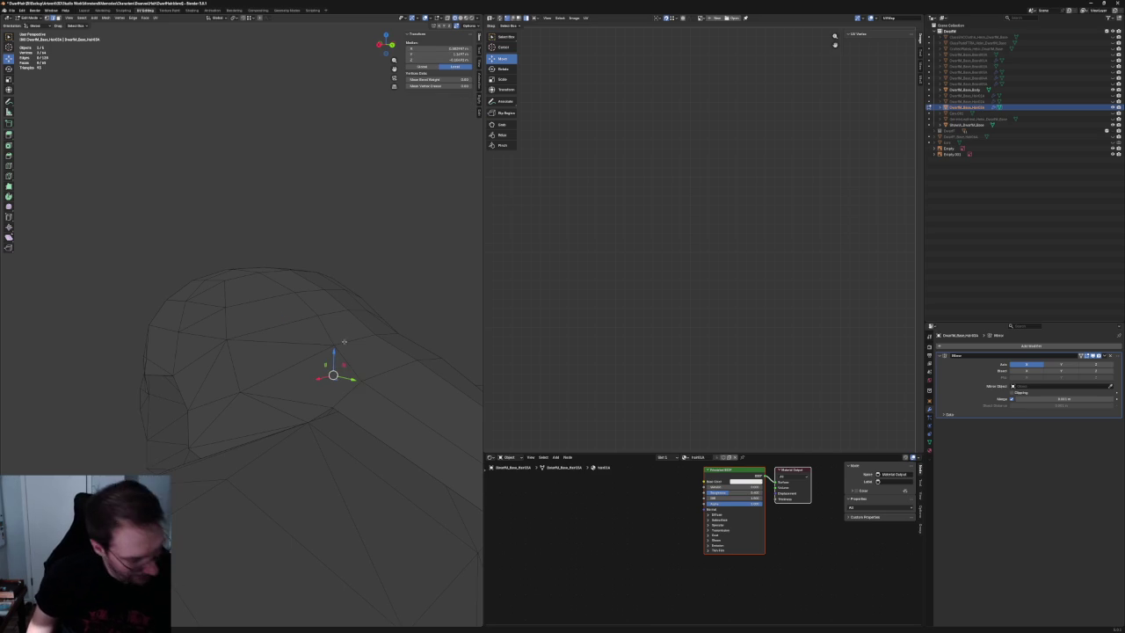
pyautogui.click(239, 392)
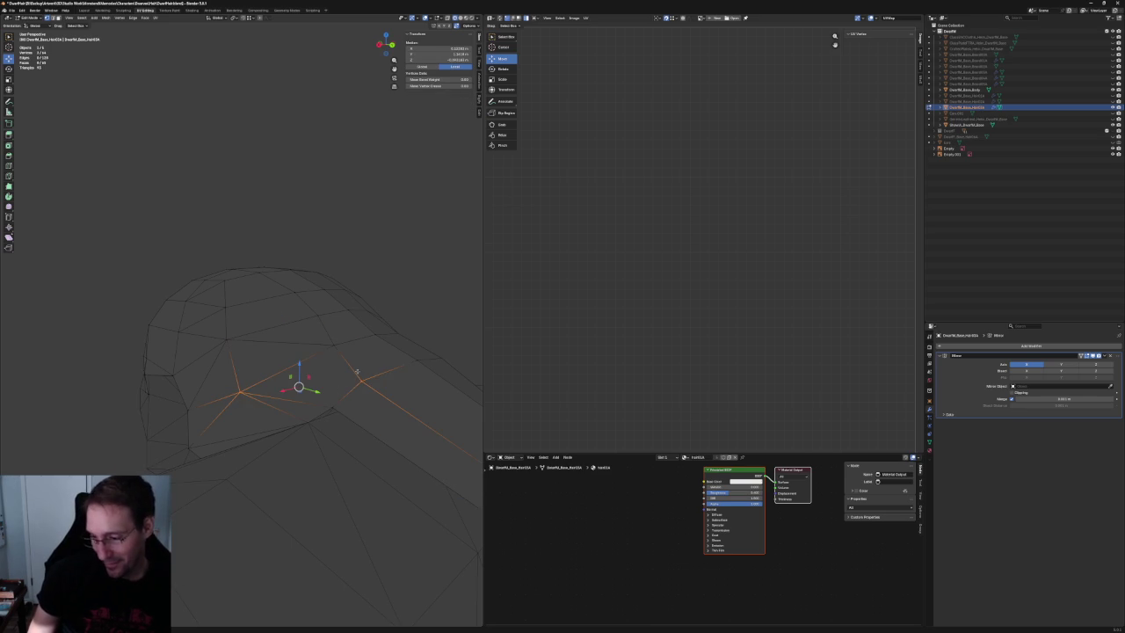
pyautogui.hotkey('alt', 'a')
pyautogui.moveTo(355, 378); pyautogui.dragTo(281, 356, button='middle')
pyautogui.press('KP_1')
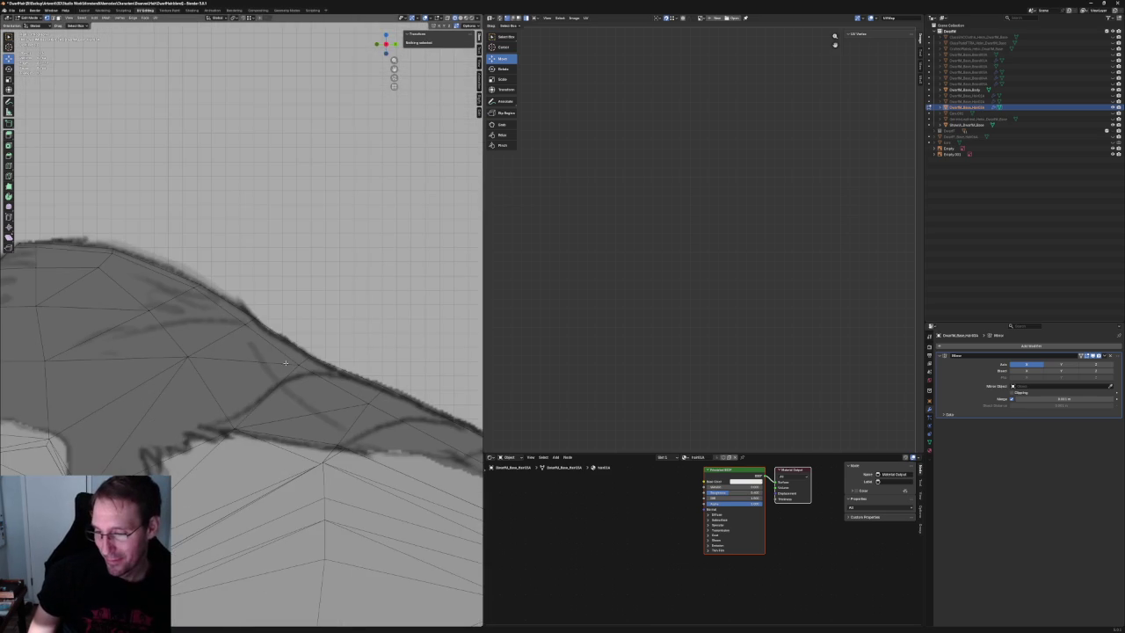
# Lift a lower-edge hair vertex up to the sketch line and switch to solid shading.
pyautogui.click(253, 430)
pyautogui.press('g')
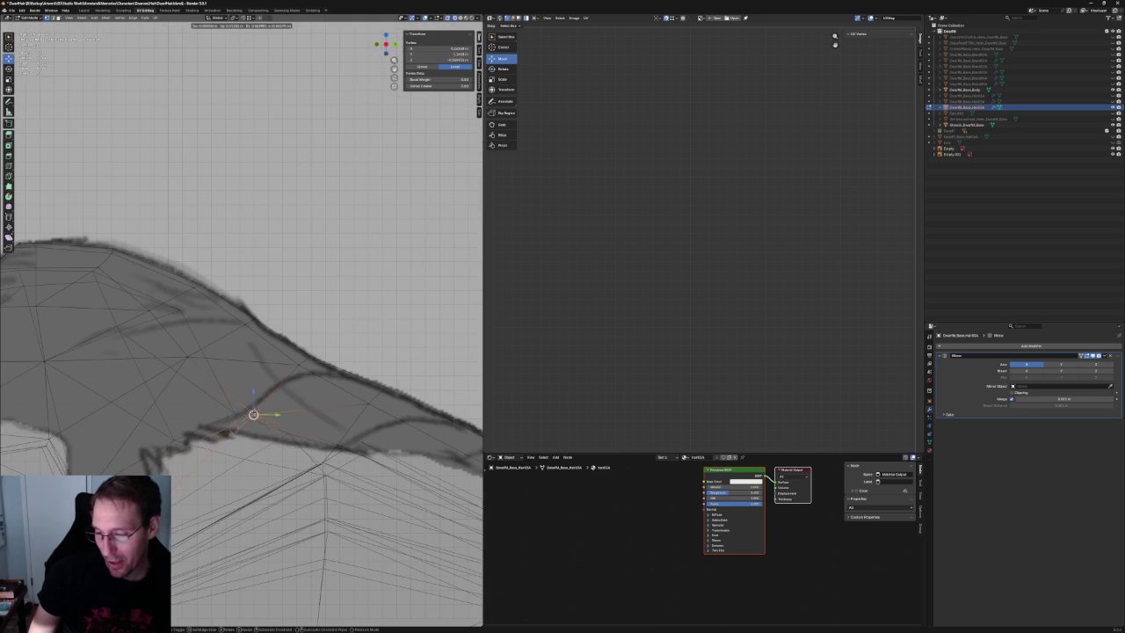
pyautogui.click(245, 401)
pyautogui.moveTo(245, 401); pyautogui.dragTo(237, 392, button='middle')
pyautogui.hotkey('shift', 'z')
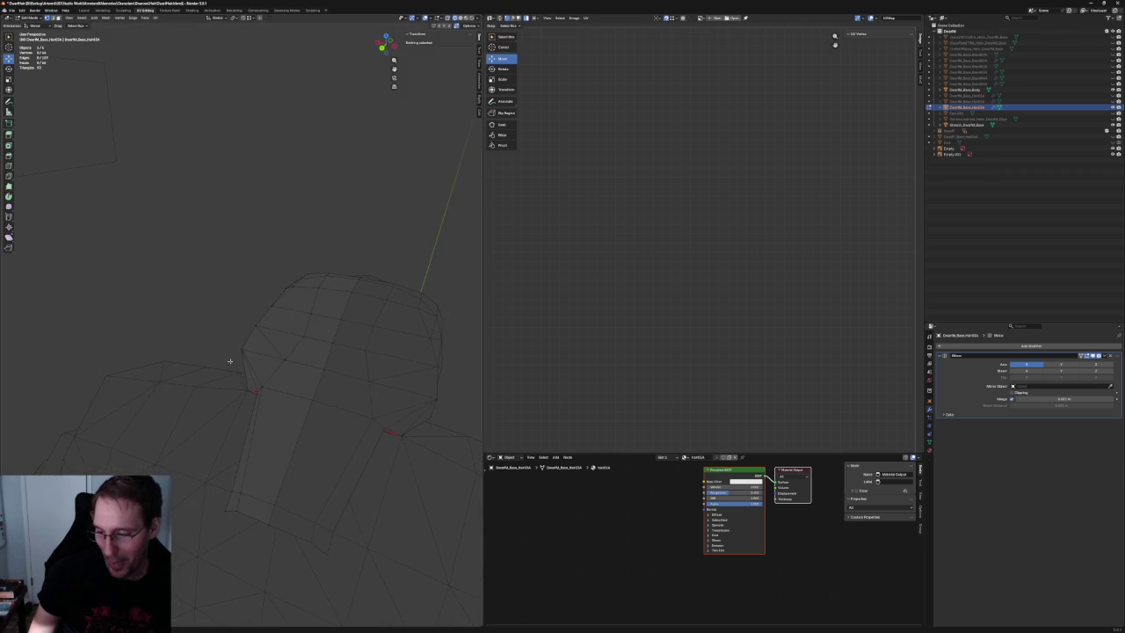
# Shift two head vertices along the X axis to tighten the front edge.
pyautogui.click(245, 349)
pyautogui.press('g')
pyautogui.press('x')
pyautogui.click(228, 352)
pyautogui.moveTo(229, 352)
pyautogui.mouseDown(button='middle')
pyautogui.moveTo(224, 327)
pyautogui.moveTo(320, 376)
pyautogui.moveTo(303, 307)
pyautogui.mouseUp(button='middle')
pyautogui.press('KP_1')
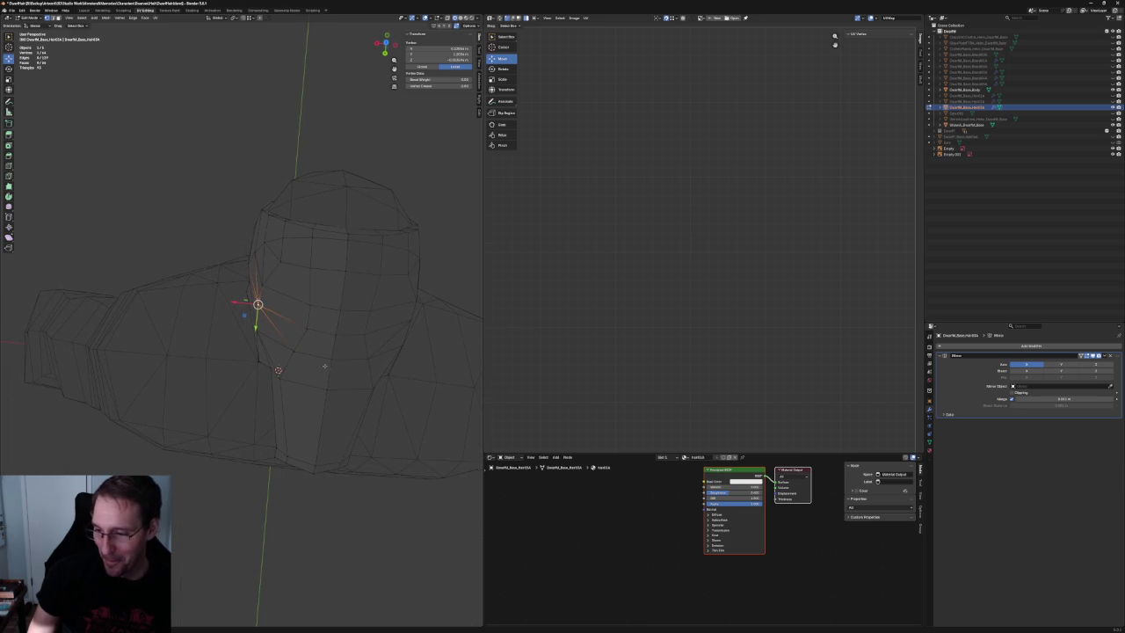
pyautogui.click(303, 304)
pyautogui.press('g')
pyautogui.press('x')
pyautogui.click(289, 301)
# Shift two more head vertices along the X axis.
pyautogui.click(293, 326)
pyautogui.press('g')
pyautogui.press('x')
pyautogui.click(302, 338)
pyautogui.click(291, 352)
pyautogui.press('g')
pyautogui.press('x')
pyautogui.click(284, 351)
# In top view, move a hair vertex along the Y axis.
pyautogui.moveTo(284, 352); pyautogui.dragTo(275, 344, button='middle')
pyautogui.press('`')
pyautogui.click(270, 326)
pyautogui.scroll(5, 194, 370)
pyautogui.click(194, 357)
pyautogui.press('g')
pyautogui.press('x')
pyautogui.press('Escape')
pyautogui.press('g')
pyautogui.press('y')
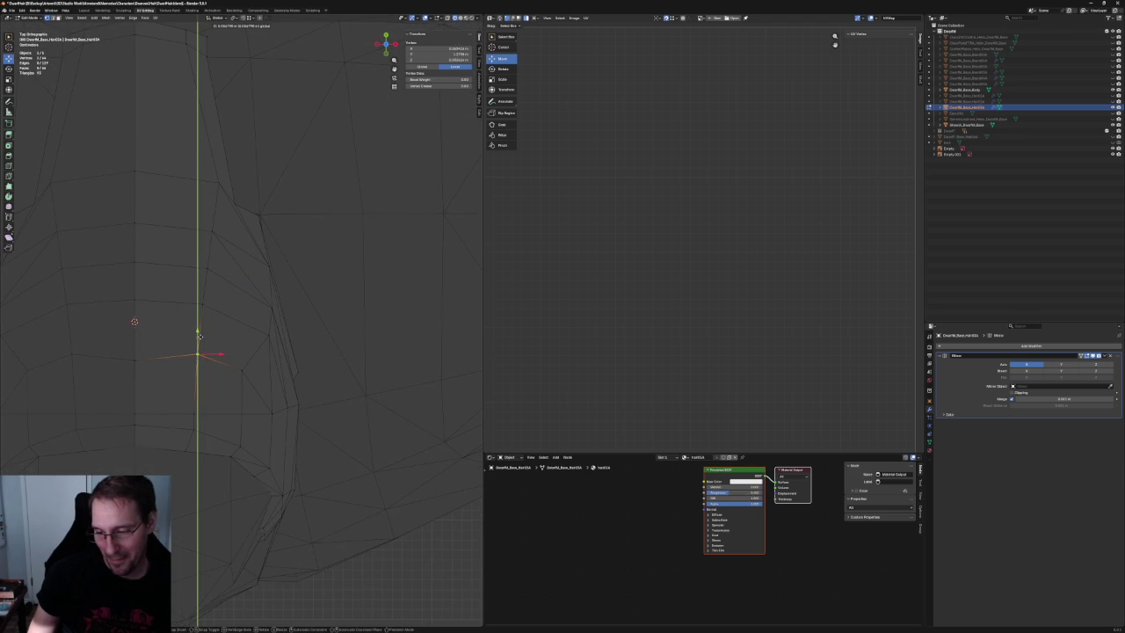
pyautogui.press('Escape')
pyautogui.click(154, 362)
# Select the connected hair piece and frame it in the view.
pyautogui.press('a')
pyautogui.press('g')
pyautogui.press('y')
pyautogui.press('Escape')
pyautogui.scroll(-4, 260, 408)
pyautogui.hotkey('alt', 'a')
pyautogui.press('l')
pyautogui.press('KP_Decimal')
# Try Y-axis shifts of the hair piece, cancelling to keep its original position.
pyautogui.moveTo(238, 372); pyautogui.dragTo(263, 334, button='middle')
pyautogui.press('g')
pyautogui.press('y')
pyautogui.press('Escape')
pyautogui.press('g')
pyautogui.press('y')
pyautogui.press('Escape')
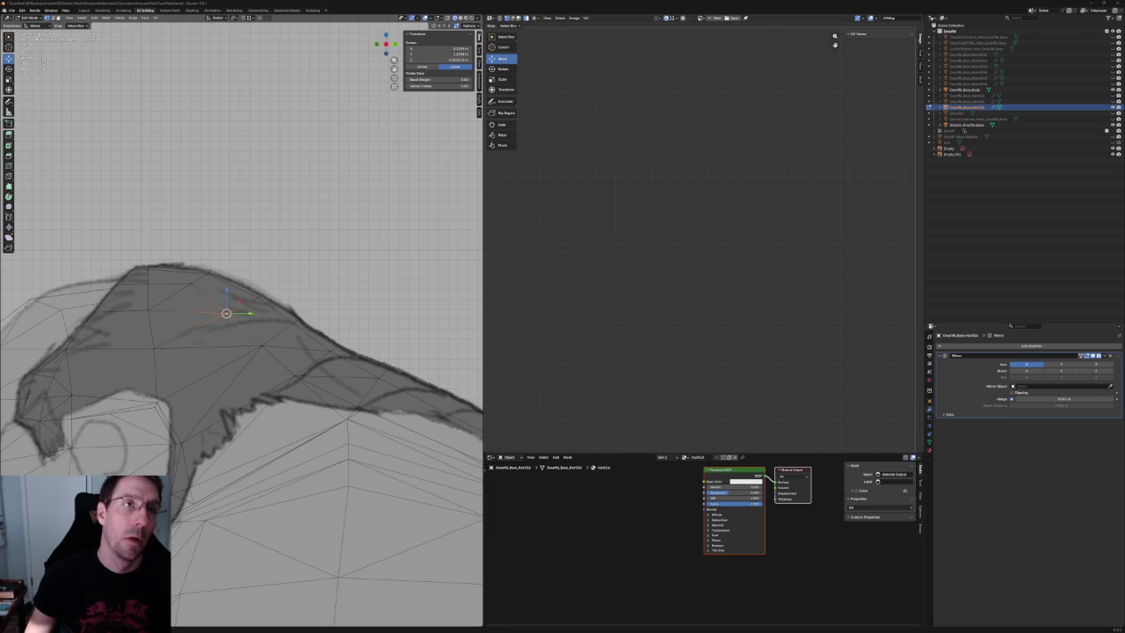
# Save the .blend file with Ctrl+S.
pyautogui.hotkey('ctrl', 's')
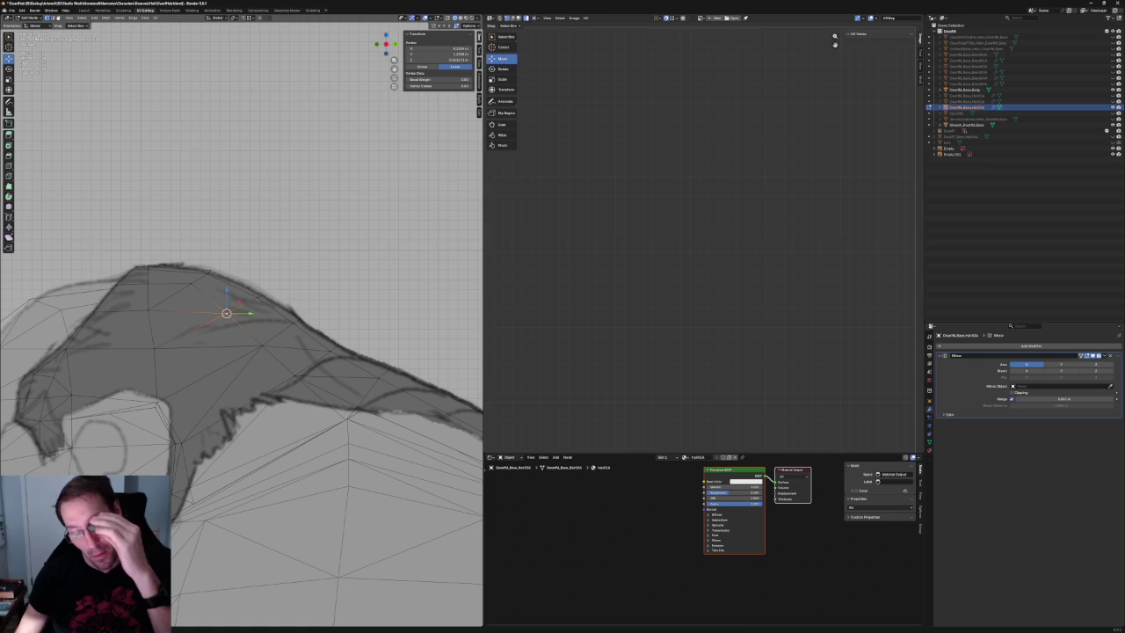
# Isolate the hair mesh in local view and switch to an orthographic side view.
pyautogui.press('KP_8')
pyautogui.scroll(2, 241, 325)
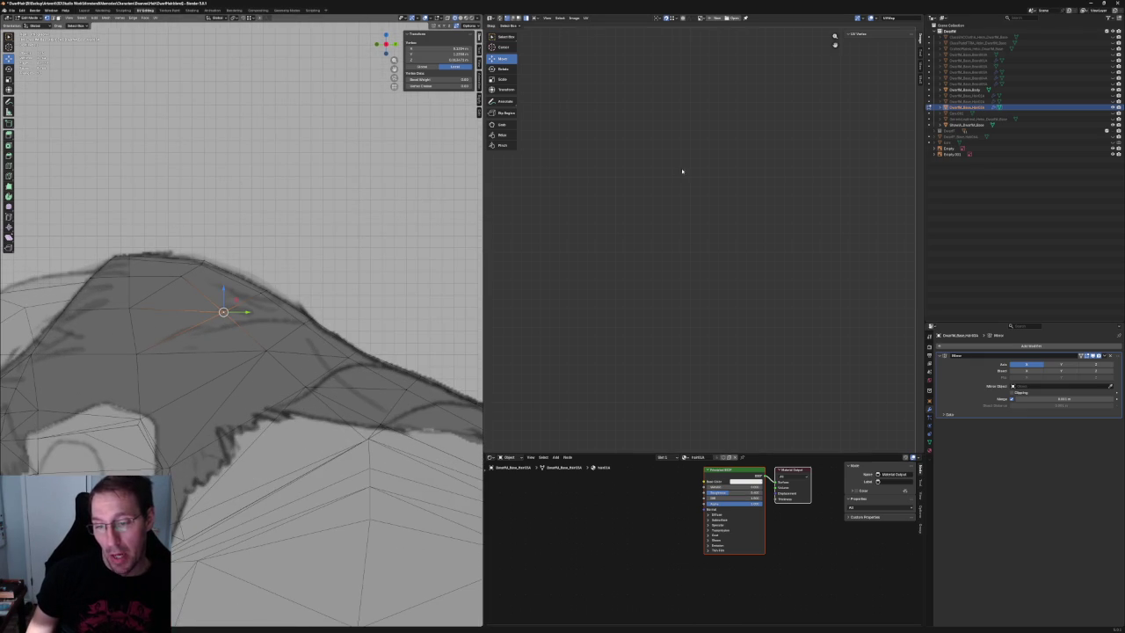
pyautogui.hotkey('ctrl', 'z')
pyautogui.click(296, 273)
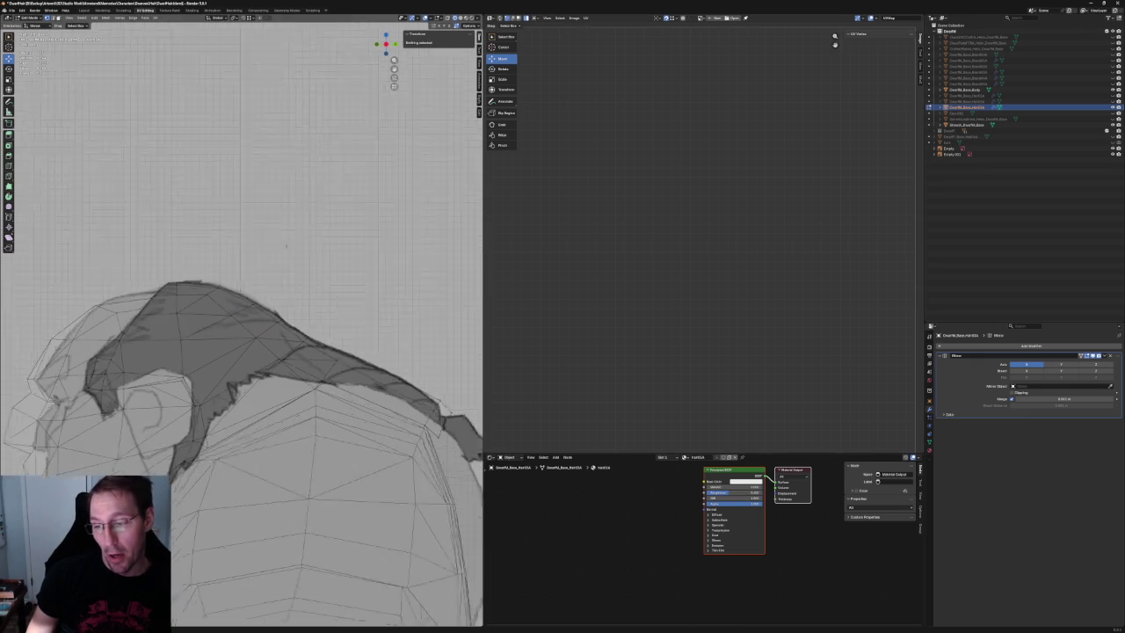
pyautogui.press('KP_Divide')
pyautogui.press('`')
pyautogui.click(302, 328)
# Try selecting and nudging a couple of vertices on the hair's top crest.
pyautogui.click(314, 324)
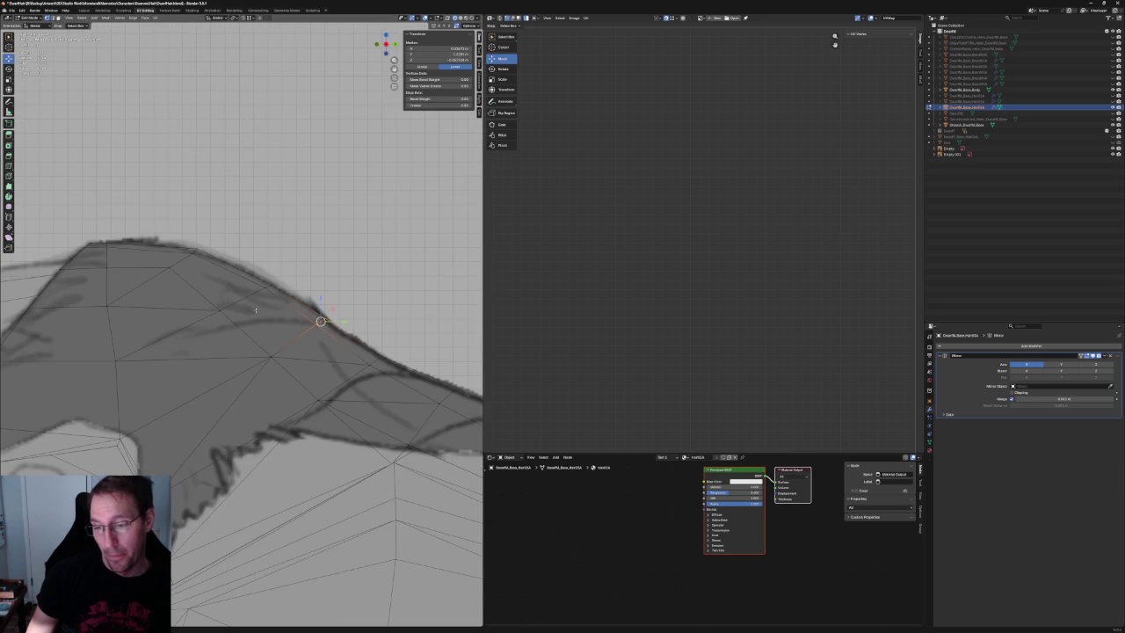
pyautogui.keyDown('shift'); pyautogui.click(304, 319); pyautogui.keyUp('shift')
pyautogui.press('j')
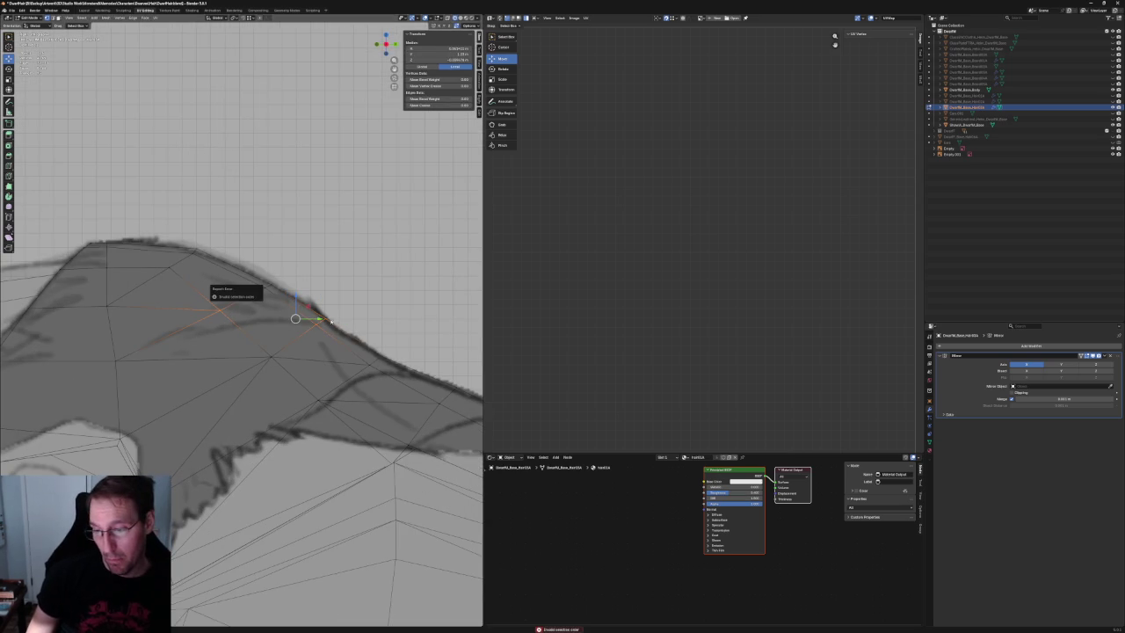
pyautogui.click(316, 323)
pyautogui.rightClick(244, 307)
pyautogui.press('Escape')
# Show the hair as see-through wireframe and inspect its edges from the top view.
pyautogui.hotkey('alt', 'a')
pyautogui.scroll(-5, 263, 307)
pyautogui.hotkey('shift', 'z')
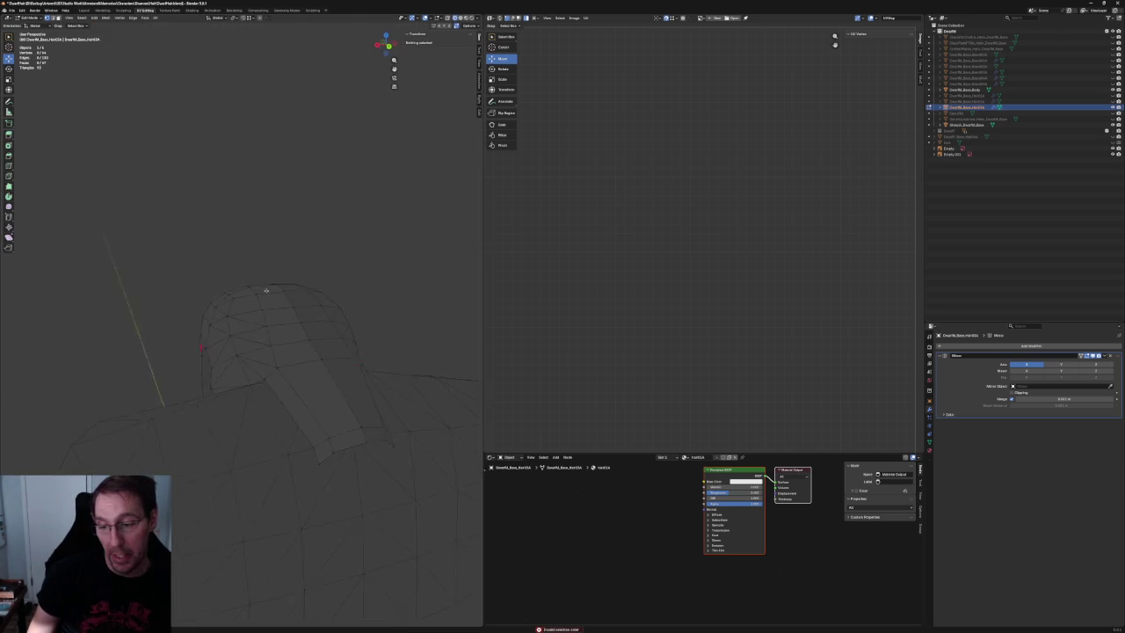
pyautogui.press('KP_7')
pyautogui.hotkey('shift', 'z')
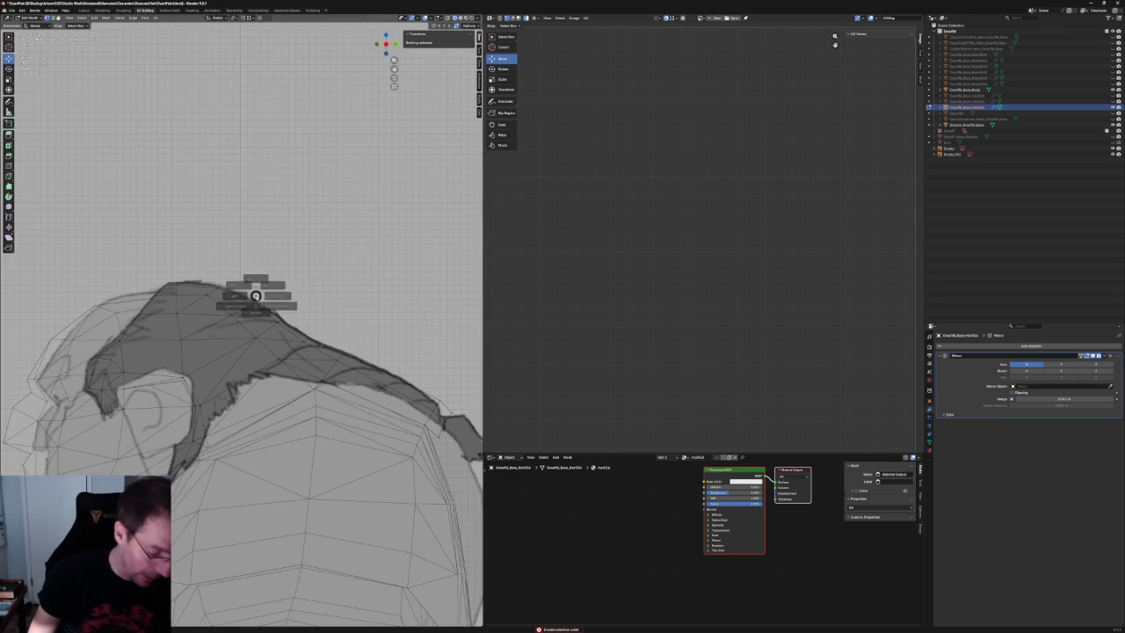
pyautogui.hotkey('shift', 'z')
pyautogui.scroll(-3, 256, 295)
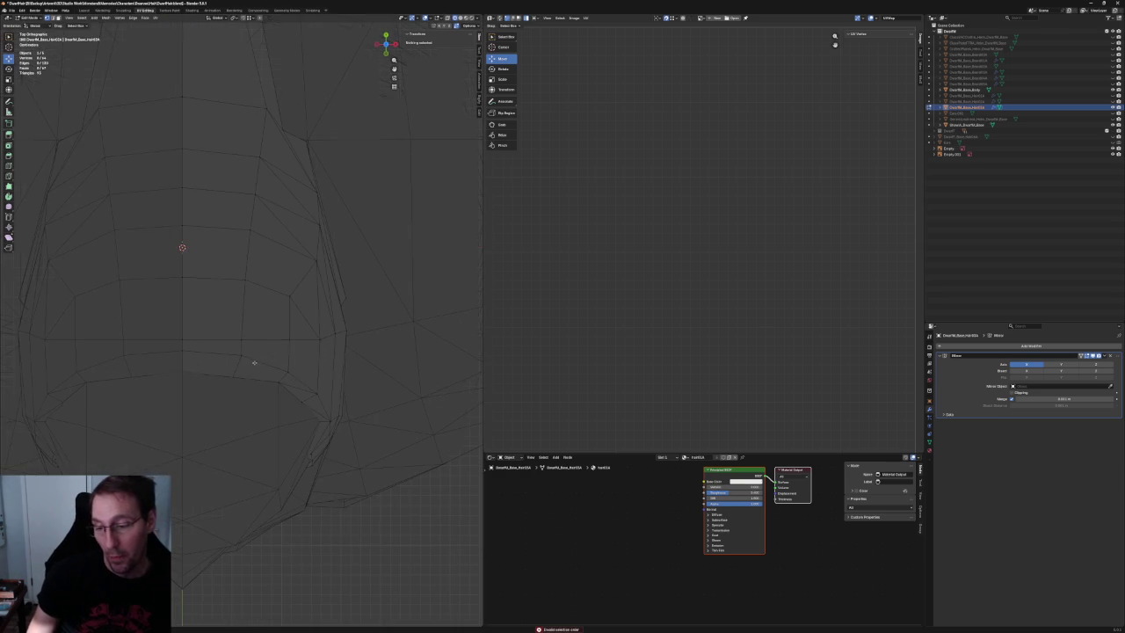
pyautogui.hotkey('alt', 'z')
pyautogui.click(242, 364)
pyautogui.press('g')
pyautogui.press('x')
pyautogui.press('Escape')
pyautogui.hotkey('alt', 'a')
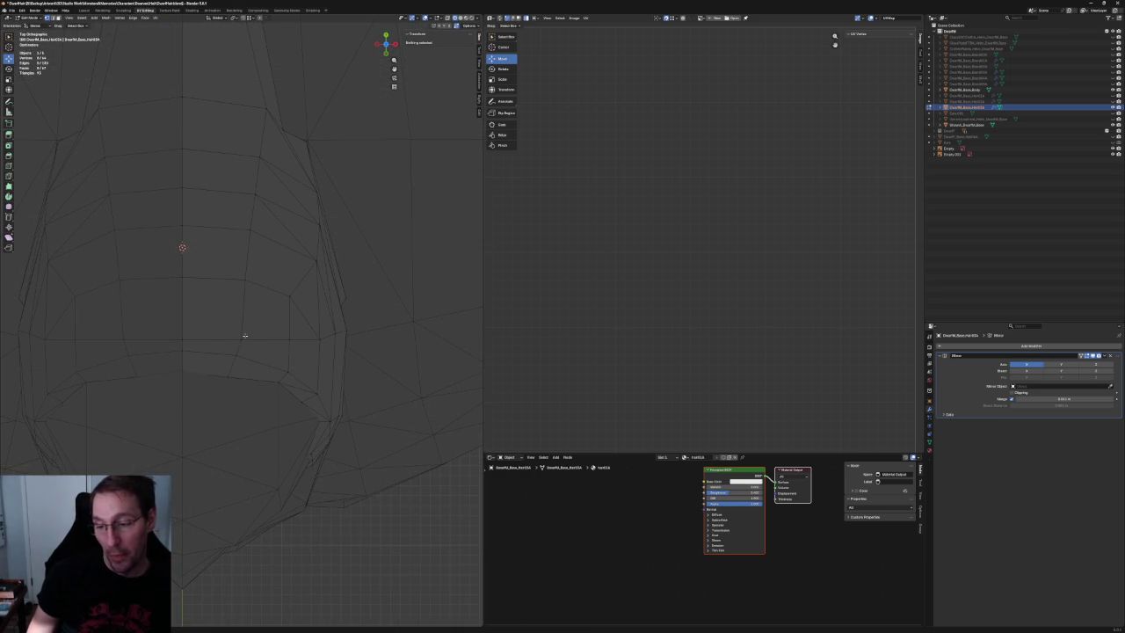
# In side view, scale and move the top edge along Y to the sketch outline.
pyautogui.click(245, 335)
pyautogui.press('KP_3')
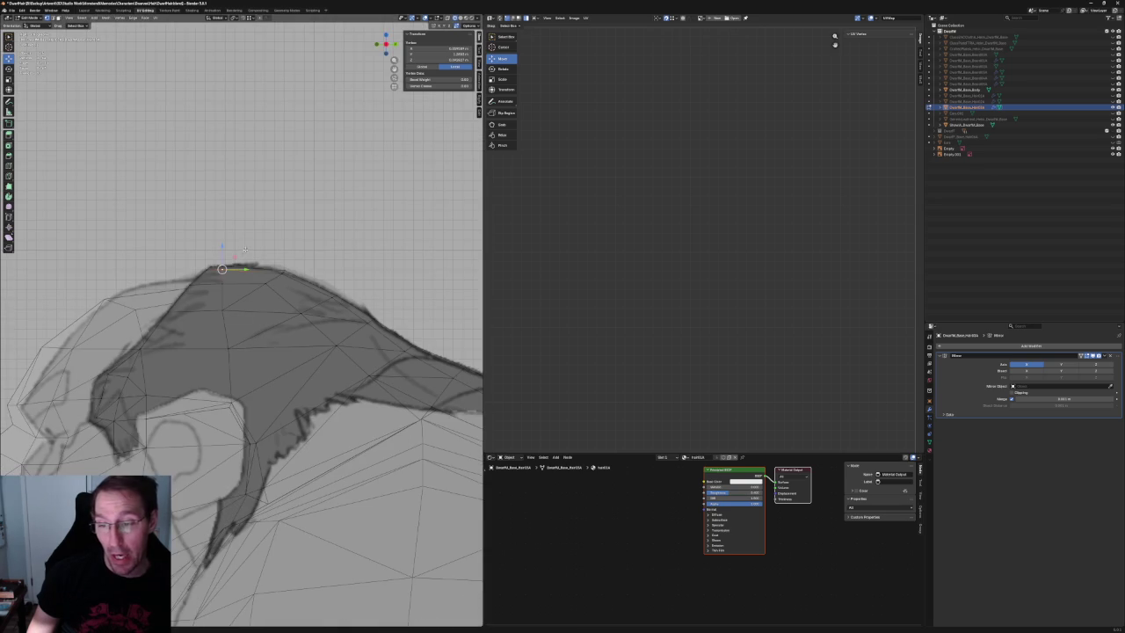
pyautogui.moveTo(216, 320); pyautogui.dragTo(216, 321)
pyautogui.press('s')
pyautogui.press('y')
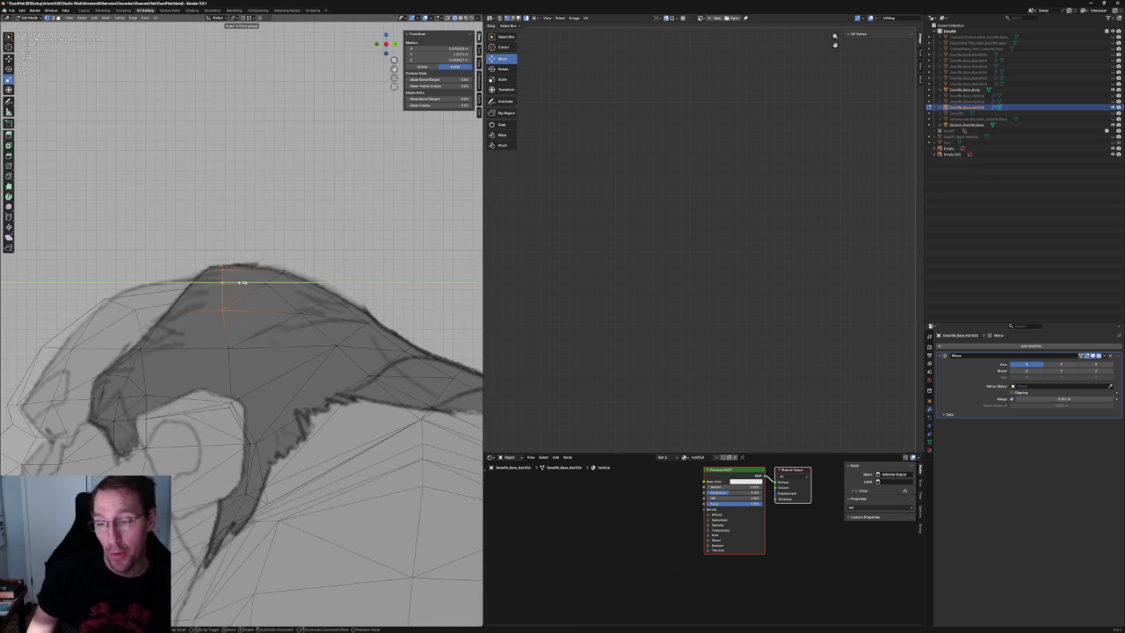
pyautogui.press('Return')
pyautogui.press('c')
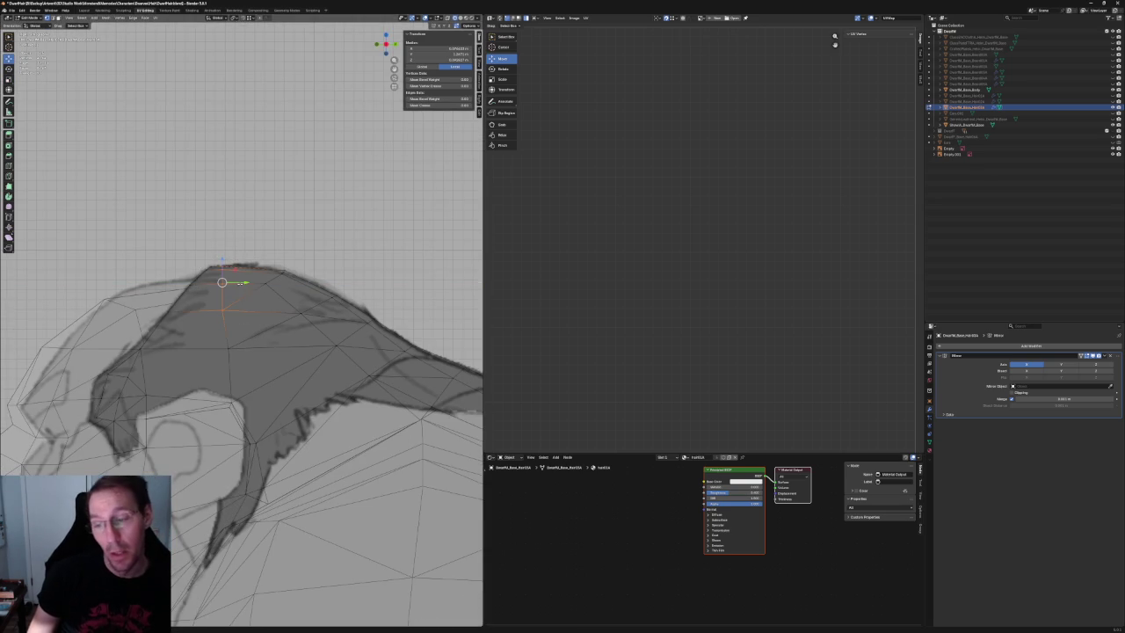
pyautogui.press('g')
pyautogui.press('y')
pyautogui.click(246, 284)
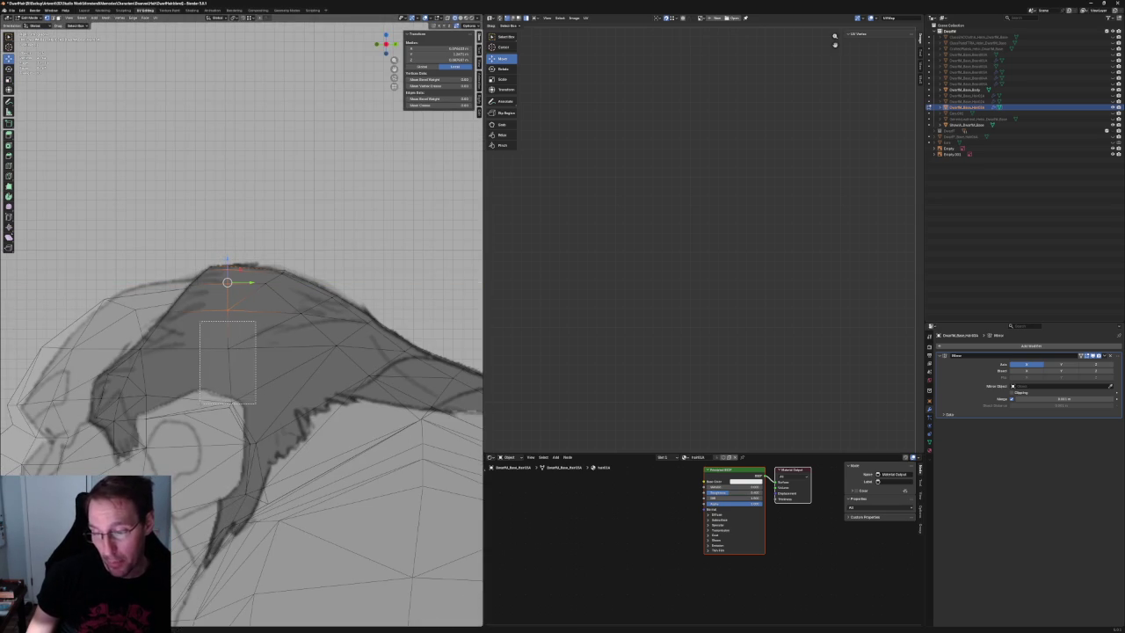
# Box-select the vertices below the crest's peak, then cancel the move and deselect.
pyautogui.moveTo(202, 321); pyautogui.dragTo(256, 402)
pyautogui.press('g')
pyautogui.press('x')
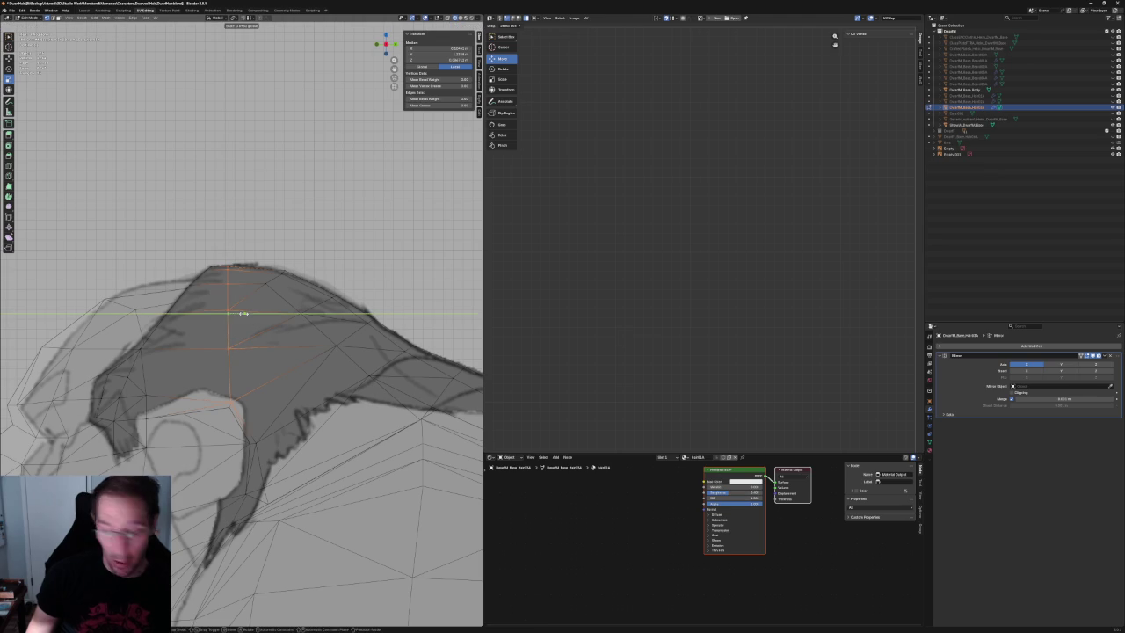
pyautogui.press('Escape')
pyautogui.hotkey('alt', 'a')
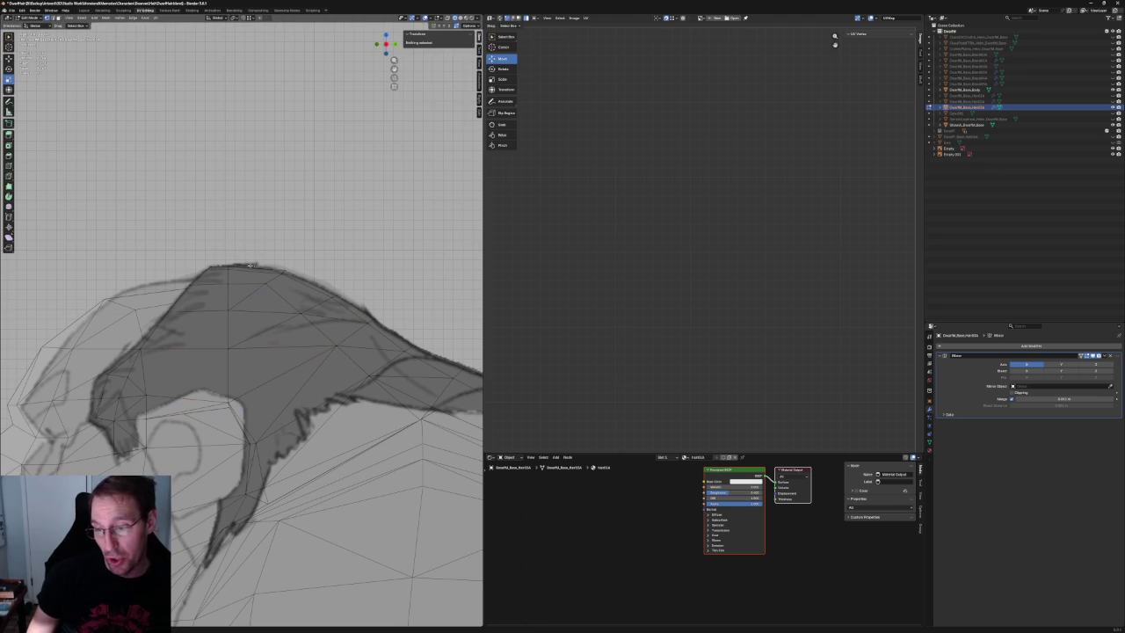
# Slide a top-silhouette vertex and a back-slope vertex along Y onto the sketched outline.
pyautogui.click(265, 281)
pyautogui.press('g')
pyautogui.press('y')
pyautogui.click(290, 284)
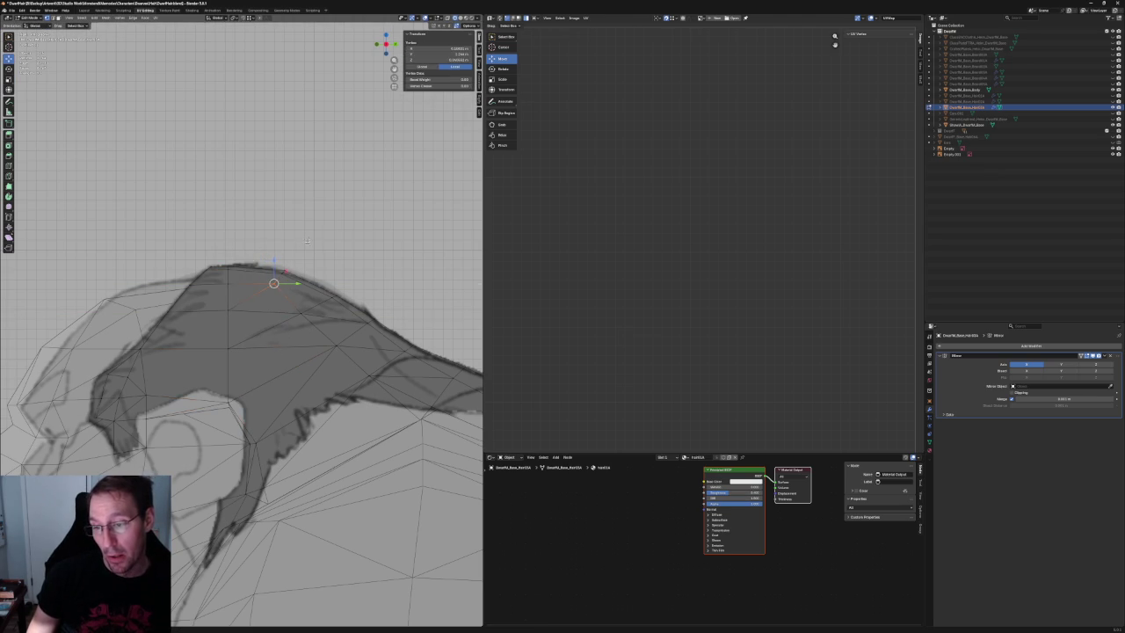
pyautogui.hotkey('alt', 'a')
pyautogui.moveTo(272, 284); pyautogui.dragTo(246, 277, button='middle')
pyautogui.scroll(2, 234, 270)
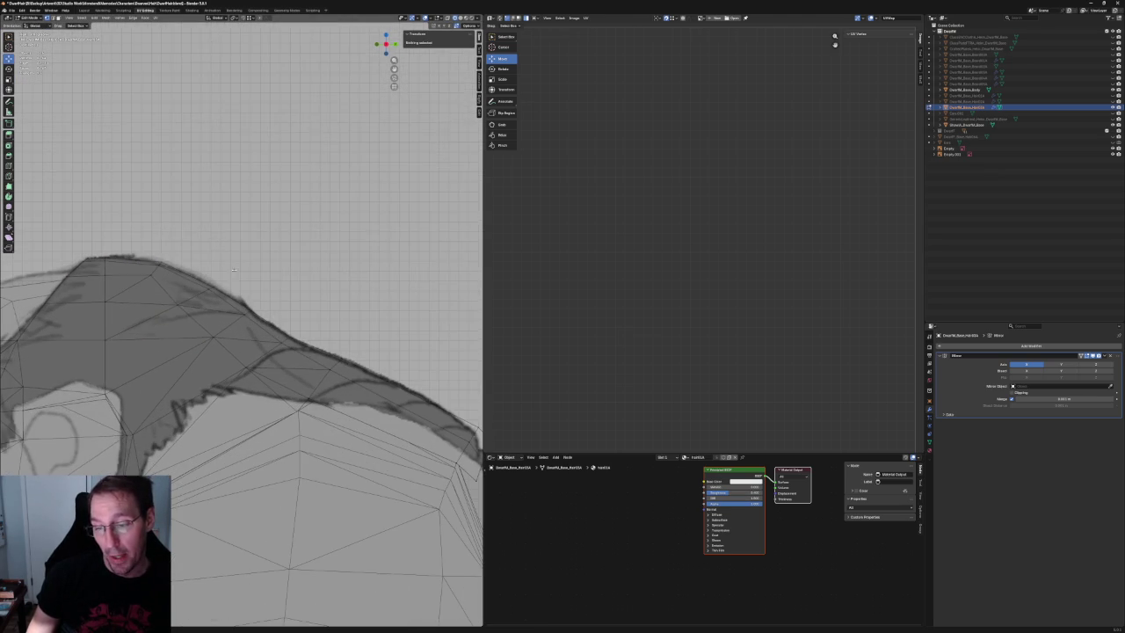
pyautogui.click(182, 305)
pyautogui.press('g')
pyautogui.press('y')
pyautogui.click(201, 302)
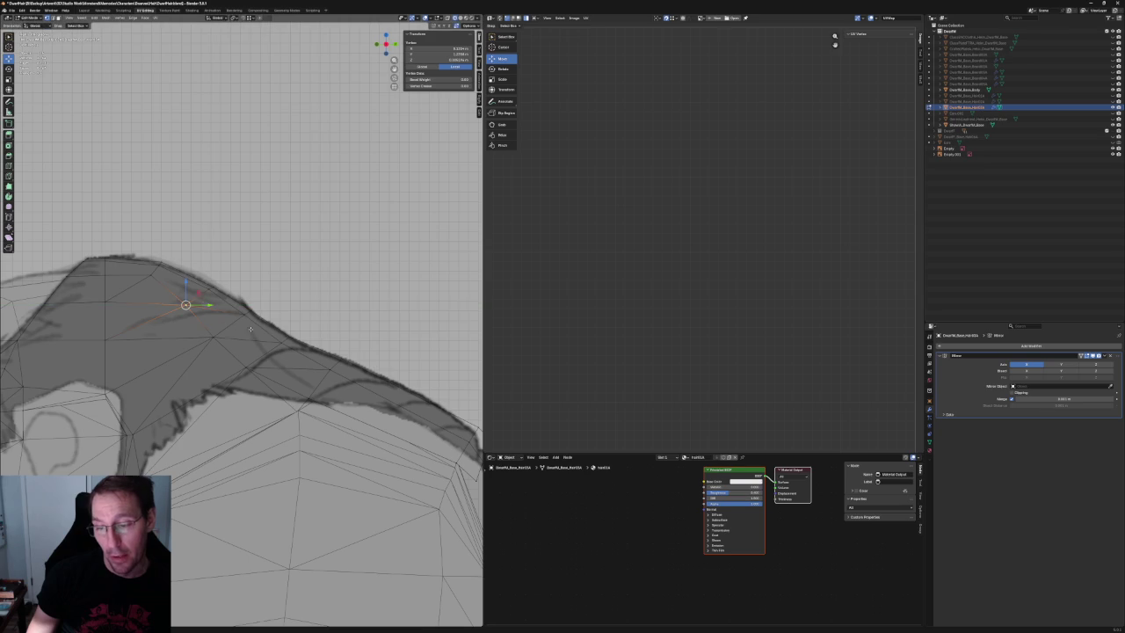
pyautogui.scroll(-3, 228, 312)
pyautogui.hotkey('alt', 'a')
# Select two vertices on the crest's rear slope and review them before deselecting.
pyautogui.scroll(3, 280, 331)
pyautogui.scroll(2, 281, 330)
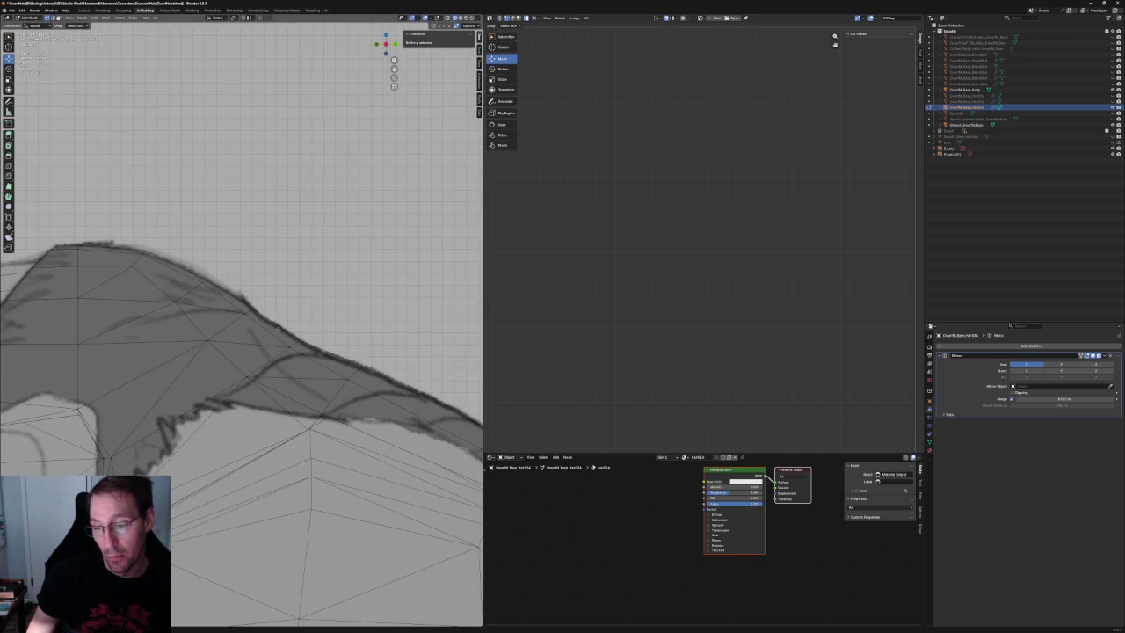
pyautogui.click(246, 314)
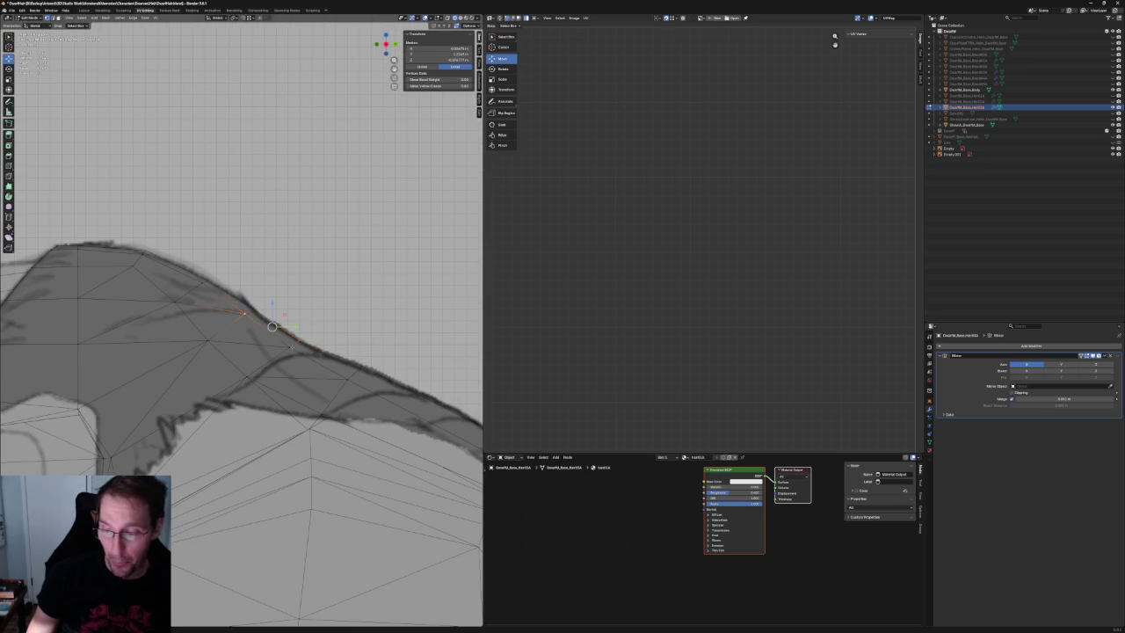
pyautogui.keyDown('shift'); pyautogui.click(291, 346); pyautogui.keyUp('shift')
pyautogui.scroll(-1, 291, 346)
pyautogui.scroll(-3, 289, 322)
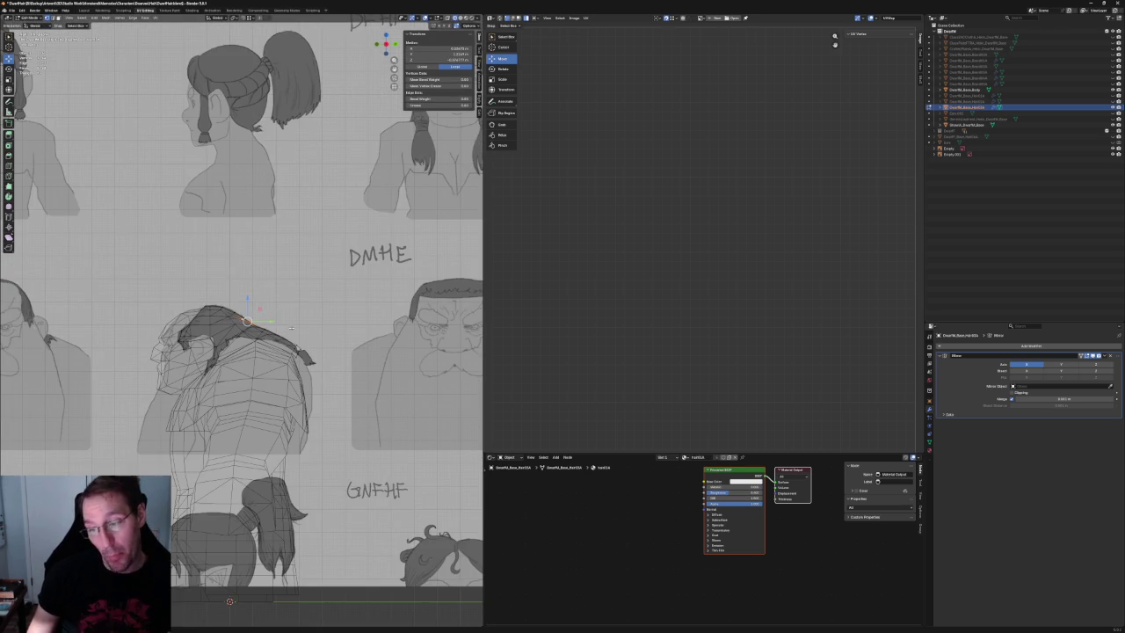
pyautogui.scroll(-5, 299, 516)
pyautogui.hotkey('alt', 'a')
pyautogui.scroll(6, 240, 415)
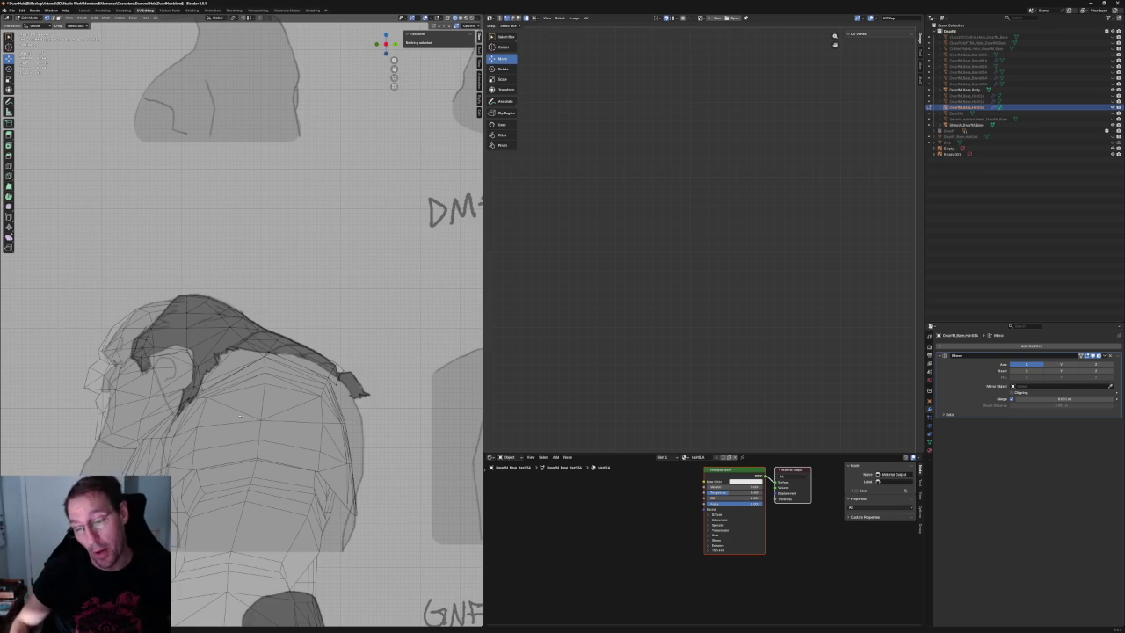
# Slide a front-edge vertex along Y to follow the sketched hairline.
pyautogui.scroll(1, 239, 415)
pyautogui.scroll(5, 127, 317)
pyautogui.moveTo(127, 316)
pyautogui.mouseDown(button='middle')
pyautogui.moveTo(160, 345)
pyautogui.moveTo(242, 343)
pyautogui.mouseUp(button='middle')
pyautogui.click(246, 341)
pyautogui.press('g')
pyautogui.press('y')
pyautogui.click(263, 339)
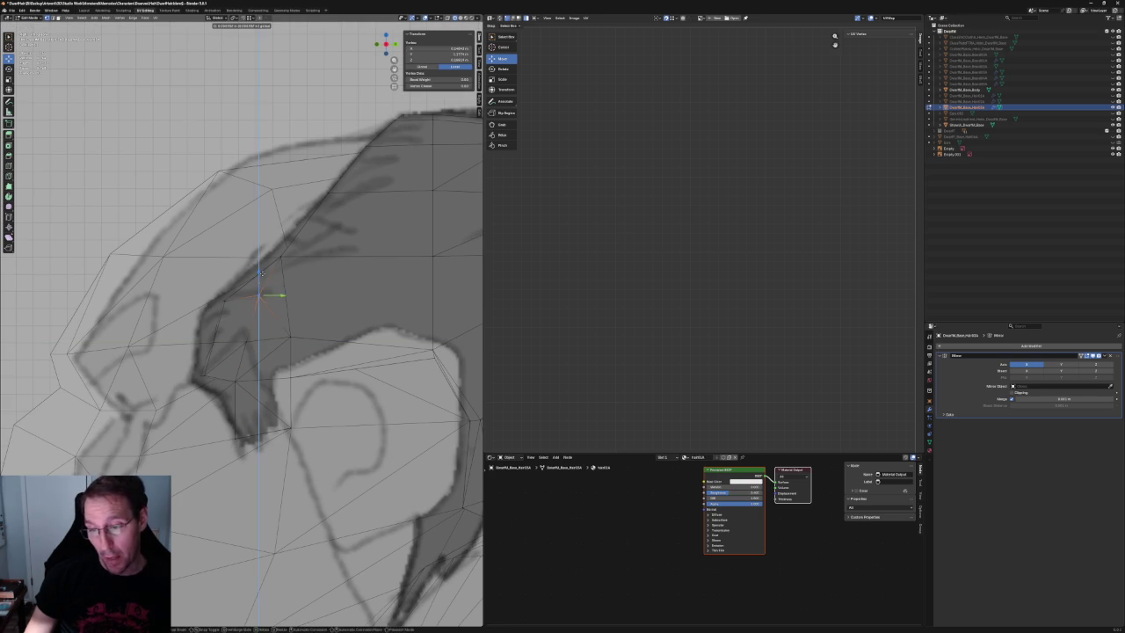
pyautogui.hotkey('alt', 'a')
# Try moving another front vertex, cancel it, and switch to front orthographic view.
pyautogui.moveTo(263, 294); pyautogui.dragTo(246, 308, button='middle')
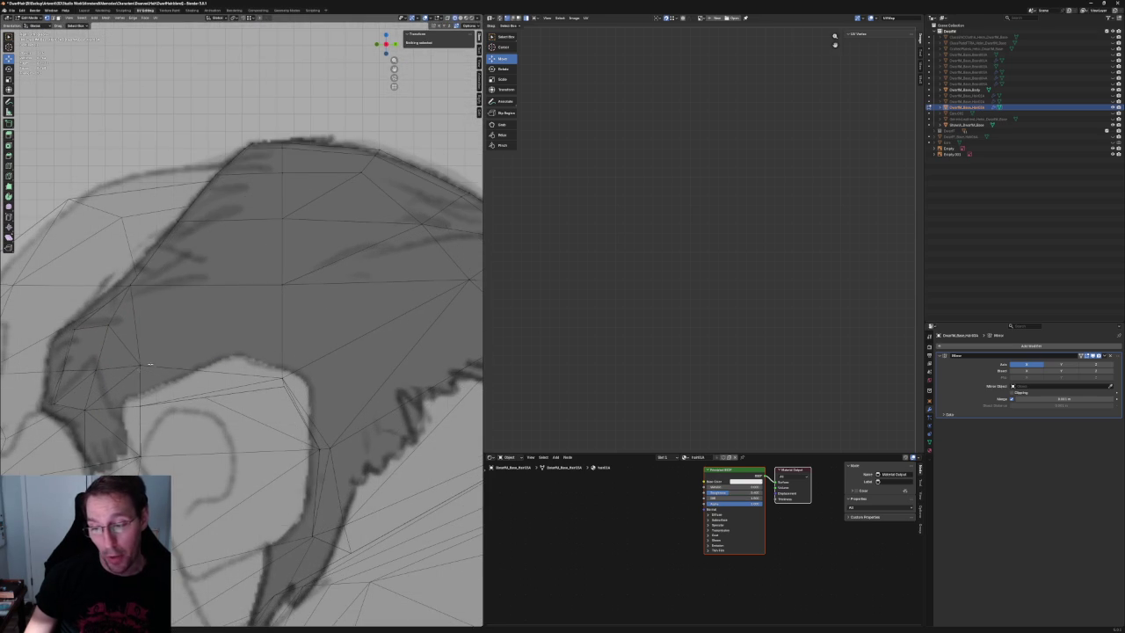
pyautogui.click(139, 364)
pyautogui.press('g')
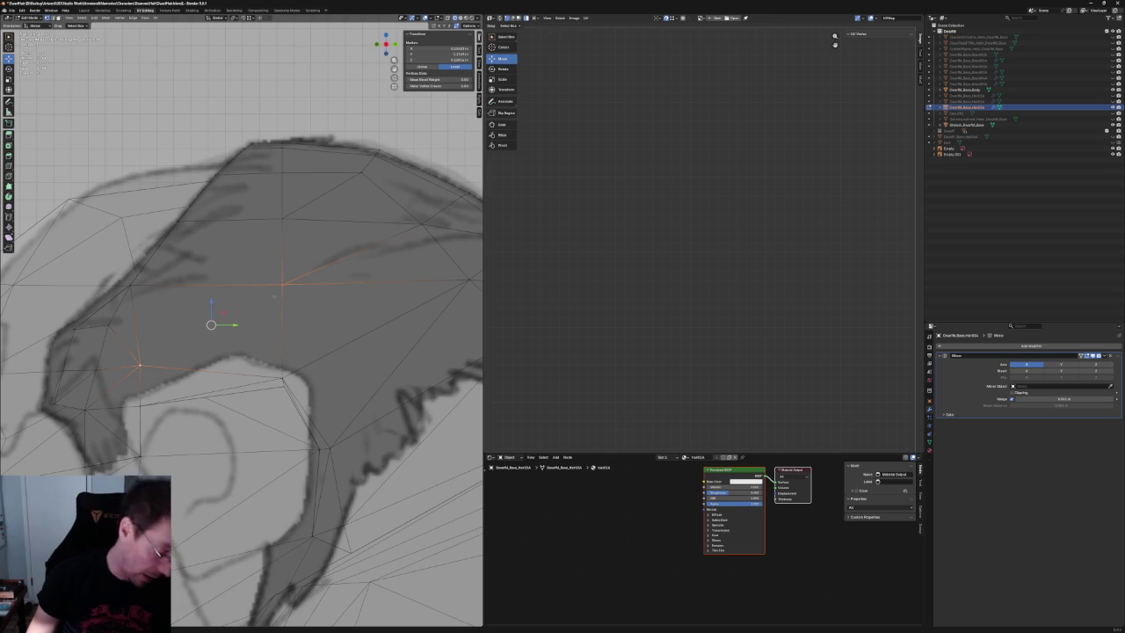
pyautogui.press('Escape')
pyautogui.hotkey('alt', 'a')
pyautogui.scroll(-3, 190, 324)
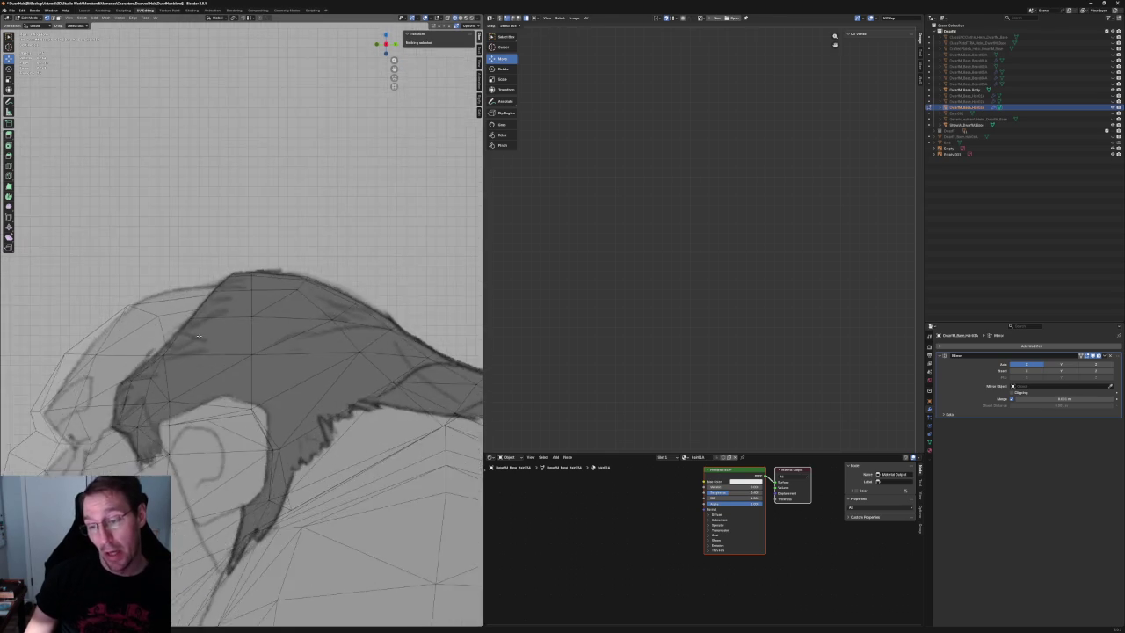
pyautogui.moveTo(189, 324); pyautogui.dragTo(208, 333, button='middle')
pyautogui.press('KP_1')
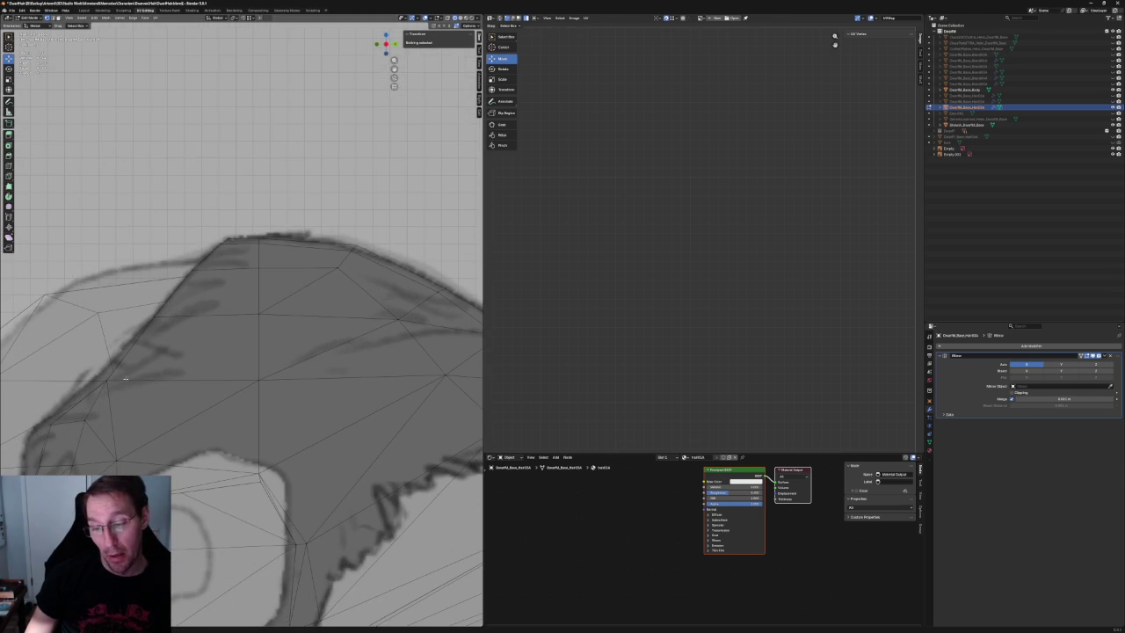
pyautogui.scroll(-3, 186, 339)
pyautogui.moveTo(186, 339); pyautogui.dragTo(303, 347, button='middle')
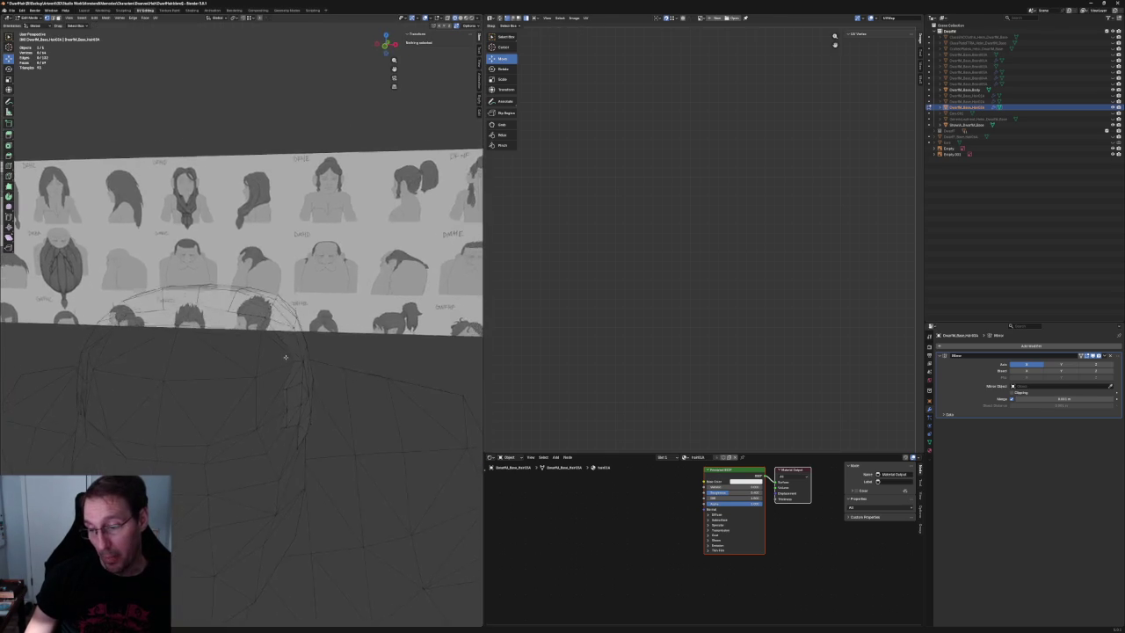
# In front view, pick and inspect vertices along the head's outline.
pyautogui.press('KP_1')
pyautogui.scroll(3, 382, 305)
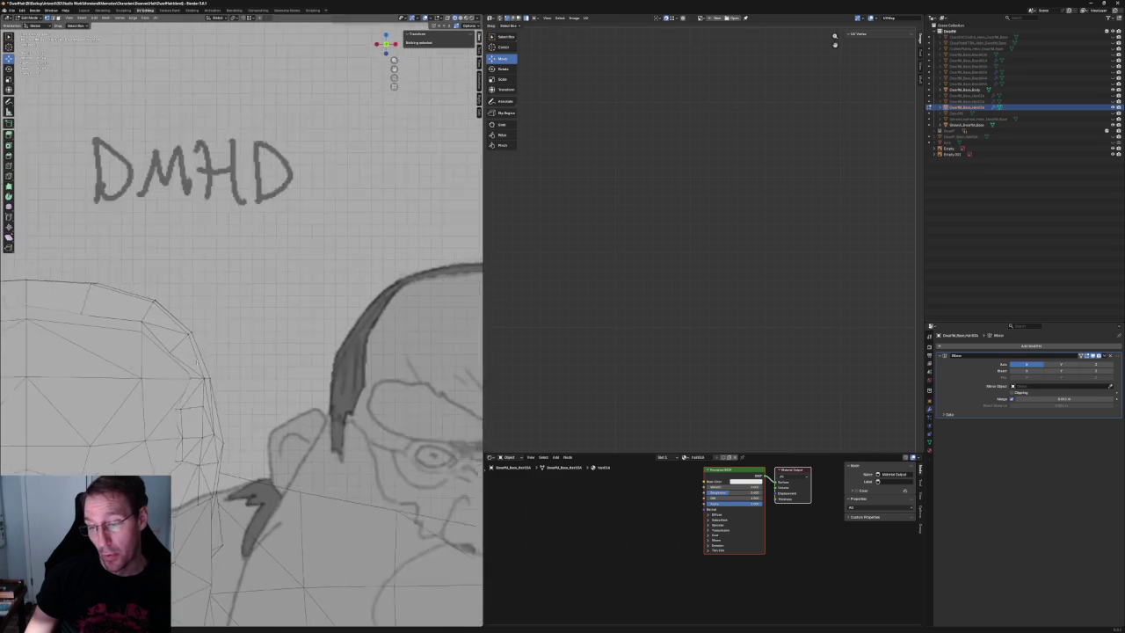
pyautogui.scroll(2, 382, 305)
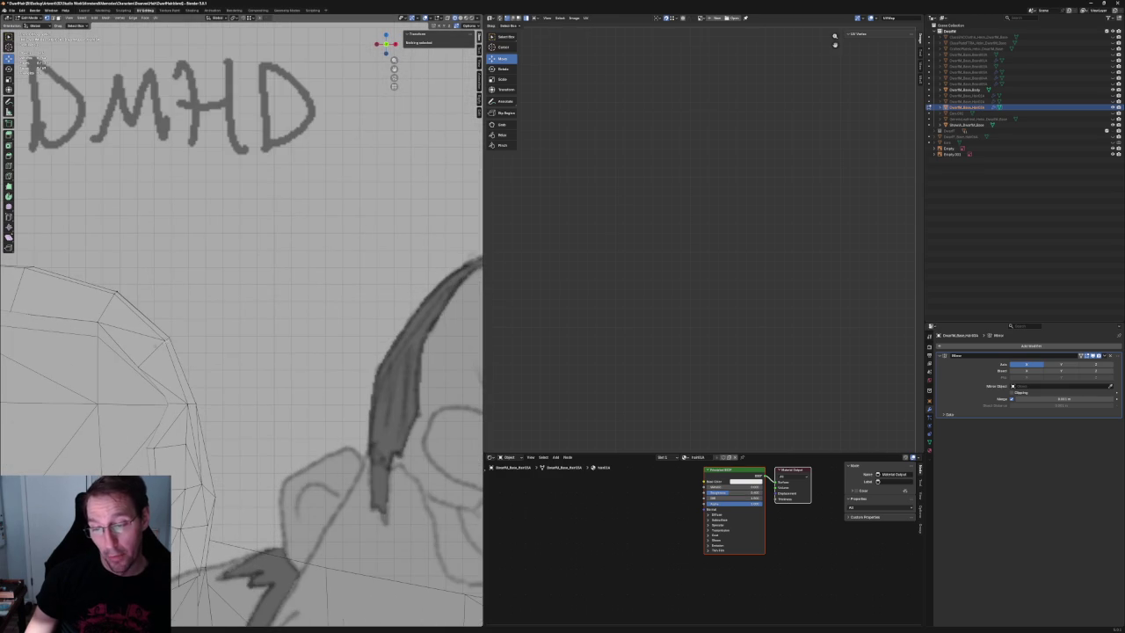
pyautogui.click(164, 340)
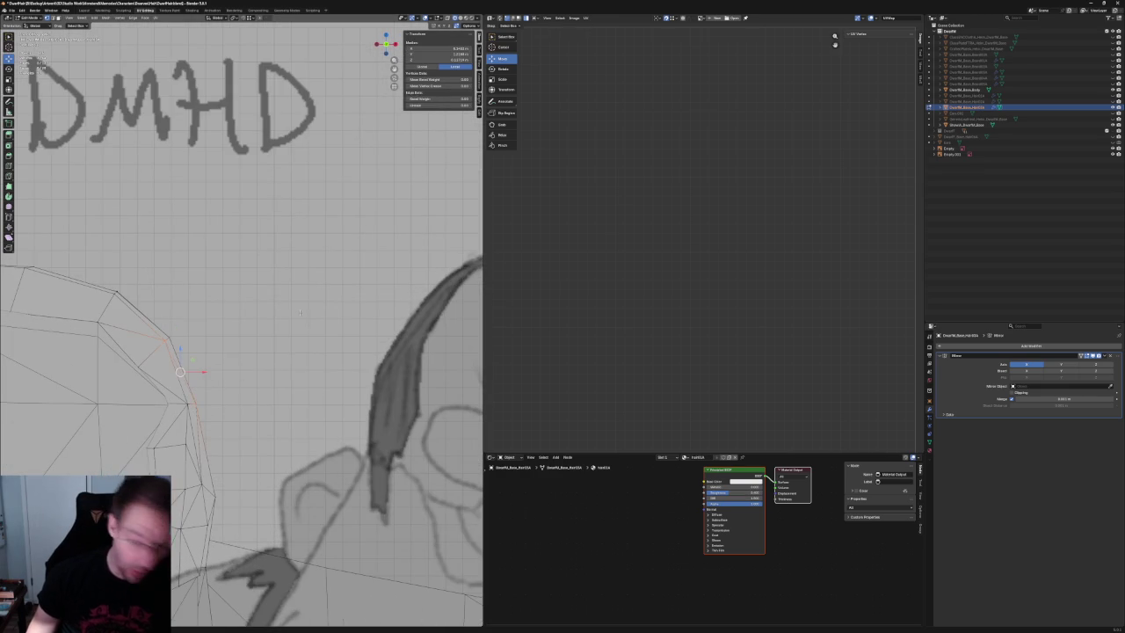
pyautogui.hotkey('alt', 'a')
pyautogui.scroll(-3, 244, 347)
pyautogui.scroll(-2, 244, 346)
pyautogui.scroll(5, 244, 347)
pyautogui.click(175, 333)
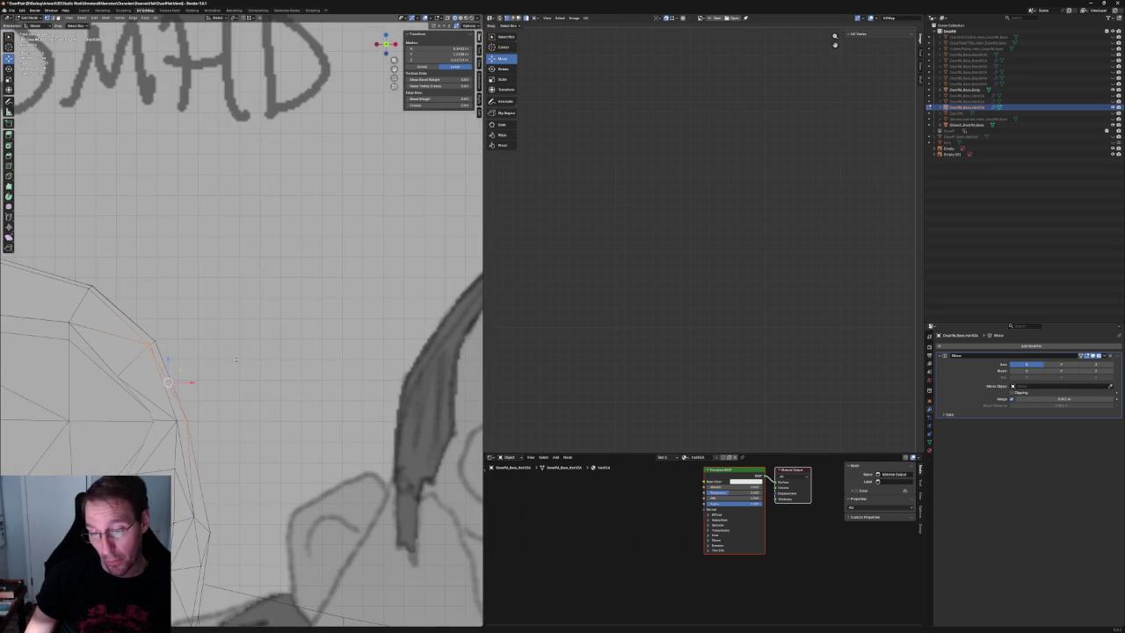
pyautogui.scroll(-3, 177, 331)
pyautogui.scroll(3, 177, 330)
pyautogui.scroll(-3, 180, 338)
pyautogui.scroll(1, 185, 350)
pyautogui.scroll(2, 186, 350)
pyautogui.scroll(2, 193, 325)
pyautogui.scroll(2, 203, 291)
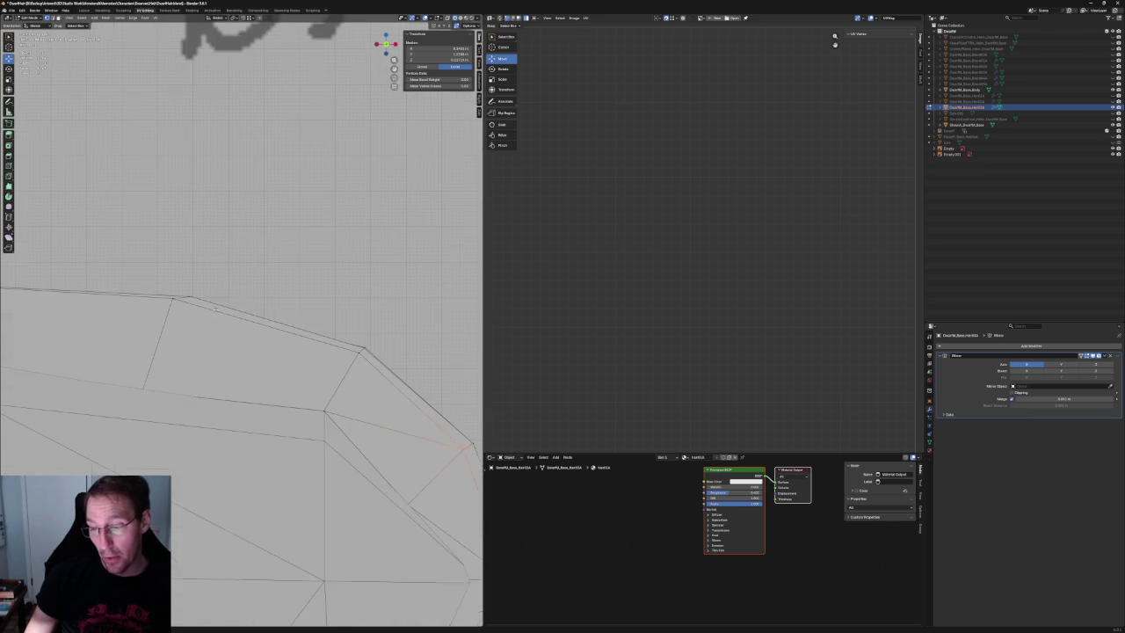
# Move a vertex on the hair's top edge along X onto the sketched outline.
pyautogui.moveTo(179, 350); pyautogui.dragTo(180, 350)
pyautogui.hotkey('alt', 'z')
pyautogui.press('g')
pyautogui.press('x')
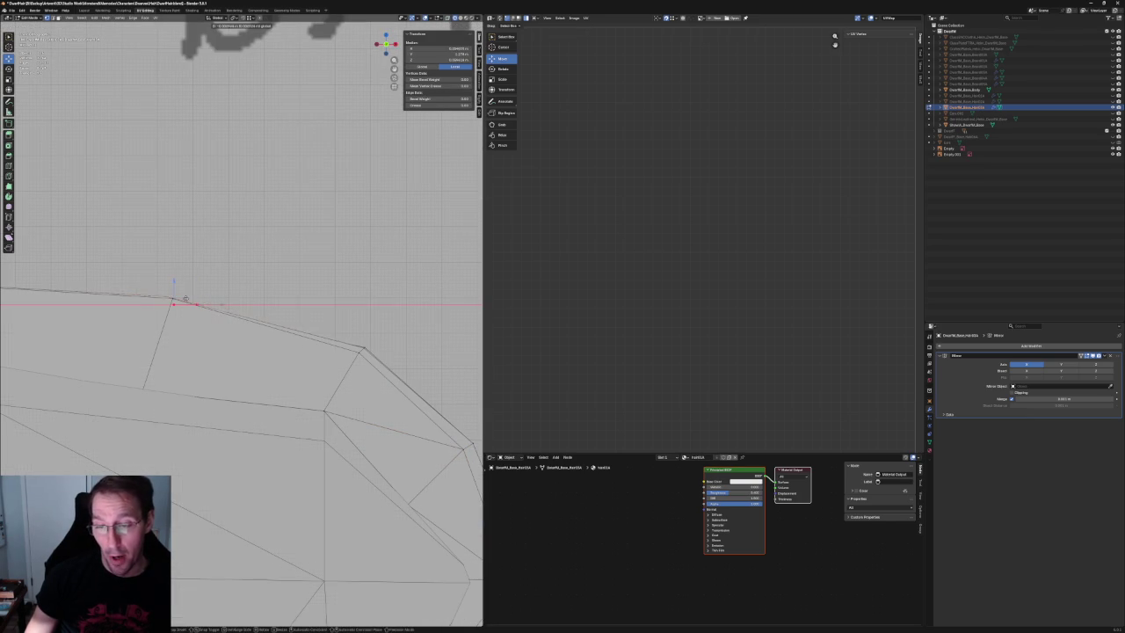
pyautogui.click(189, 299)
pyautogui.press('g')
pyautogui.press('x')
pyautogui.click(198, 303)
pyautogui.scroll(-2, 202, 308)
pyautogui.scroll(-2, 204, 311)
pyautogui.scroll(-2, 207, 309)
# Select a second front-edge vertex and bring up the vertex context menu.
pyautogui.moveTo(207, 310); pyautogui.dragTo(273, 295, button='middle')
pyautogui.press('KP_1')
pyautogui.scroll(2, 272, 296)
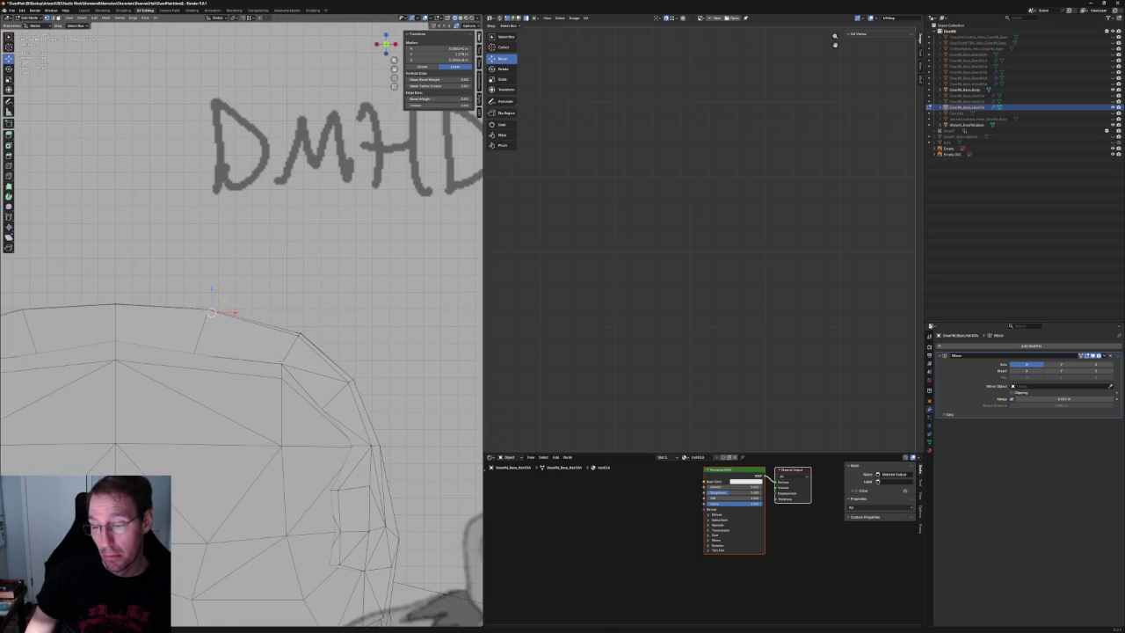
pyautogui.scroll(2, 272, 295)
pyautogui.moveTo(220, 322); pyautogui.dragTo(132, 341, button='middle')
pyautogui.keyDown('shift'); pyautogui.click(204, 311); pyautogui.keyUp('shift')
pyautogui.rightClick(110, 345)
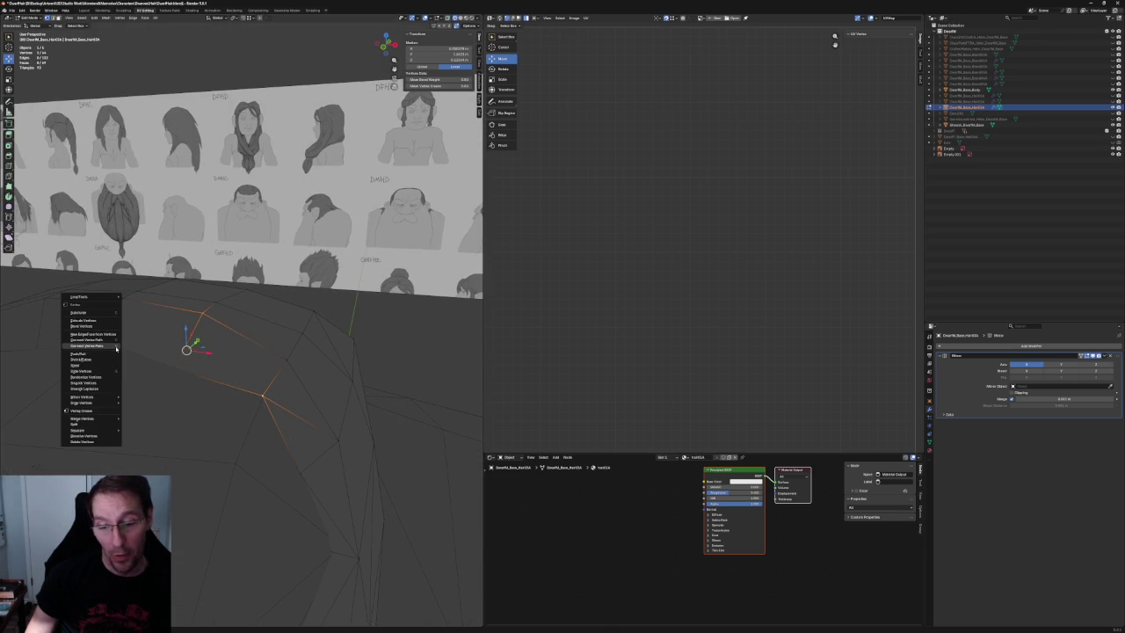
# Join the two hair vertices with a Connect Vertex Path edge, then nudge a vertex along Y and Z.
pyautogui.click(116, 346)
pyautogui.moveTo(213, 322)
pyautogui.mouseDown(button='middle')
pyautogui.moveTo(226, 308)
pyautogui.moveTo(219, 329)
pyautogui.mouseUp(button='middle')
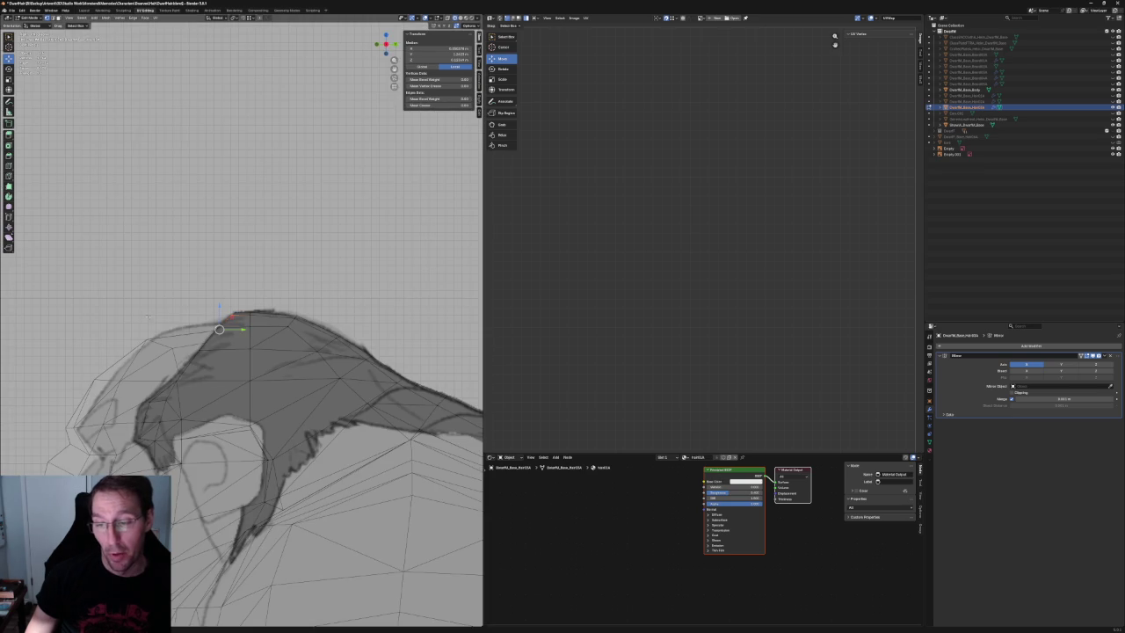
pyautogui.moveTo(214, 251); pyautogui.dragTo(201, 290, button='middle')
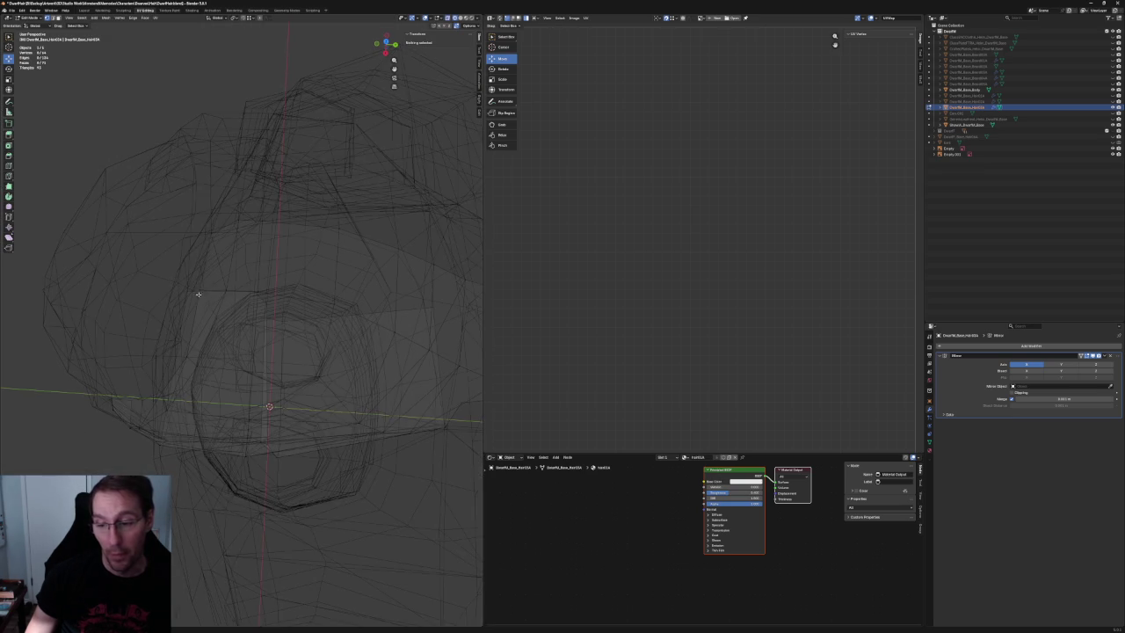
pyautogui.moveTo(220, 292); pyautogui.dragTo(247, 293)
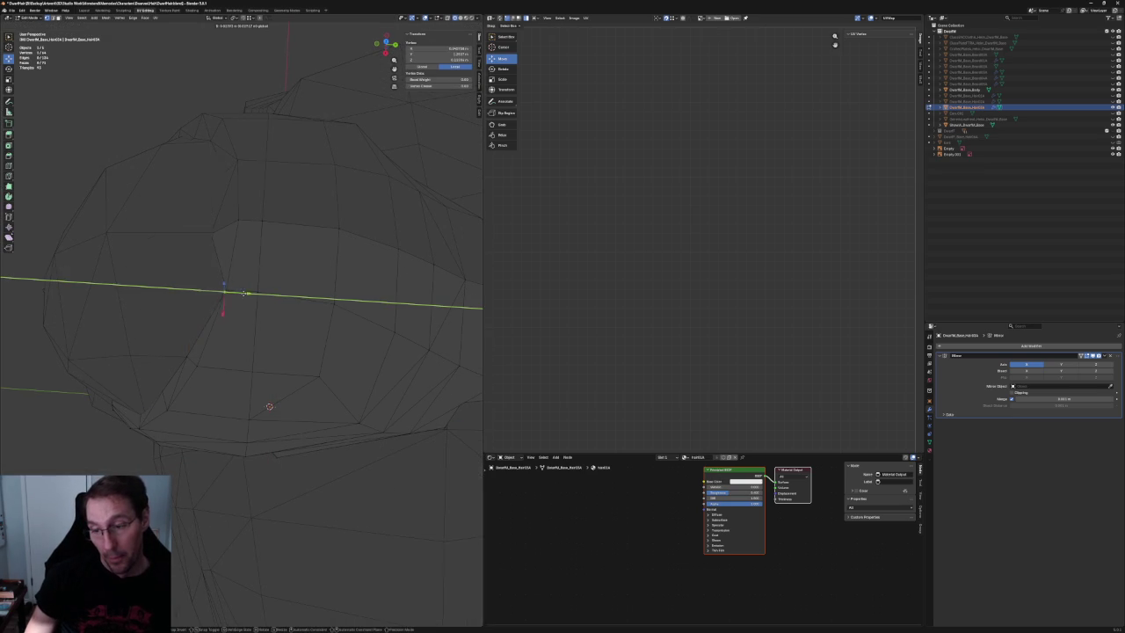
pyautogui.click(226, 290)
pyautogui.moveTo(227, 235); pyautogui.dragTo(221, 235)
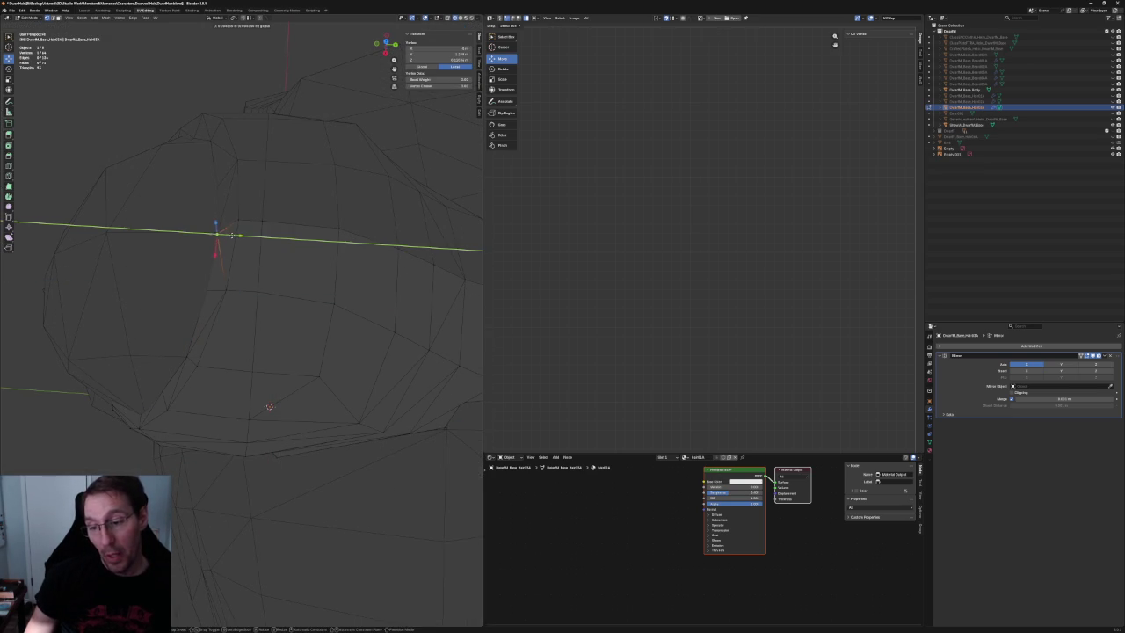
pyautogui.moveTo(222, 238); pyautogui.dragTo(210, 247, button='middle')
pyautogui.moveTo(173, 276); pyautogui.dragTo(176, 279)
# Compare the hair mesh against the reference sheet and select another hair vertex.
pyautogui.scroll(-3, 296, 211)
pyautogui.moveTo(296, 211); pyautogui.dragTo(290, 264, button='middle')
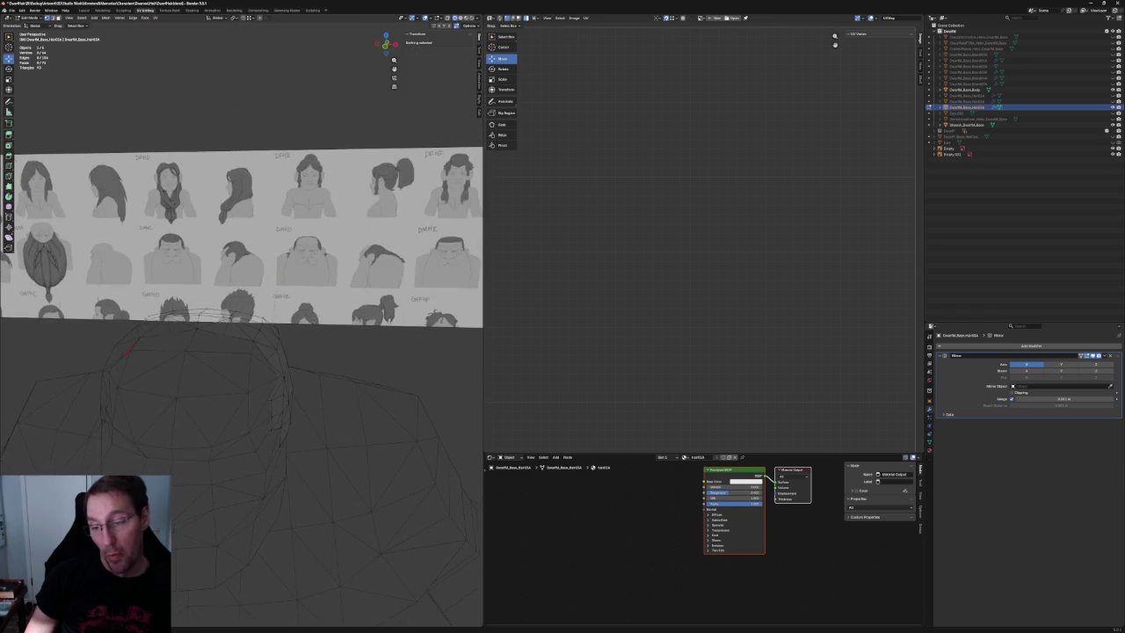
pyautogui.scroll(5, 292, 395)
pyautogui.moveTo(292, 396); pyautogui.dragTo(231, 304, button='middle')
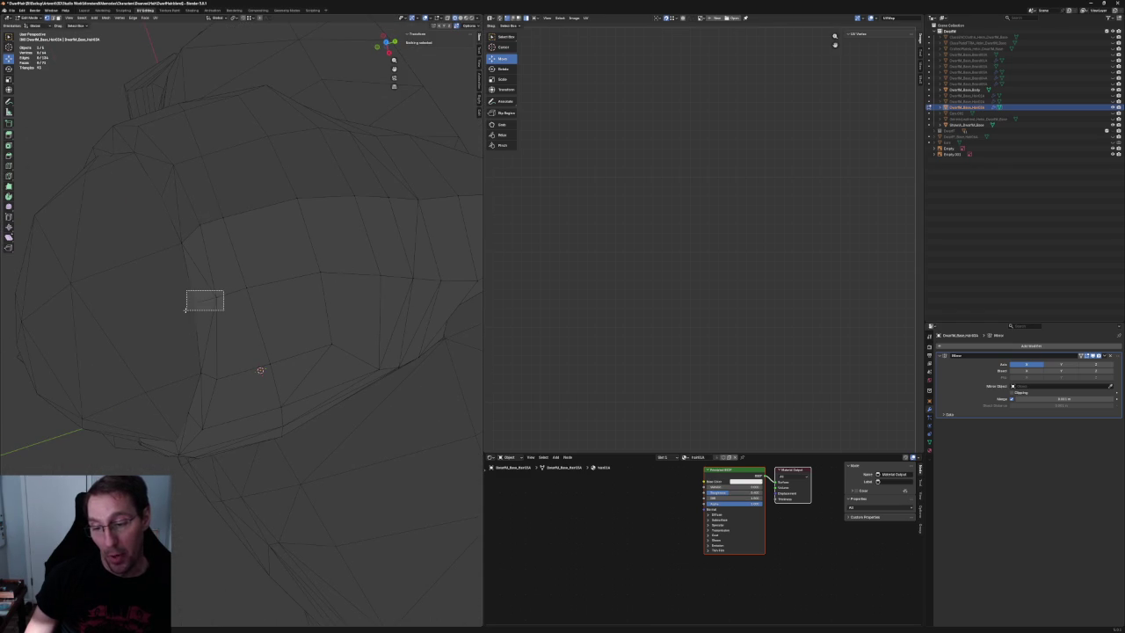
pyautogui.moveTo(186, 309); pyautogui.dragTo(188, 307)
pyautogui.moveTo(204, 300); pyautogui.dragTo(187, 366, button='middle')
# From the front view, slide a vertex on the hair's front edge along the Y axis.
pyautogui.press('KP_1')
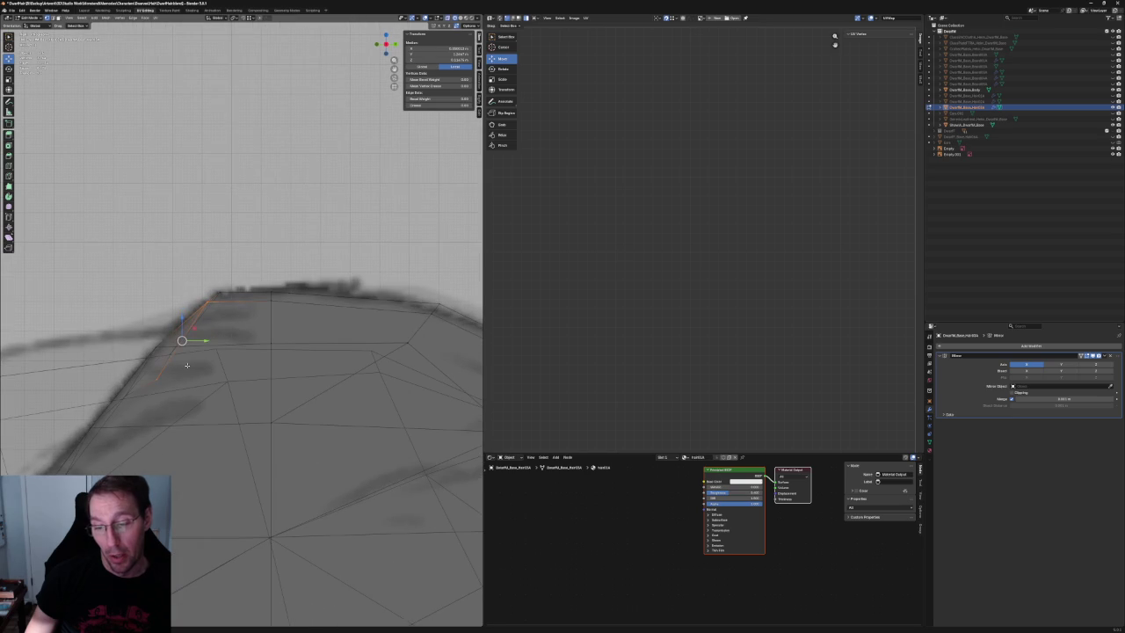
pyautogui.moveTo(167, 355); pyautogui.dragTo(167, 355)
pyautogui.moveTo(167, 355); pyautogui.dragTo(171, 413, button='middle')
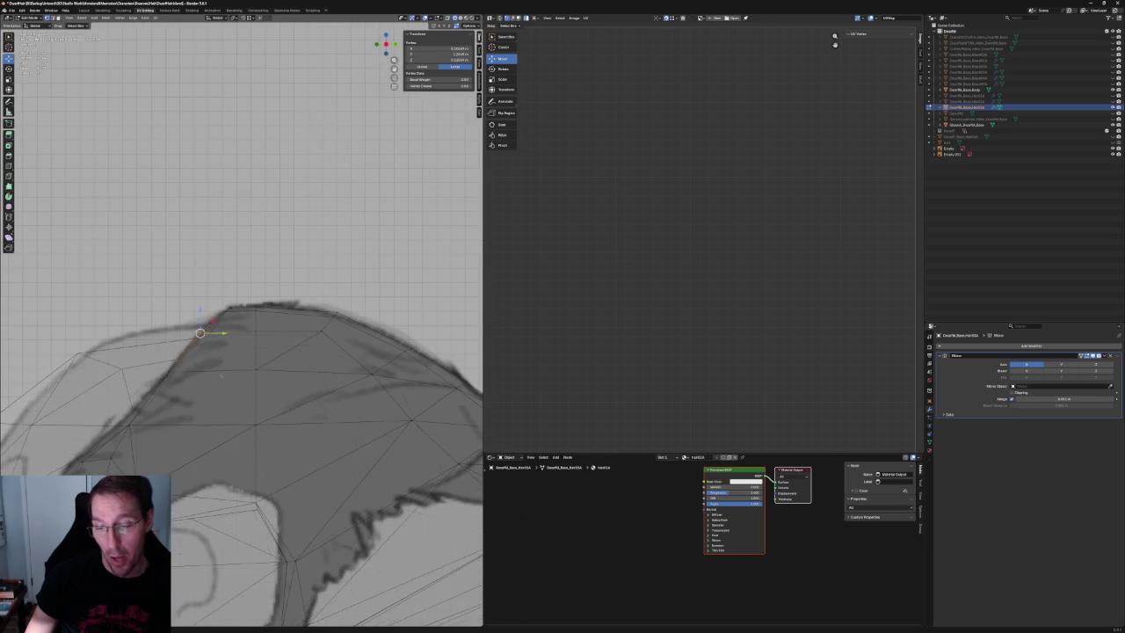
pyautogui.press('KP_5')
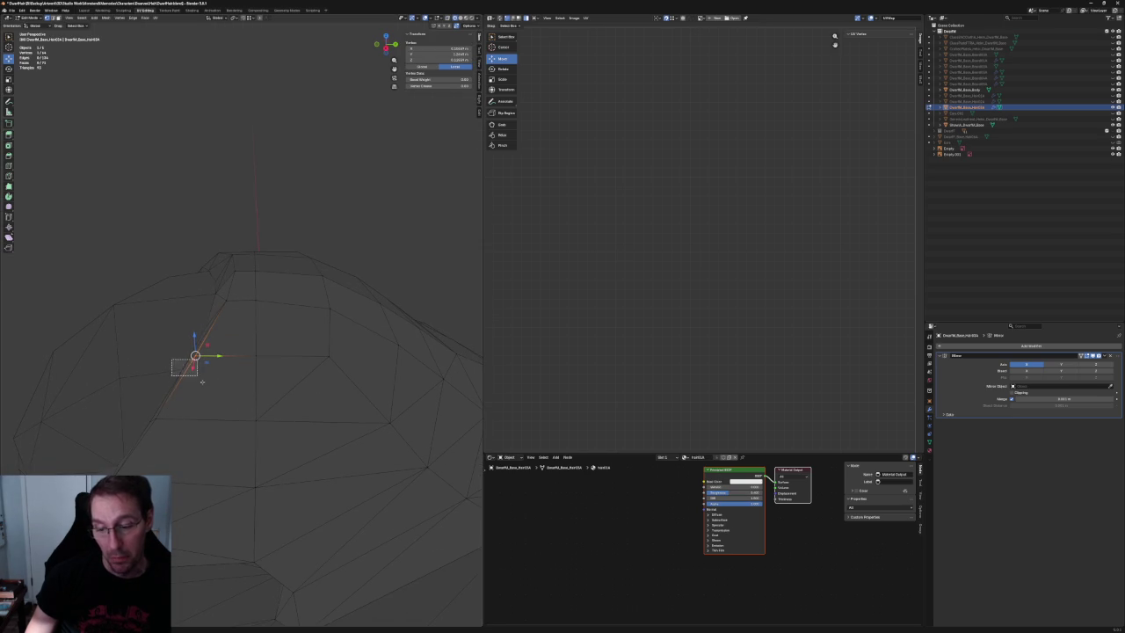
pyautogui.press('g')
pyautogui.press('y')
pyautogui.click(202, 362)
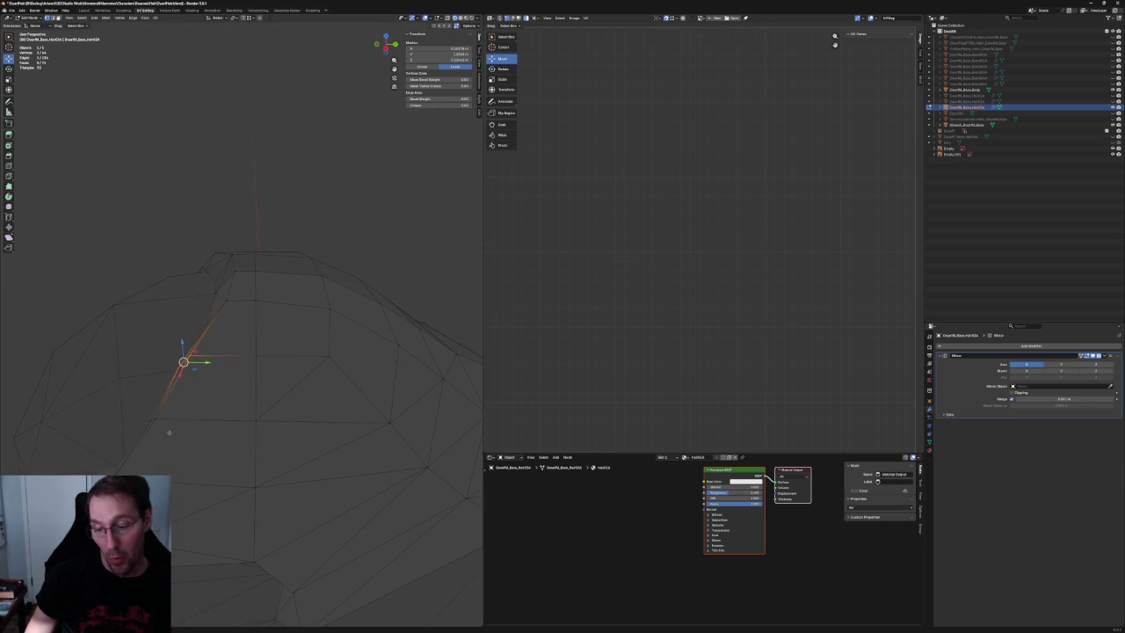
# Slide the next front-edge vertex along Y, clear the selection, and exit local view.
pyautogui.moveTo(171, 432); pyautogui.dragTo(171, 430)
pyautogui.press('g')
pyautogui.press('y')
pyautogui.click(165, 421)
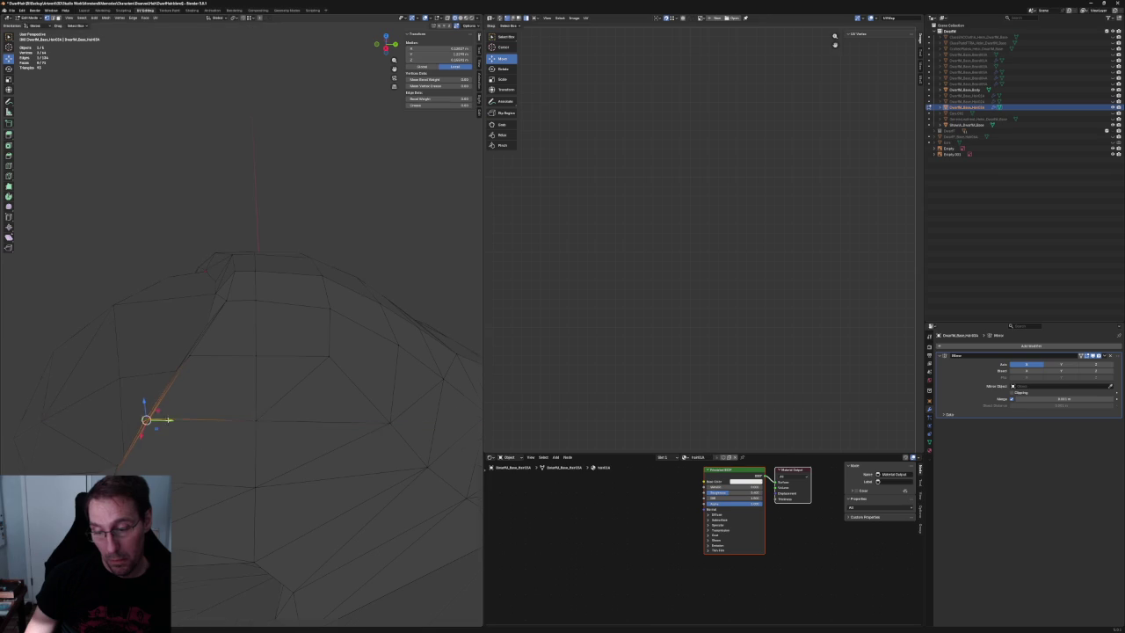
pyautogui.click(176, 322)
pyautogui.press('/')
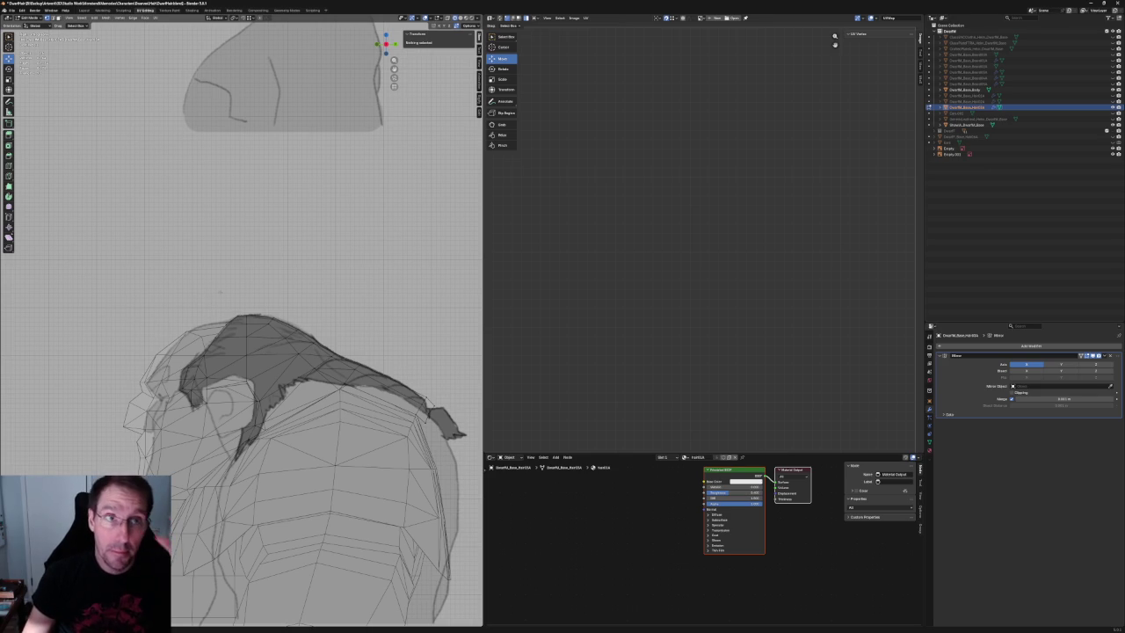
# Select a vertex on top of the hair and move it along the X axis.
pyautogui.scroll(2, 211, 281)
pyautogui.scroll(2, 204, 294)
pyautogui.scroll(2, 200, 301)
pyautogui.click(198, 293)
pyautogui.moveTo(310, 346)
pyautogui.mouseDown(button='middle')
pyautogui.moveTo(244, 324)
pyautogui.moveTo(273, 334)
pyautogui.mouseUp(button='middle')
pyautogui.scroll(3, 273, 334)
pyautogui.scroll(3, 272, 334)
pyautogui.hotkey('alt', 'z')
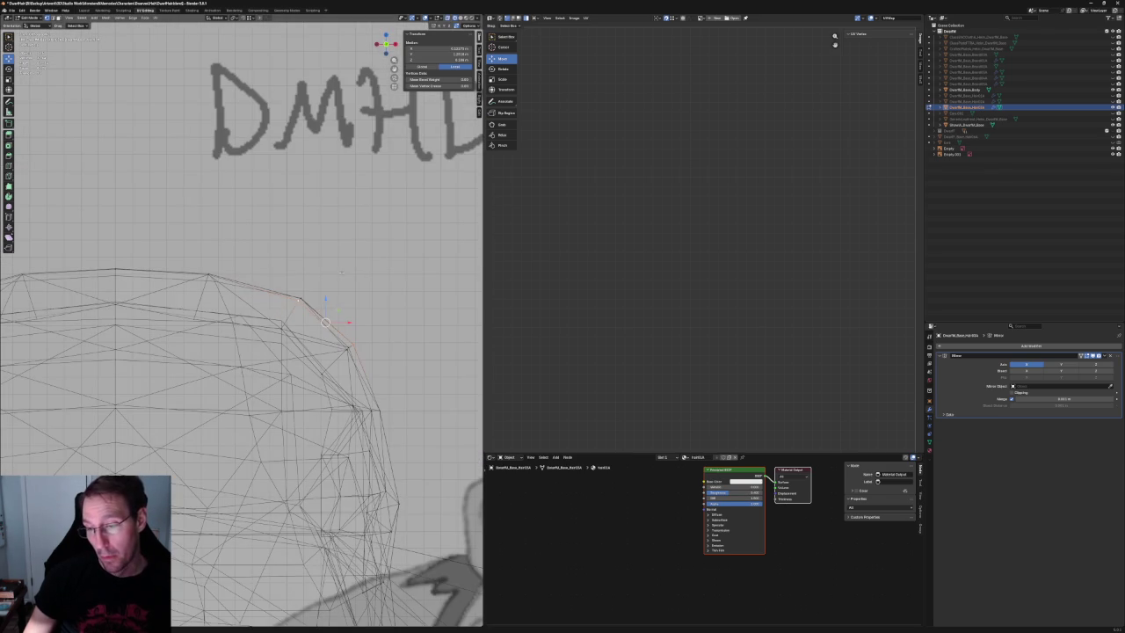
pyautogui.hotkey('alt', 'z')
pyautogui.press('g')
pyautogui.press('x')
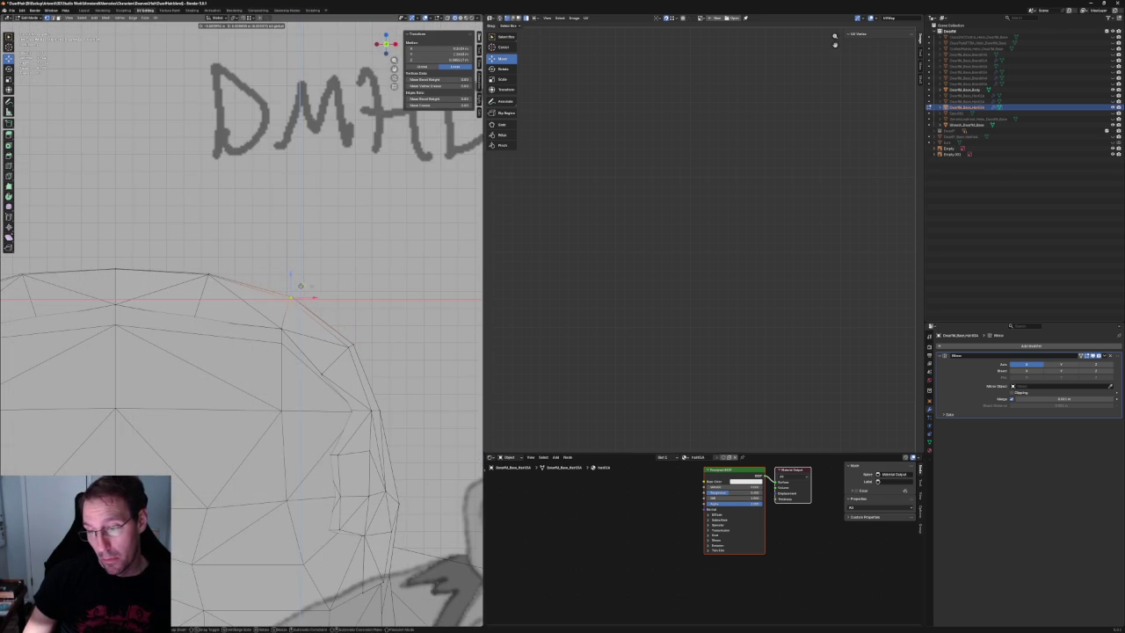
pyautogui.click(302, 286)
# Move the top hair vertex vertically along Z and frame it in the view.
pyautogui.scroll(-5, 301, 285)
pyautogui.scroll(-1, 302, 285)
pyautogui.scroll(-4, 301, 286)
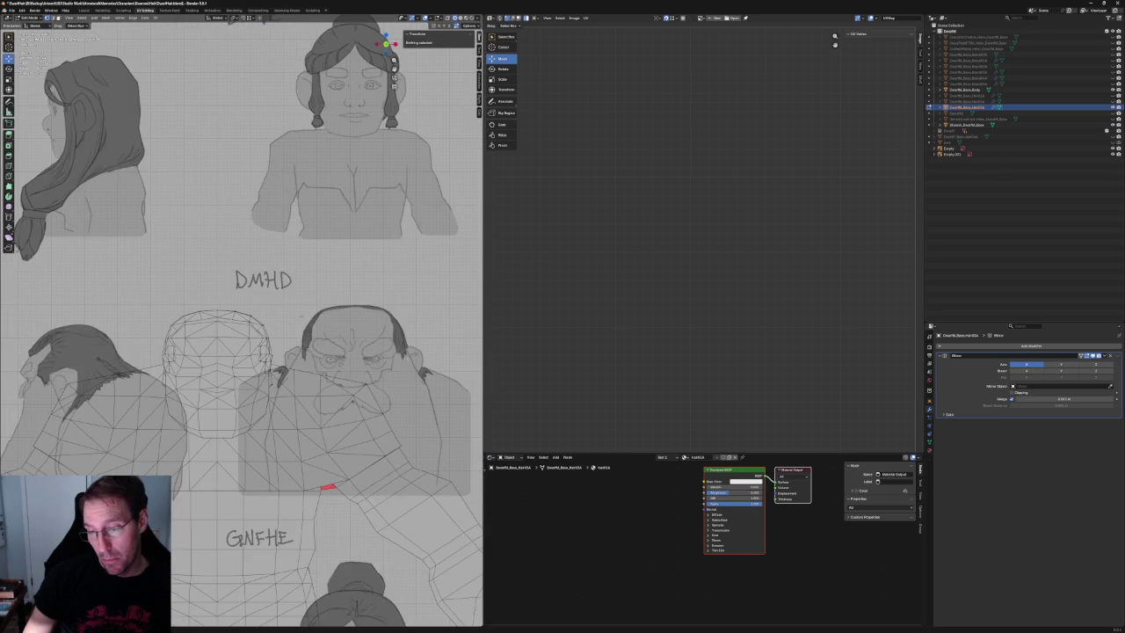
pyautogui.scroll(7, 298, 315)
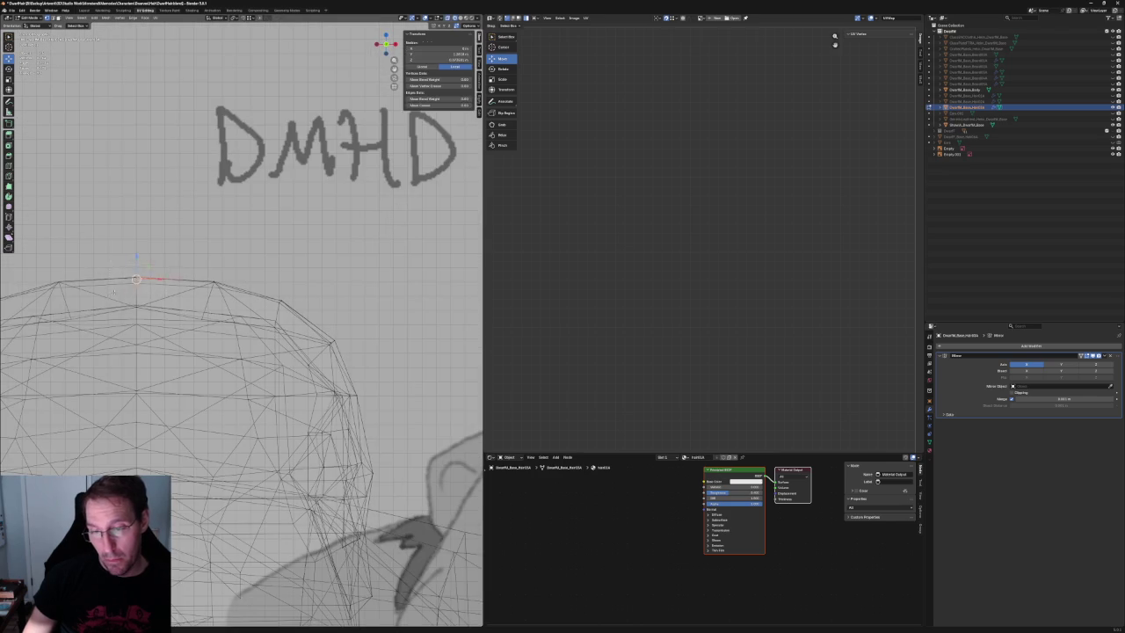
pyautogui.scroll(-6, 240, 322)
pyautogui.press('g')
pyautogui.press('z')
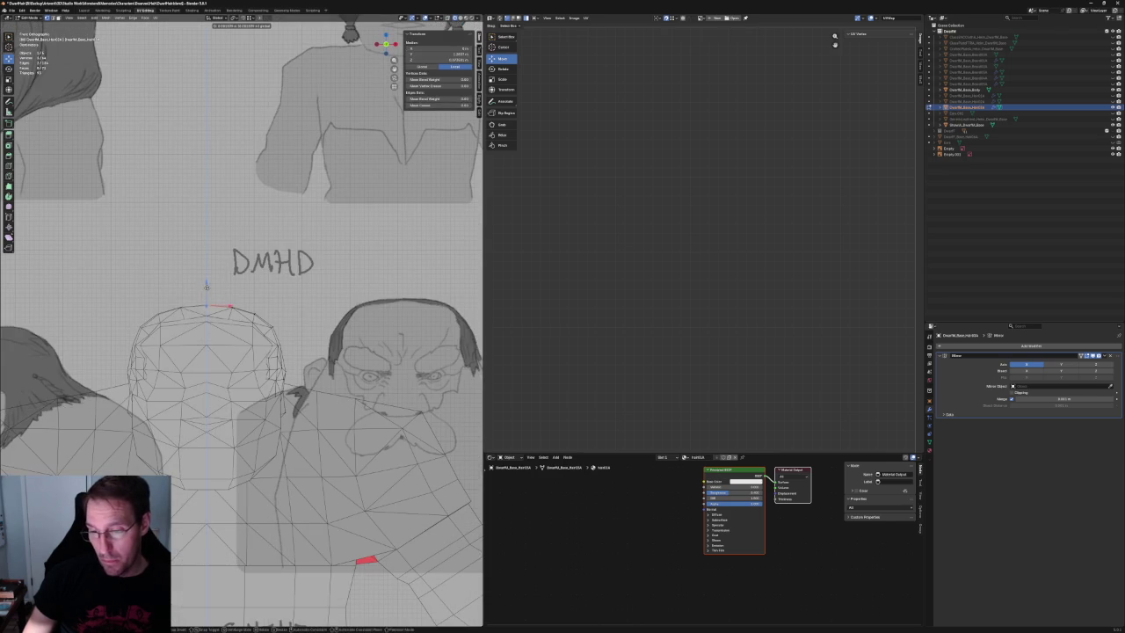
pyautogui.click(206, 285)
pyautogui.press('KP_Decimal')
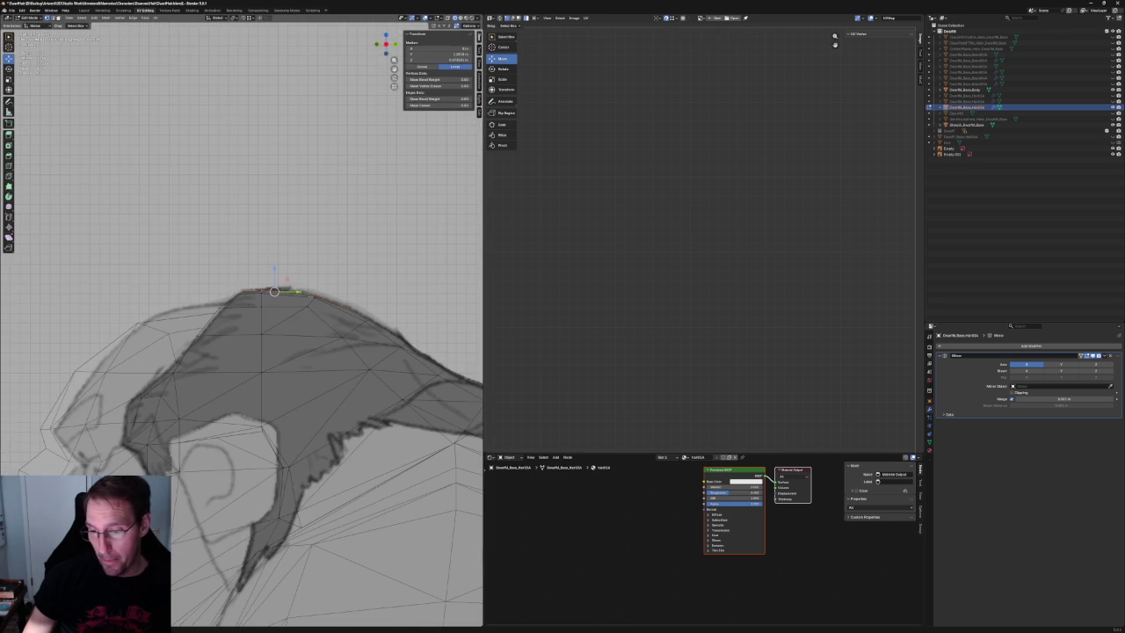
# With X-ray on, drag a hair crest vertex onto the sketch outline.
pyautogui.click(317, 293)
pyautogui.moveTo(235, 312); pyautogui.dragTo(236, 332)
pyautogui.hotkey('alt', 'z')
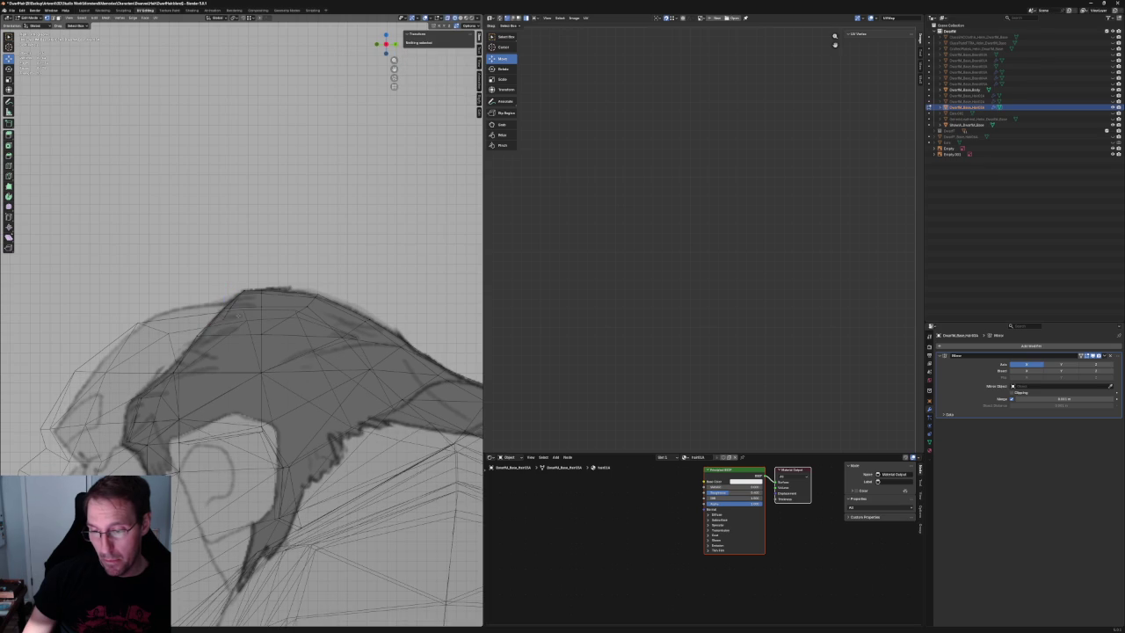
pyautogui.click(237, 312)
pyautogui.moveTo(226, 314); pyautogui.dragTo(239, 299)
pyautogui.click(239, 299)
# Return to the front view, orbit to an angled view, and deselect all vertices.
pyautogui.press('KP_1')
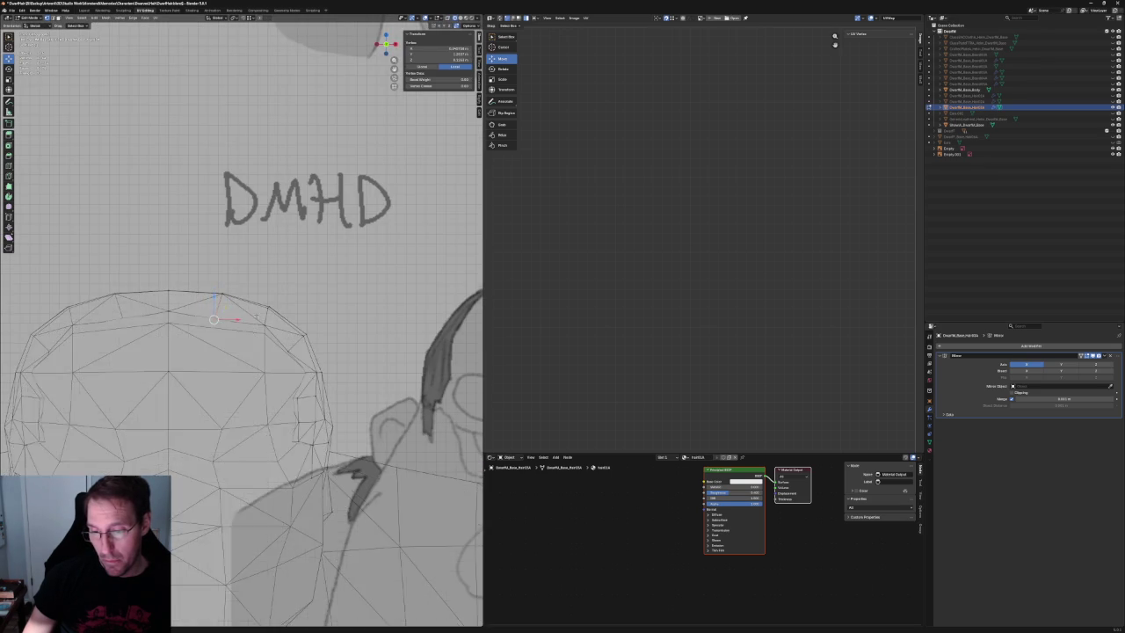
pyautogui.scroll(-3, 226, 317)
pyautogui.moveTo(227, 317)
pyautogui.mouseDown(button='middle')
pyautogui.moveTo(150, 372)
pyautogui.moveTo(219, 321)
pyautogui.moveTo(199, 322)
pyautogui.mouseUp(button='middle')
pyautogui.hotkey('alt', 'a')
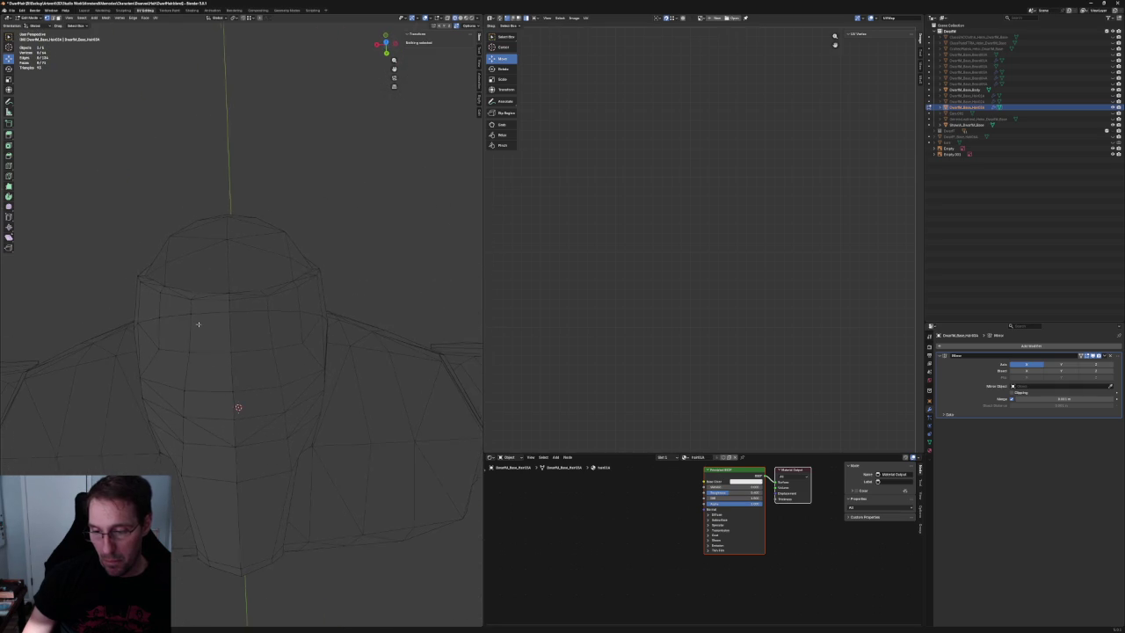
# Shift the two front-top hair vertices together along the Y axis.
pyautogui.click(229, 293)
pyautogui.keyDown('shift'); pyautogui.click(231, 303); pyautogui.keyUp('shift')
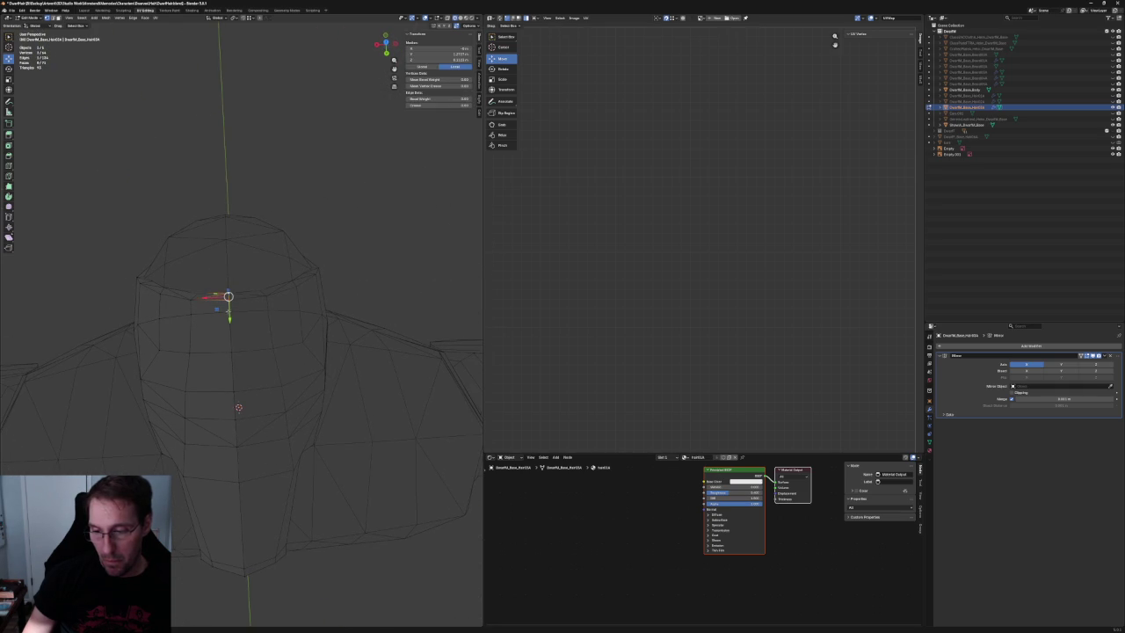
pyautogui.moveTo(195, 309); pyautogui.dragTo(195, 315)
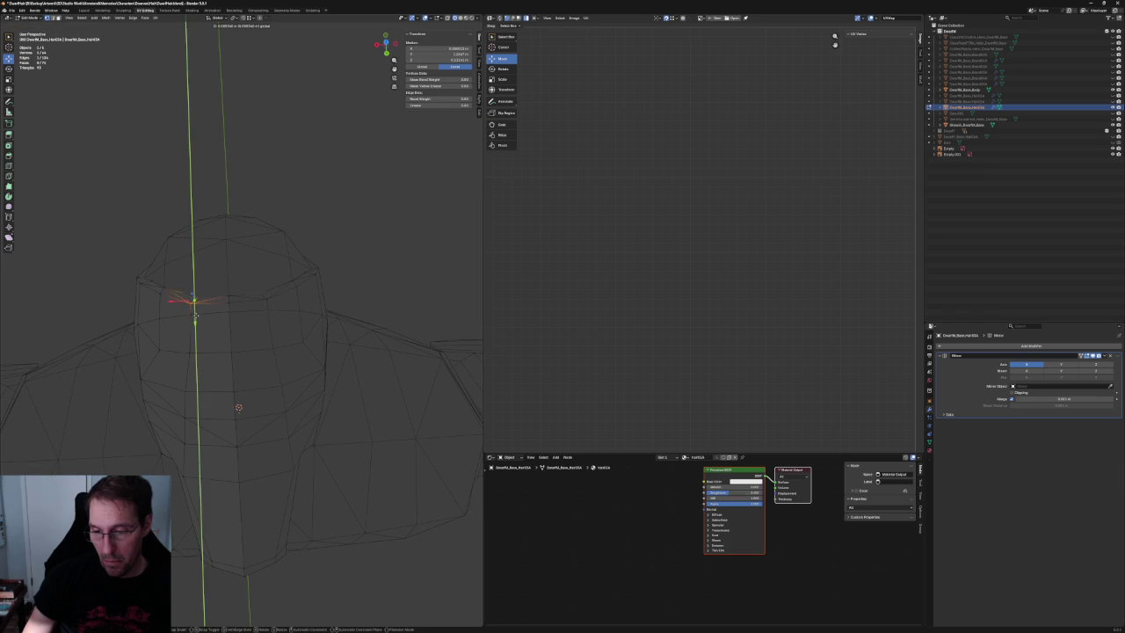
pyautogui.click(233, 317)
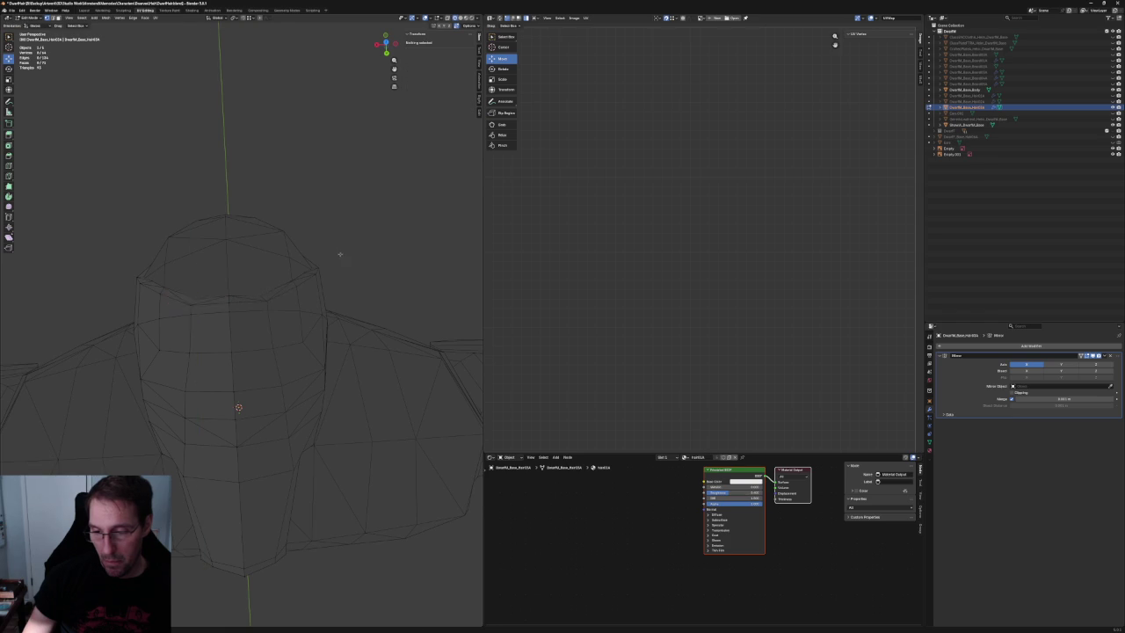
# Move another front-edge vertex along Y, then orbit to review the whole figure and reference sheet.
pyautogui.click(232, 292)
pyautogui.moveTo(227, 299); pyautogui.dragTo(225, 302)
pyautogui.click(344, 256)
pyautogui.moveTo(343, 256); pyautogui.dragTo(266, 323, button='middle')
pyautogui.moveTo(351, 498); pyautogui.dragTo(314, 370, button='middle')
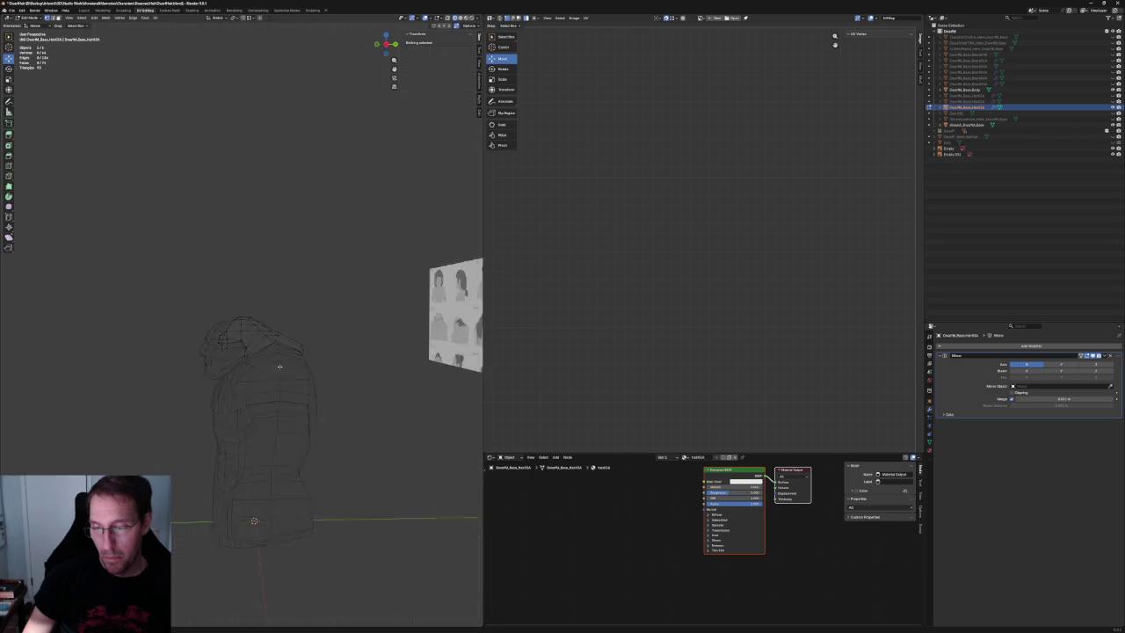
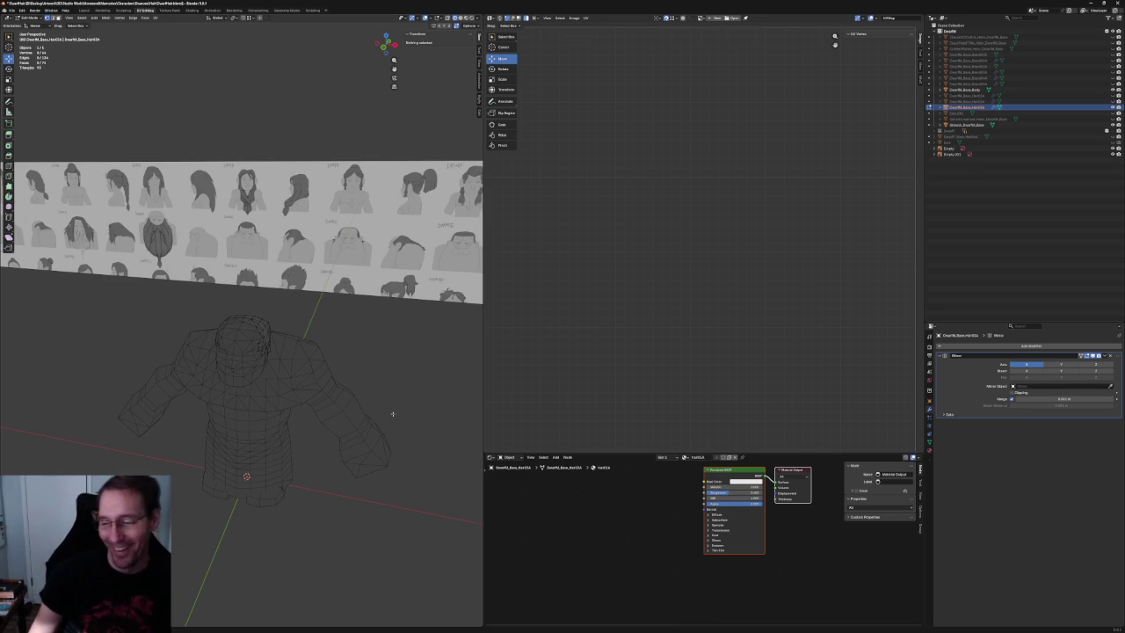
# Zoom in over the hair mesh from above and select two adjacent hair vertices.
pyautogui.moveTo(312, 370); pyautogui.dragTo(320, 277, button='middle')
pyautogui.scroll(5, 320, 277)
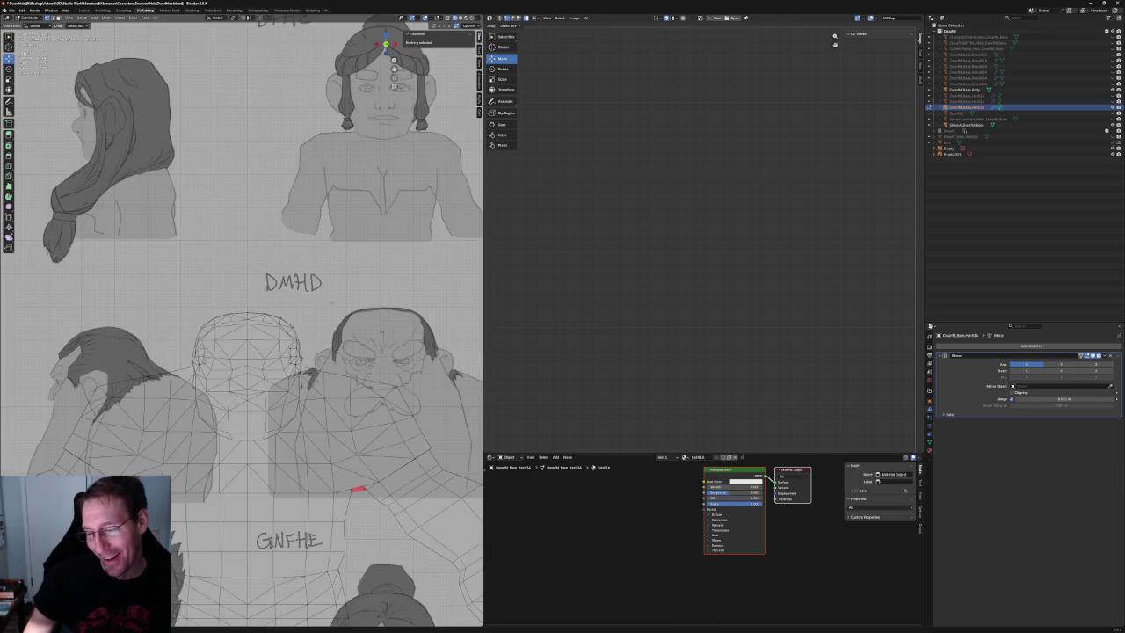
pyautogui.scroll(2, 303, 294)
pyautogui.scroll(3, 286, 308)
pyautogui.scroll(3, 264, 326)
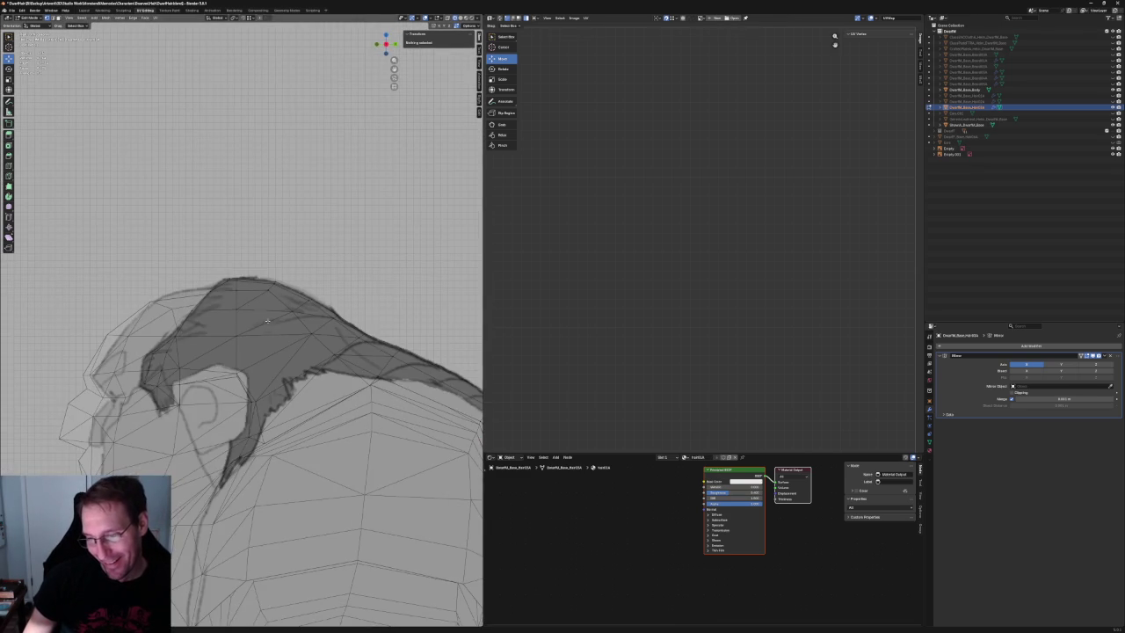
pyautogui.scroll(2, 207, 320)
pyautogui.click(259, 298)
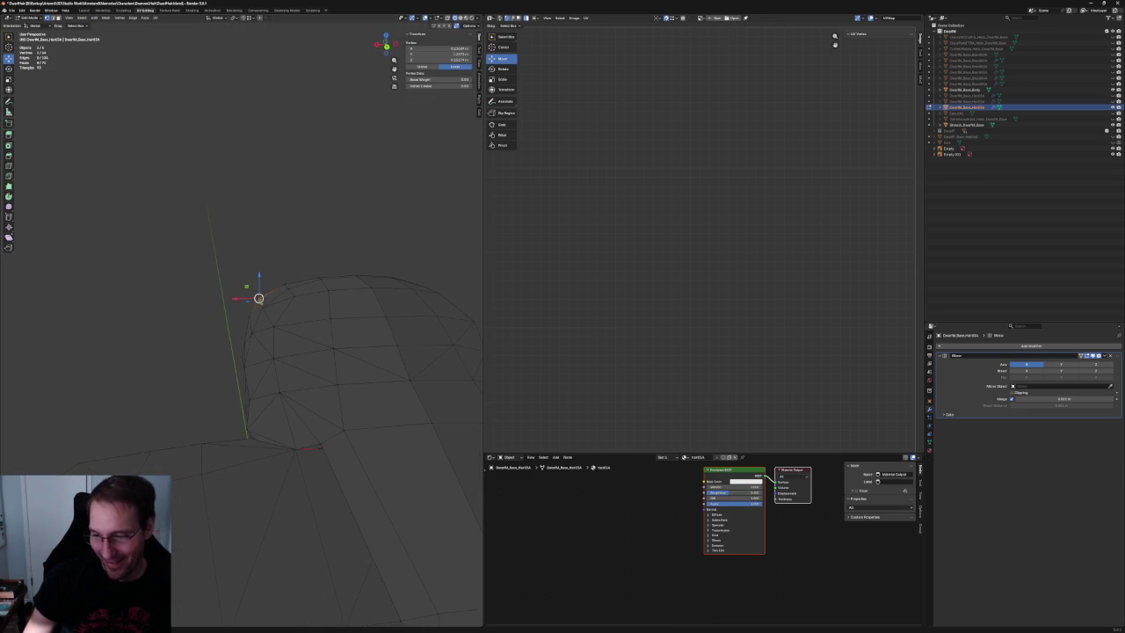
pyautogui.keyDown('shift'); pyautogui.click(272, 297); pyautogui.keyUp('shift')
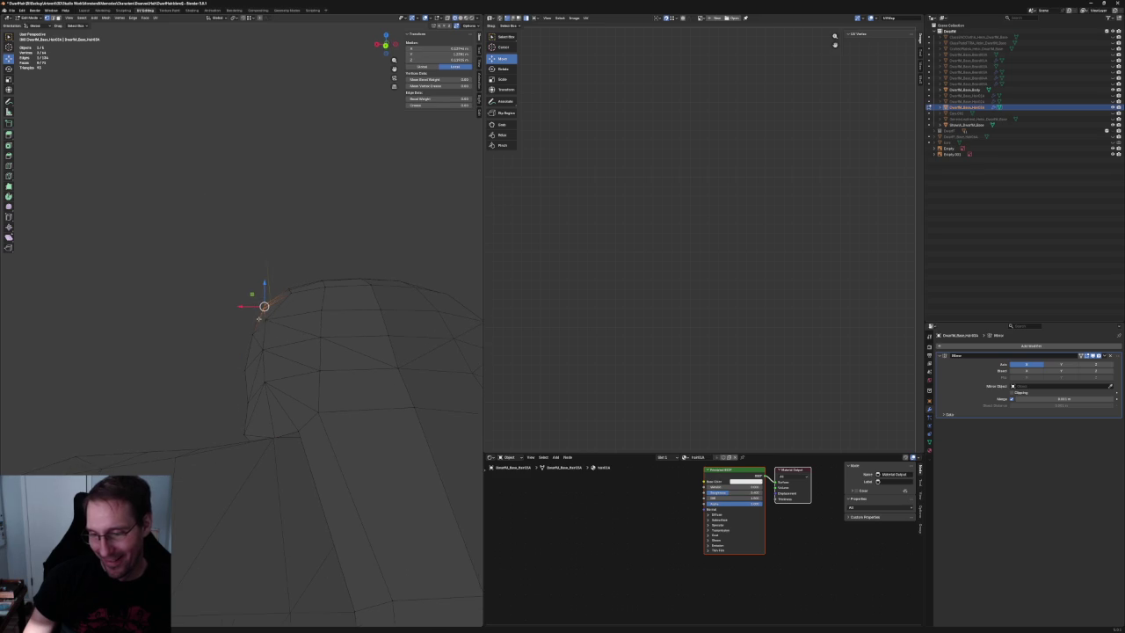
# Compare the hair with the reference sheet in front orthographic view, clearing the selection.
pyautogui.press('KP_1')
pyautogui.scroll(-3, 263, 316)
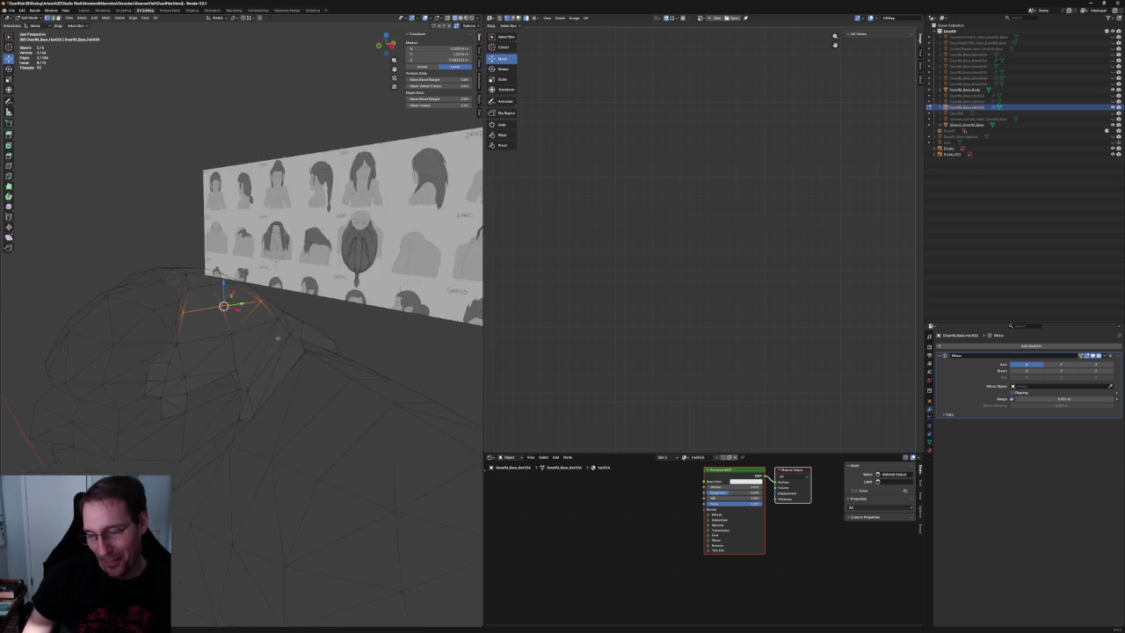
pyautogui.scroll(-3, 281, 335)
pyautogui.scroll(4, 282, 336)
pyautogui.hotkey('alt', 'a')
pyautogui.scroll(-4, 210, 316)
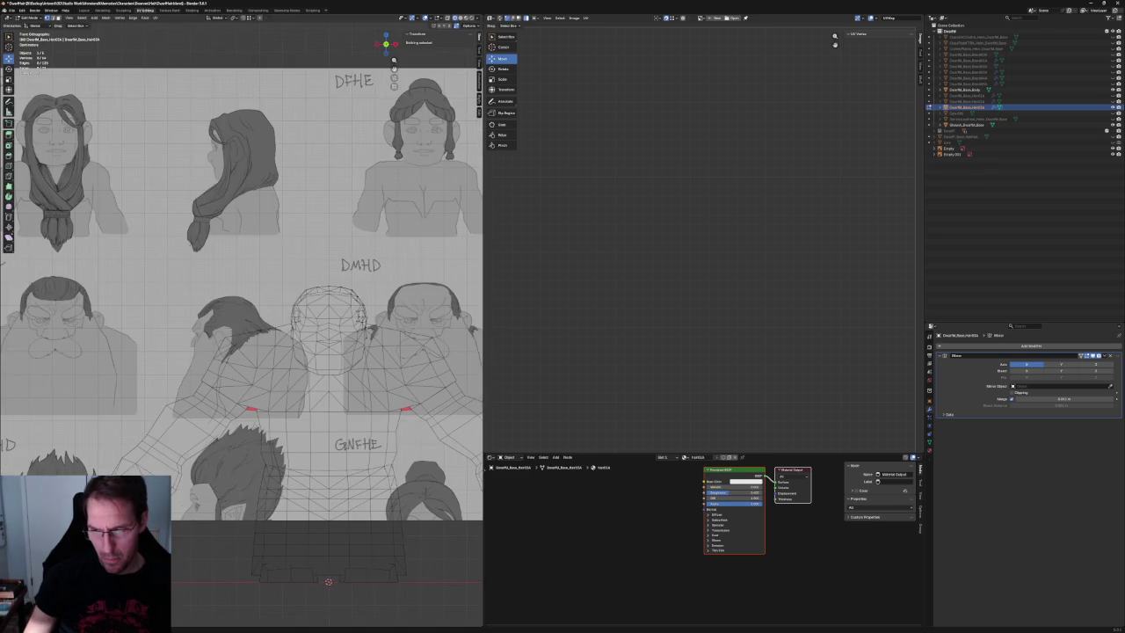
pyautogui.keyDown('shift'); pyautogui.moveTo(210, 317); pyautogui.dragTo(265, 364, button='middle'); pyautogui.keyUp('shift')
pyautogui.scroll(2, 266, 365)
pyautogui.scroll(2, 266, 364)
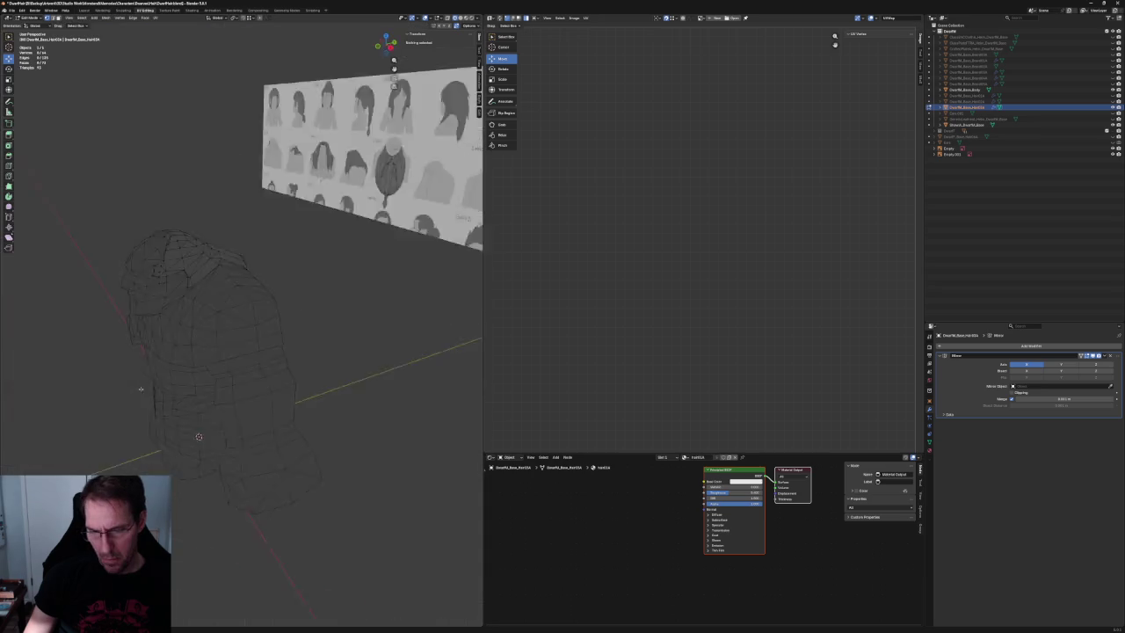
# Orbit around the whole figure and settle on a close angled view of the hair.
pyautogui.moveTo(254, 367); pyautogui.dragTo(477, 151, button='middle')
pyautogui.scroll(2, 296, 369)
pyautogui.moveTo(290, 364); pyautogui.dragTo(221, 399, button='middle')
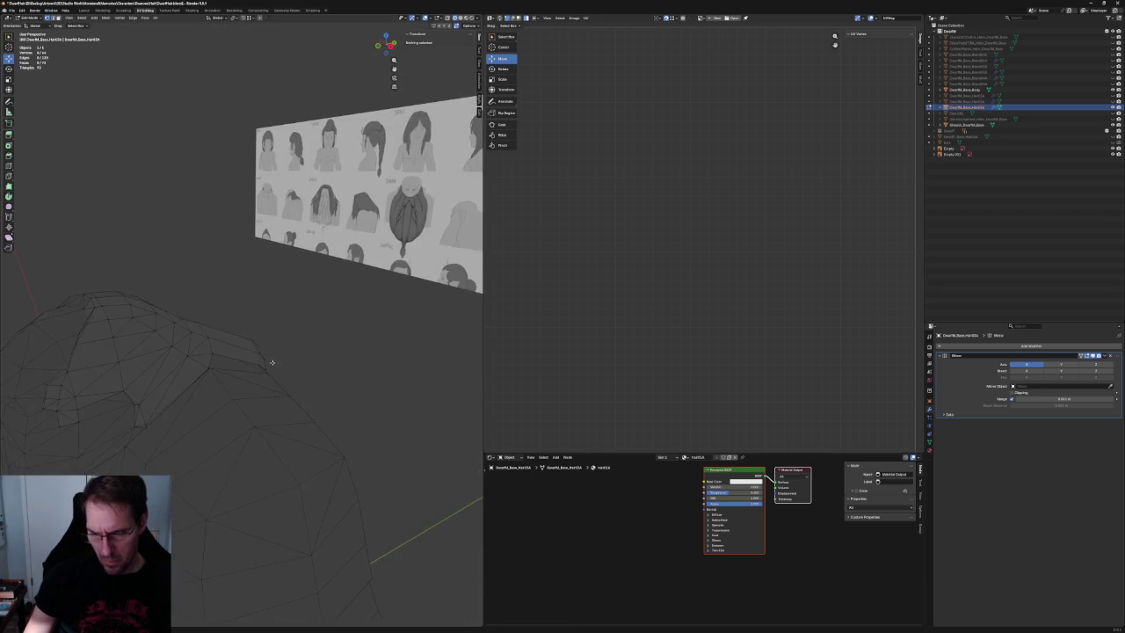
pyautogui.scroll(2, 221, 399)
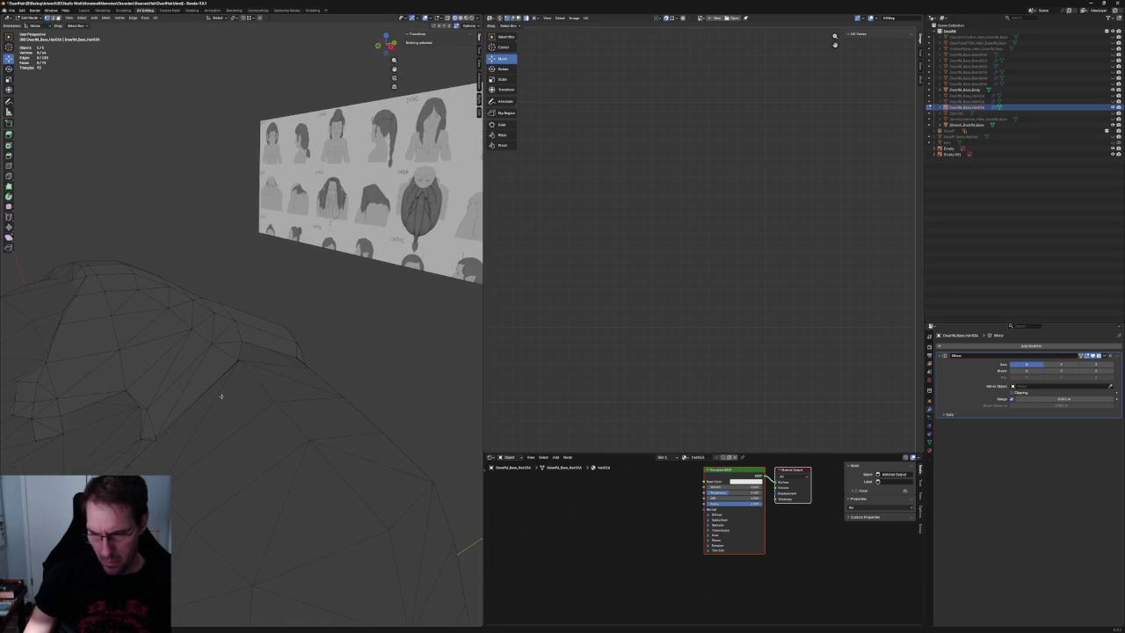
pyautogui.moveTo(220, 396); pyautogui.dragTo(213, 395, button='middle')
pyautogui.scroll(-4, 228, 391)
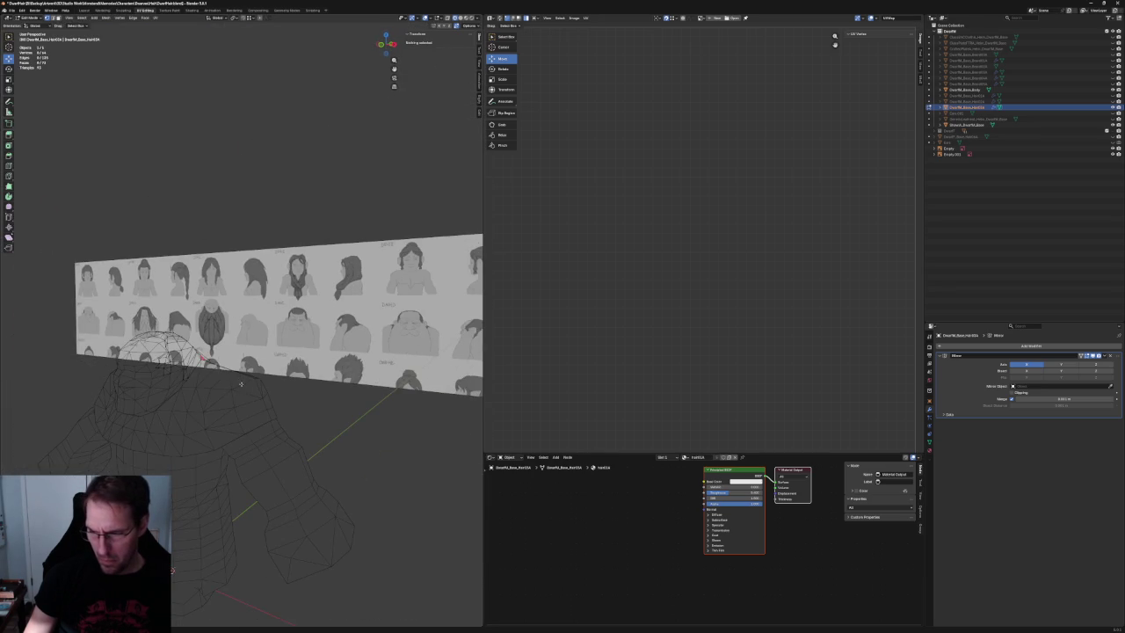
pyautogui.scroll(-3, 241, 380)
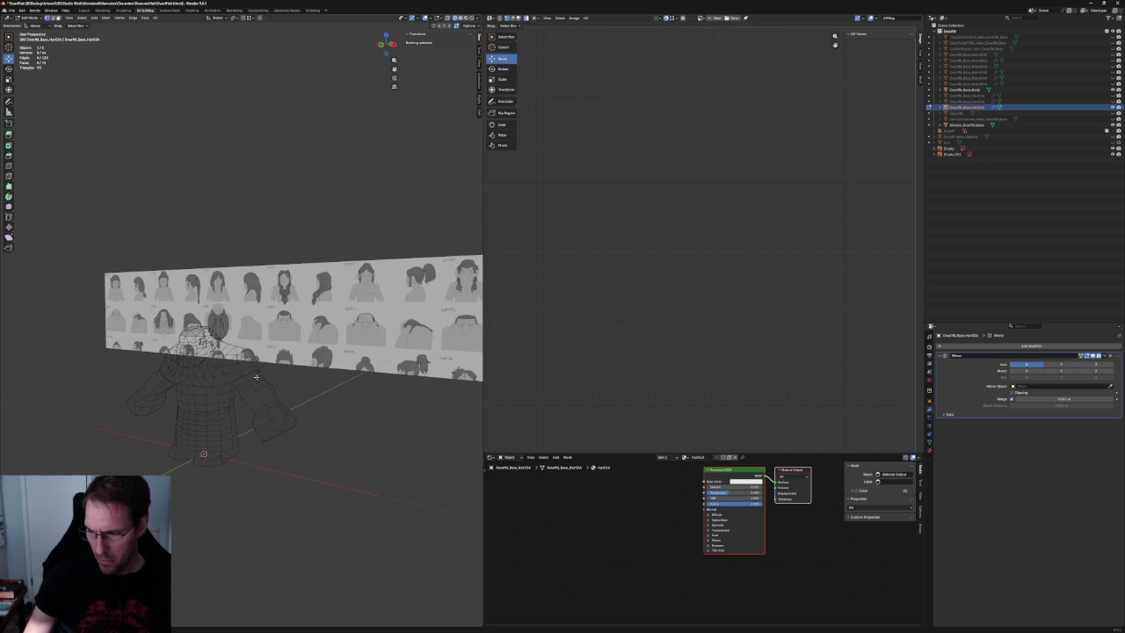
pyautogui.press('KP_1')
pyautogui.scroll(5, 279, 372)
pyautogui.moveTo(359, 377); pyautogui.dragTo(228, 351, button='middle')
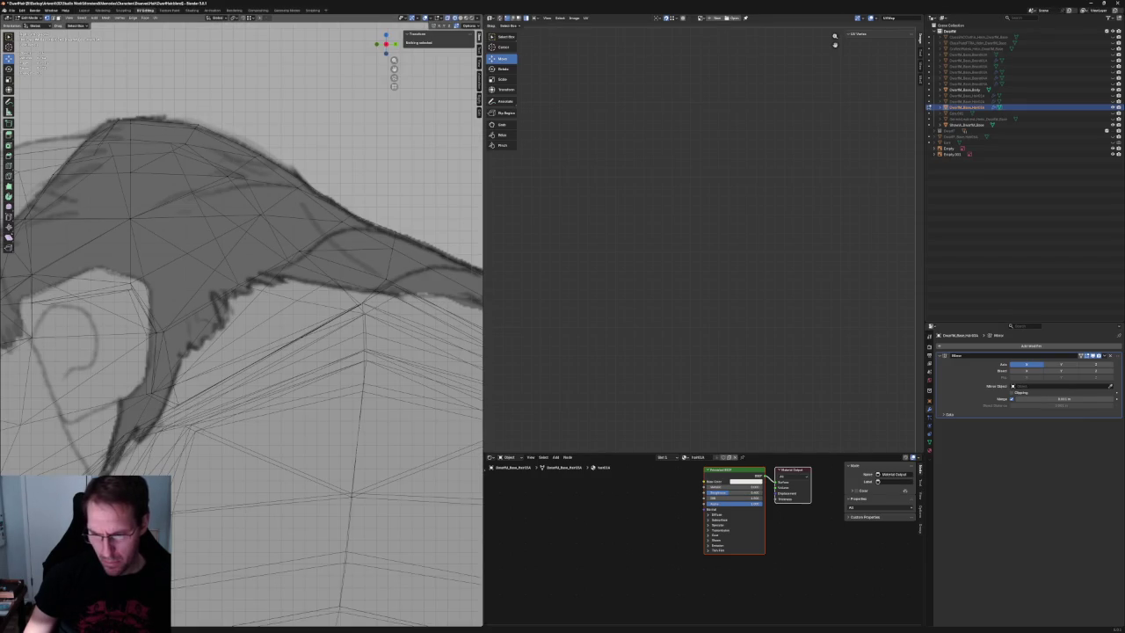
# Fill a face on the selected hair edges, then delete that face in side X-ray view.
pyautogui.click(174, 404)
pyautogui.moveTo(233, 327)
pyautogui.mouseDown(button='middle')
pyautogui.moveTo(335, 324)
pyautogui.moveTo(334, 307)
pyautogui.mouseUp(button='middle')
pyautogui.press('f')
pyautogui.press('KP_3')
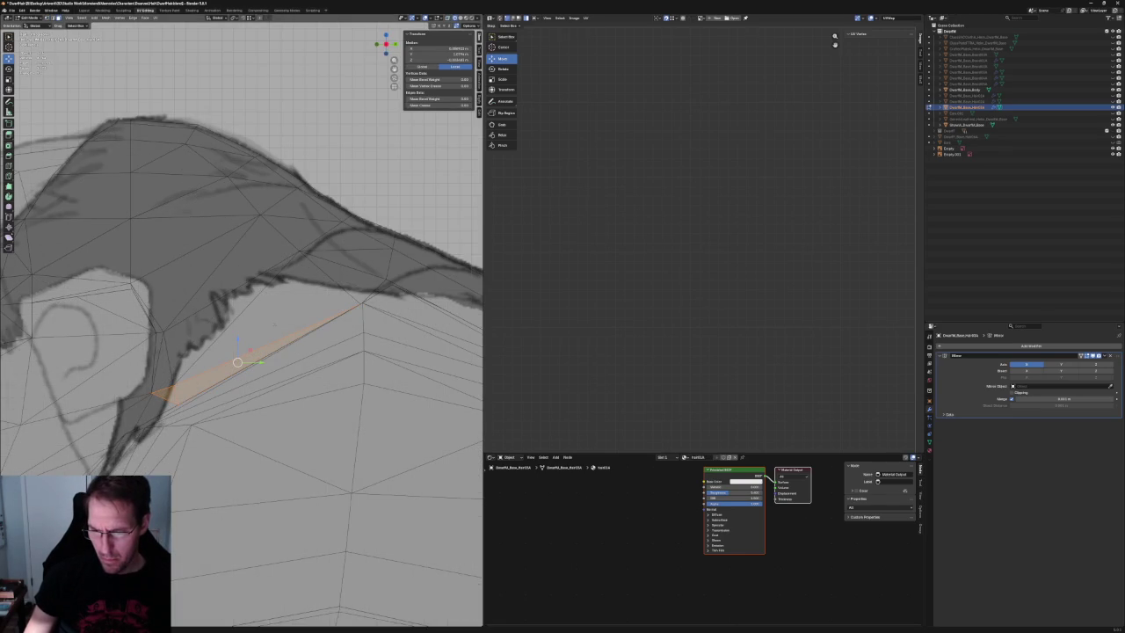
pyautogui.hotkey('alt', 'z')
pyautogui.press('x')
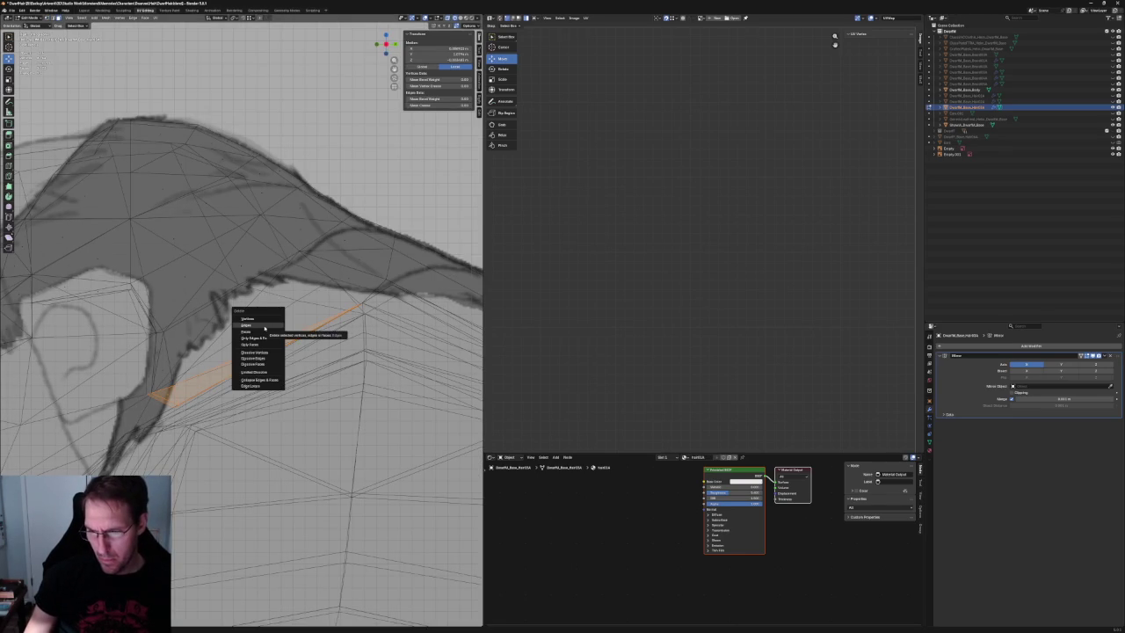
pyautogui.click(262, 329)
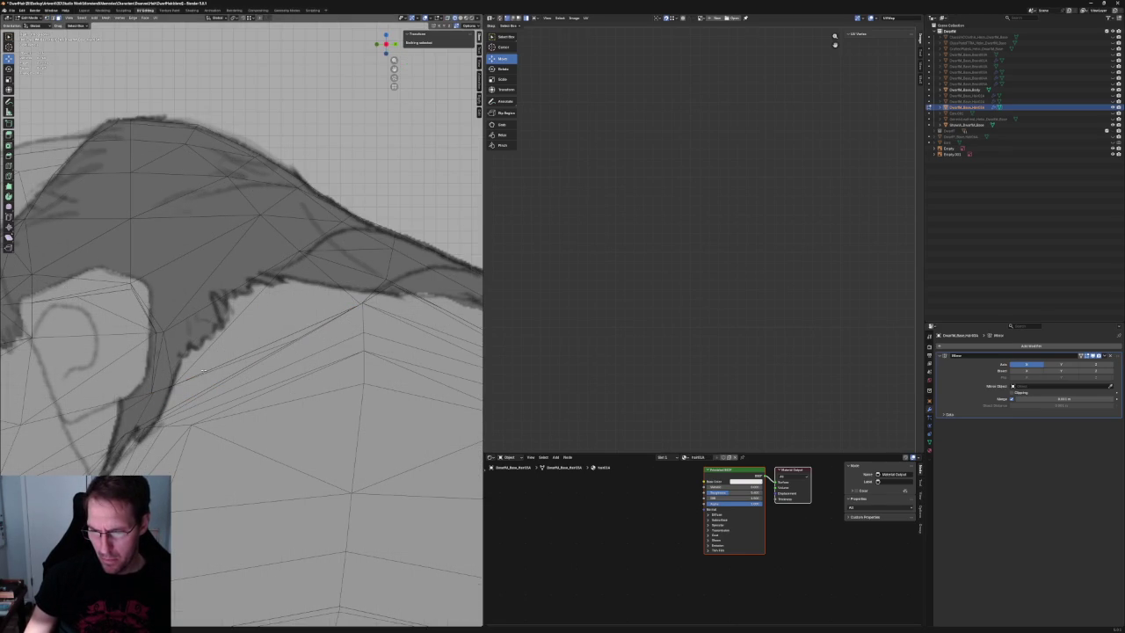
# Frame the selected vertex in front view and move it to a new position.
pyautogui.scroll(-3, 206, 361)
pyautogui.moveTo(206, 361)
pyautogui.mouseDown(button='middle')
pyautogui.moveTo(226, 382)
pyautogui.moveTo(153, 369)
pyautogui.moveTo(140, 378)
pyautogui.mouseUp(button='middle')
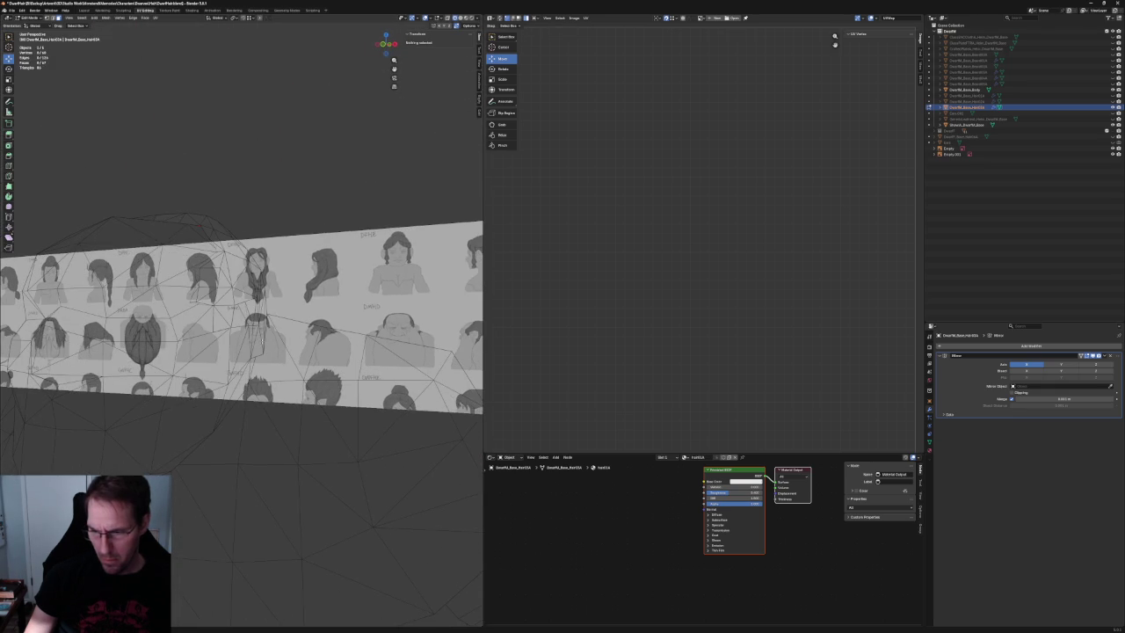
pyautogui.press('KP_1')
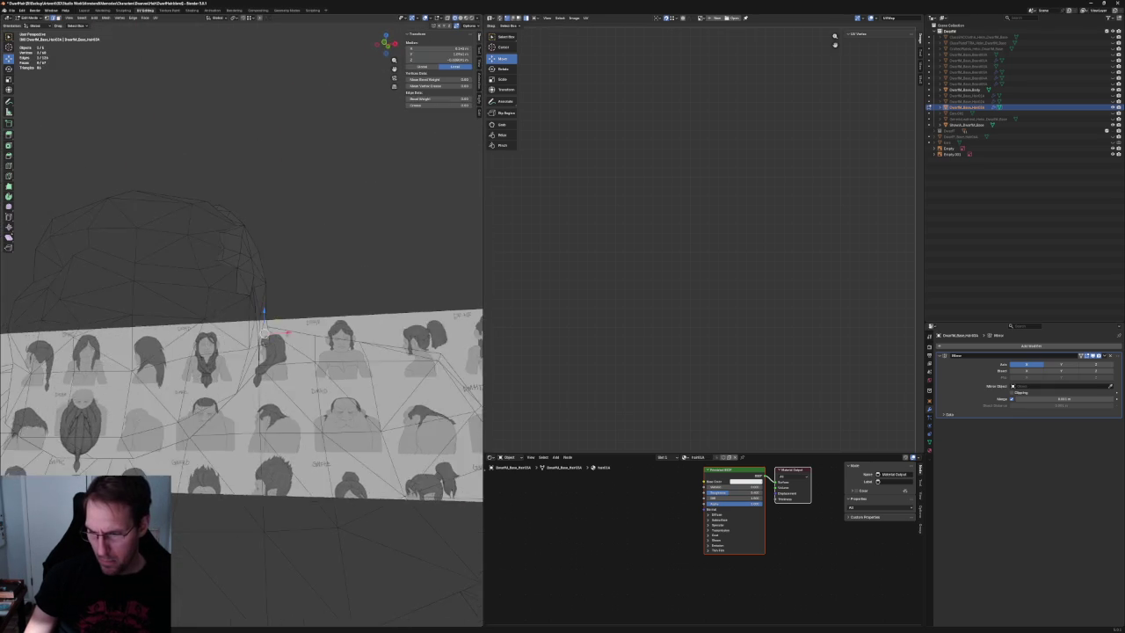
pyautogui.press('KP_Decimal')
pyautogui.press('g')
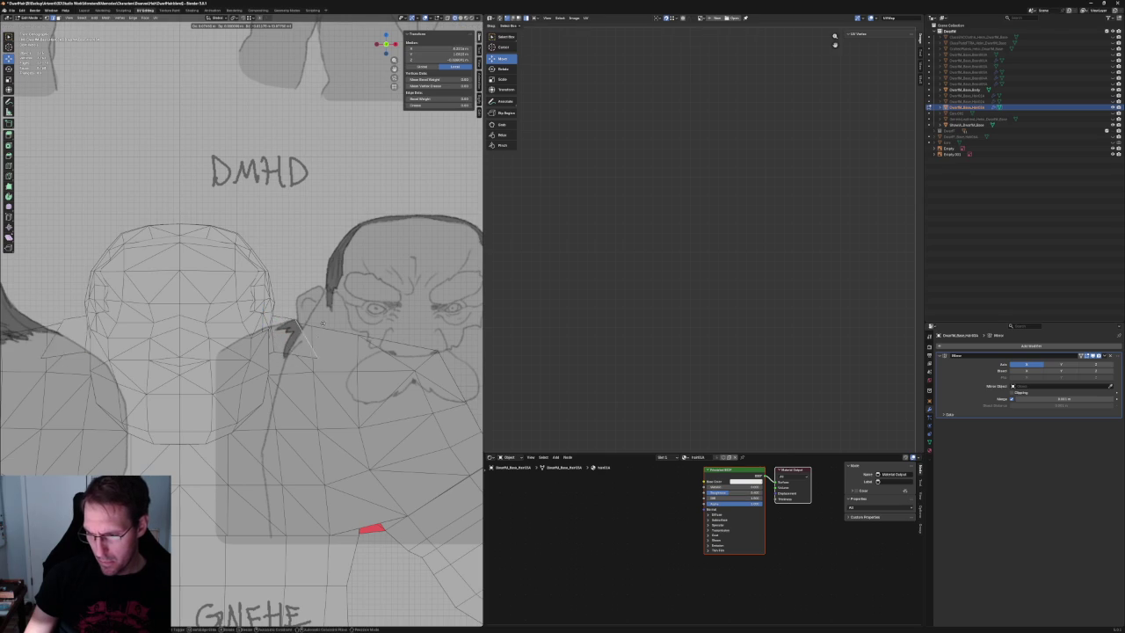
pyautogui.click(318, 330)
pyautogui.moveTo(318, 330)
pyautogui.mouseDown(button='middle')
pyautogui.moveTo(334, 335)
pyautogui.moveTo(325, 329)
pyautogui.mouseUp(button='middle')
# In side view, move a back-edge hair vertex outward, constrained to the side plane.
pyautogui.press('KP_3')
pyautogui.scroll(3, 360, 310)
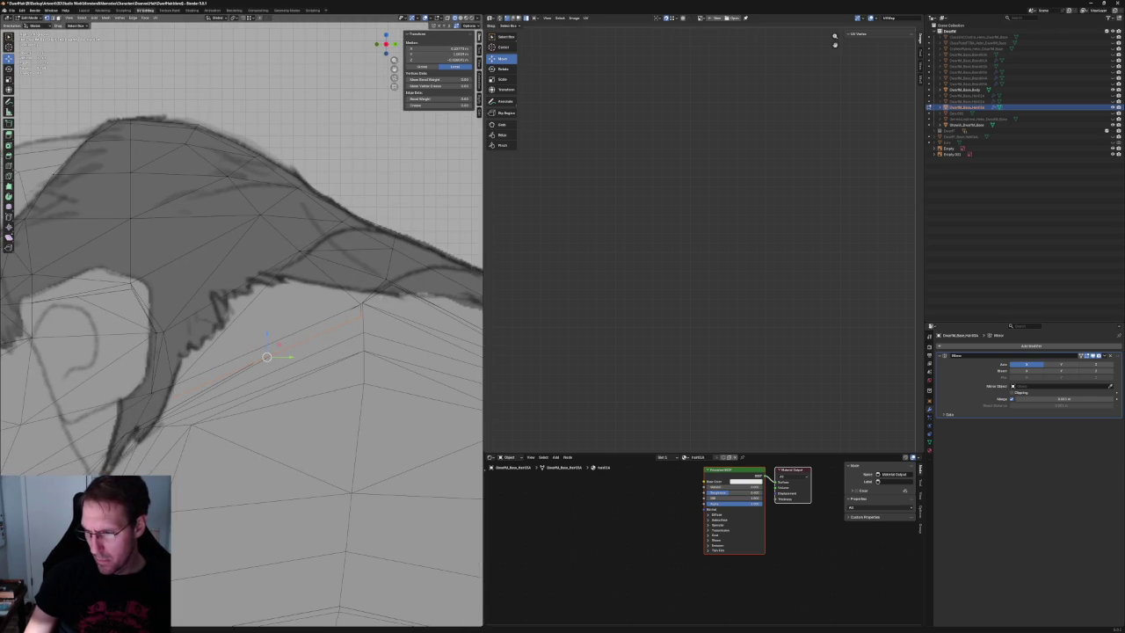
pyautogui.click(360, 305)
pyautogui.press('g')
pyautogui.hotkey('shift', 'x')
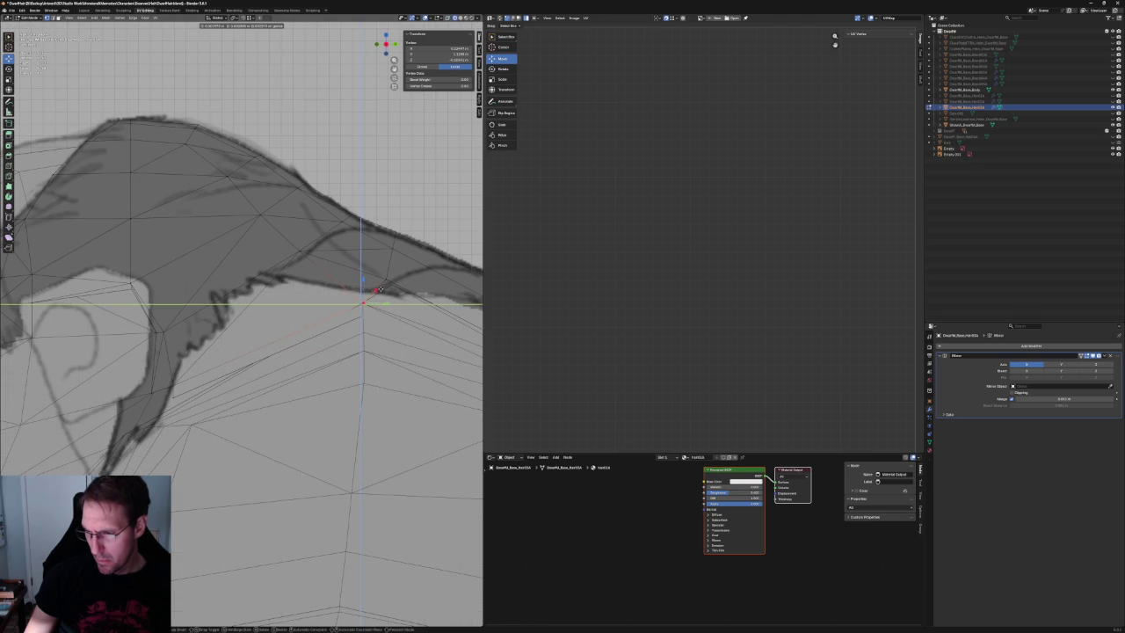
pyautogui.click(377, 290)
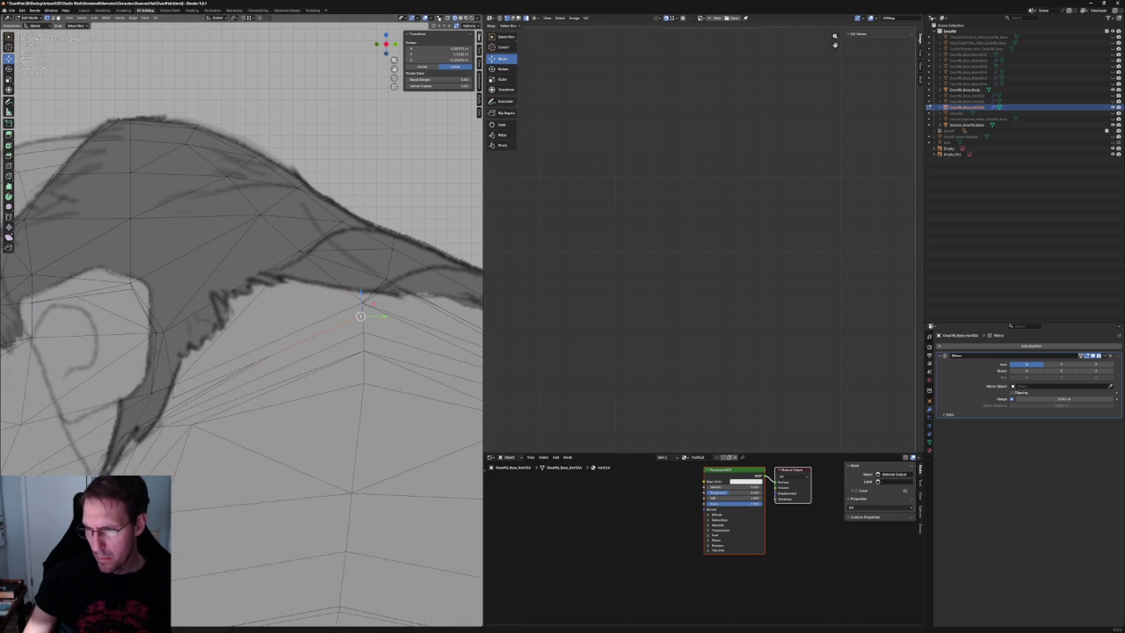
# Drag the selected back-edge vertex down and left toward the sketched outline.
pyautogui.moveTo(263, 351)
pyautogui.mouseDown(button='middle')
pyautogui.moveTo(298, 334)
pyautogui.moveTo(317, 343)
pyautogui.moveTo(302, 436)
pyautogui.mouseUp(button='middle')
pyautogui.hotkey('alt', 'z')
pyautogui.hotkey('alt', 'z')
pyautogui.moveTo(297, 411); pyautogui.dragTo(271, 440)
pyautogui.moveTo(271, 439)
pyautogui.mouseDown(button='middle')
pyautogui.moveTo(308, 369)
pyautogui.moveTo(322, 401)
pyautogui.moveTo(318, 307)
pyautogui.mouseUp(button='middle')
# Apply a vertex context-menu operation to the selected vertices and return to front view.
pyautogui.hotkey('alt', 'z')
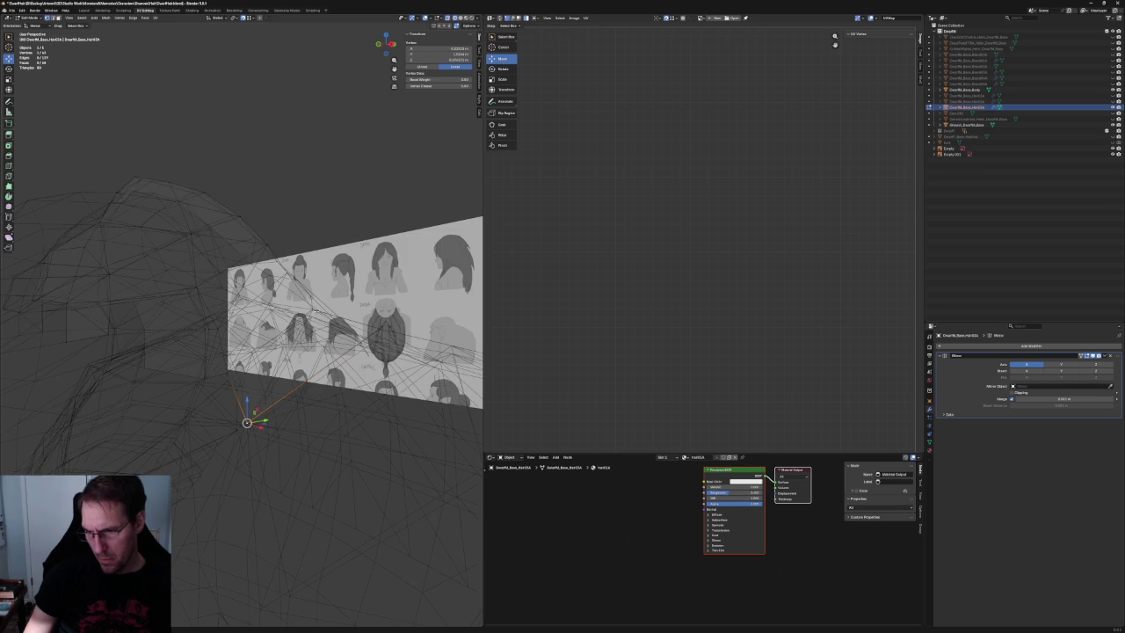
pyautogui.rightClick(309, 313)
pyautogui.hotkey('alt', 'z')
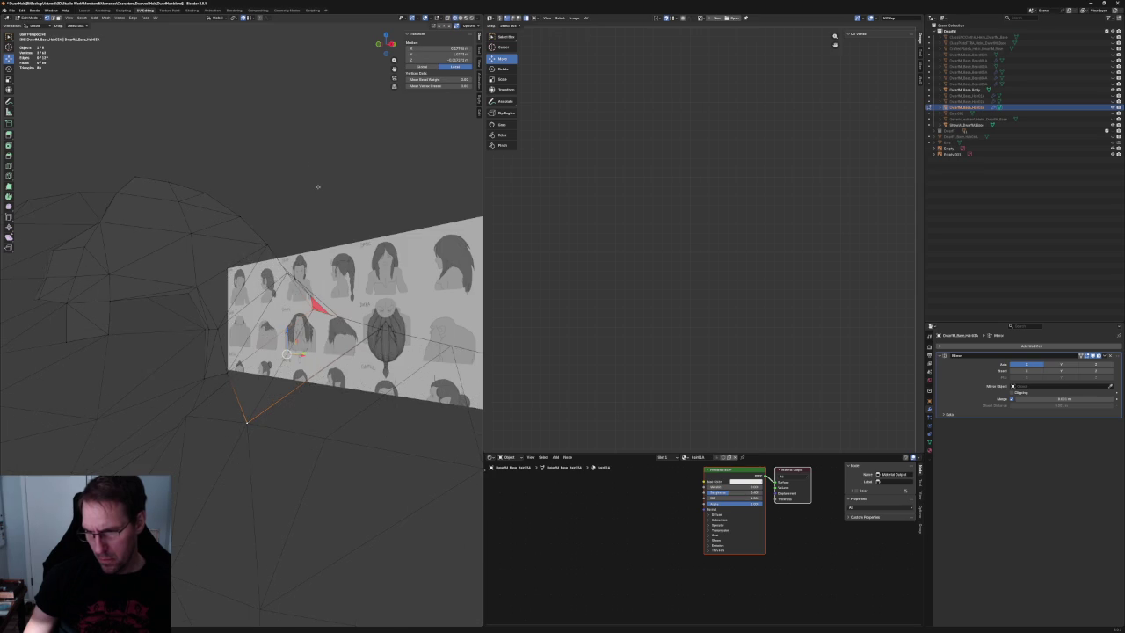
pyautogui.hotkey('alt', 'z')
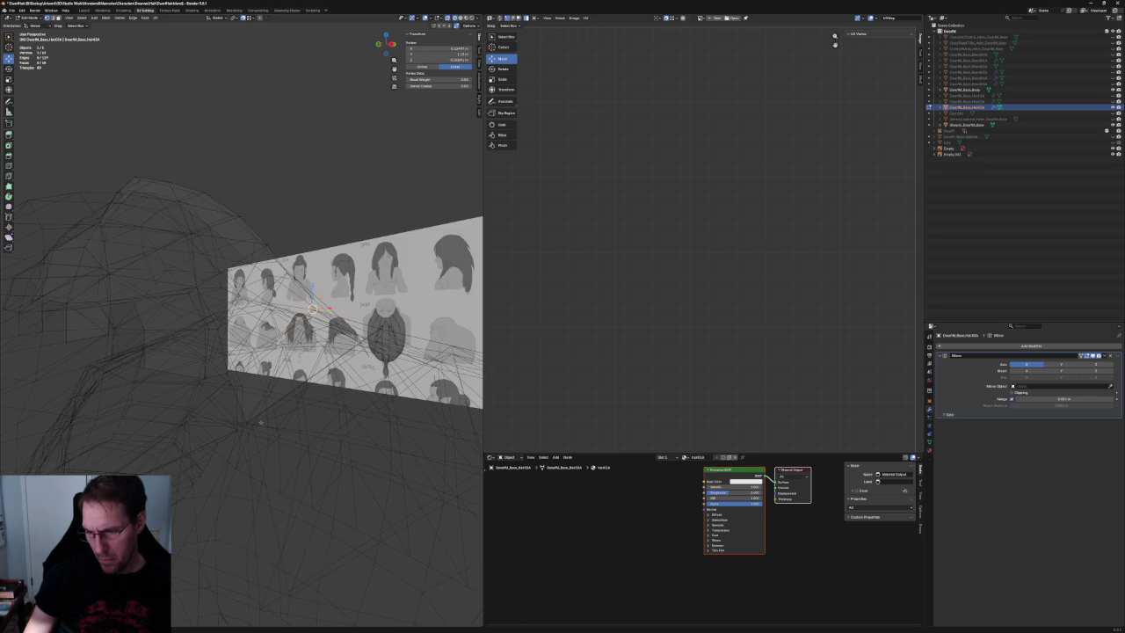
pyautogui.rightClick(248, 424)
pyautogui.click(249, 427)
pyautogui.hotkey('alt', 'z')
pyautogui.press('KP_1')
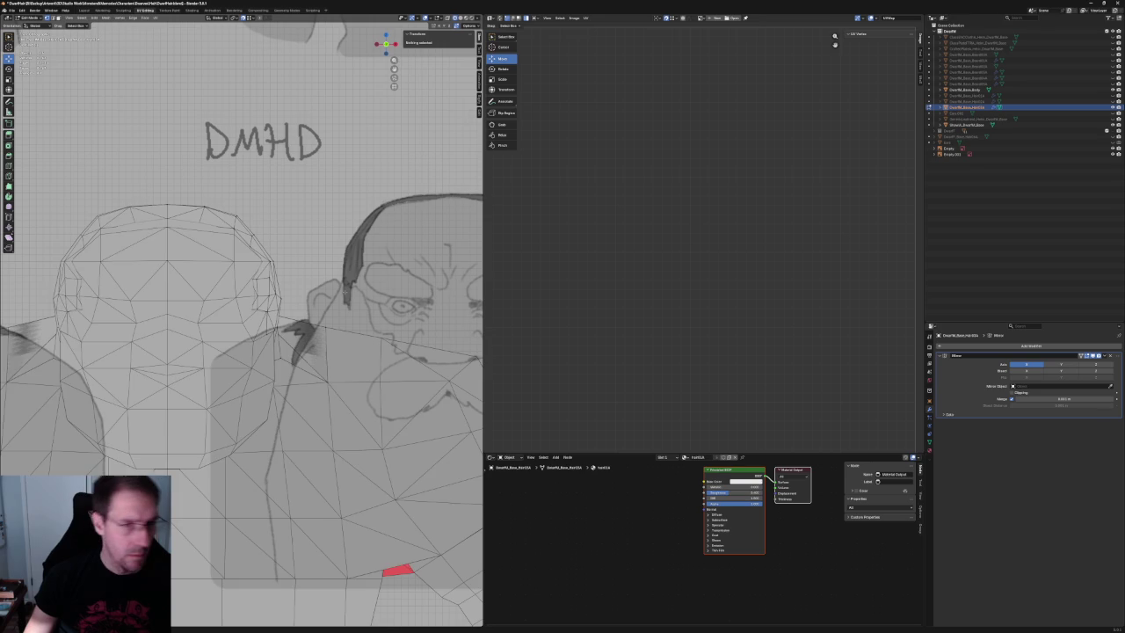
pyautogui.hotkey('alt', 'z')
pyautogui.scroll(-2, 345, 288)
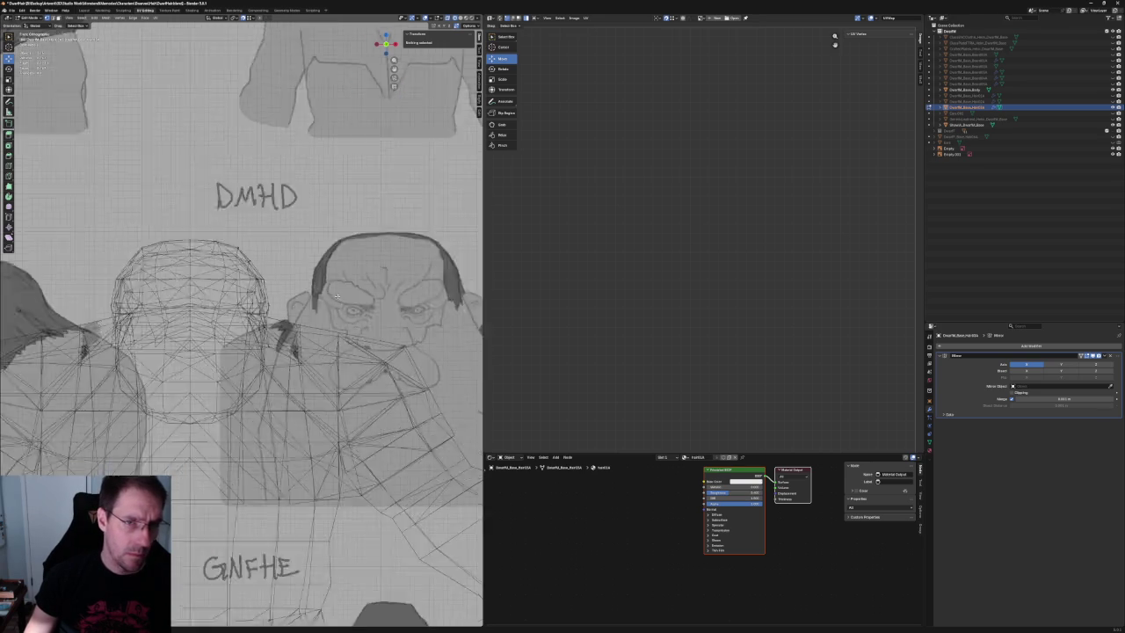
pyautogui.press('KP_Divide')
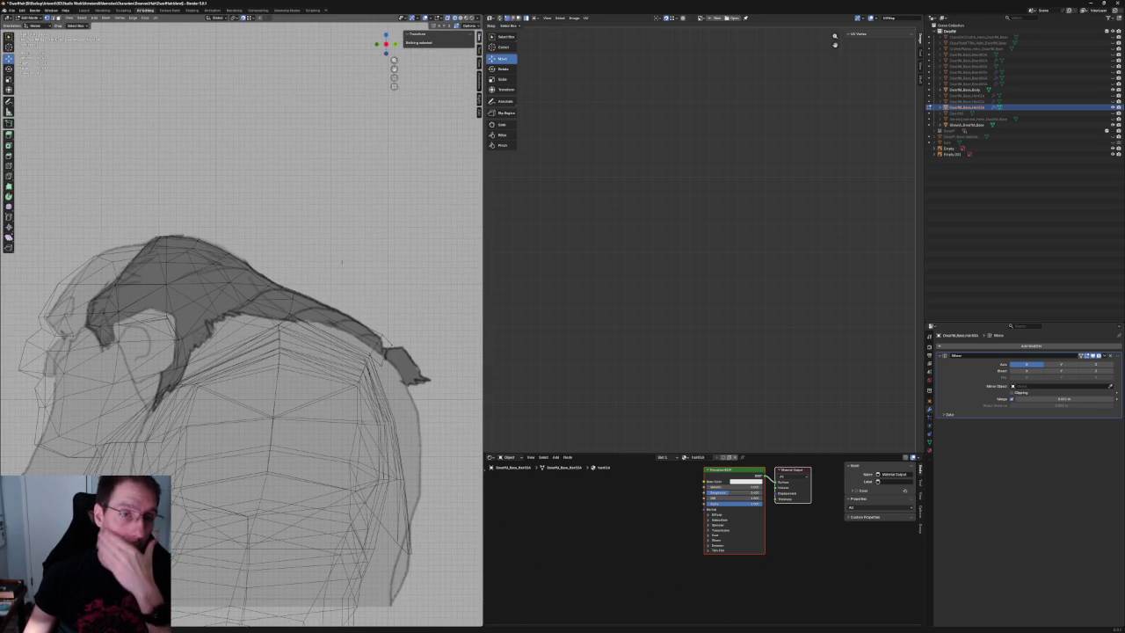
pyautogui.scroll(3, 342, 235)
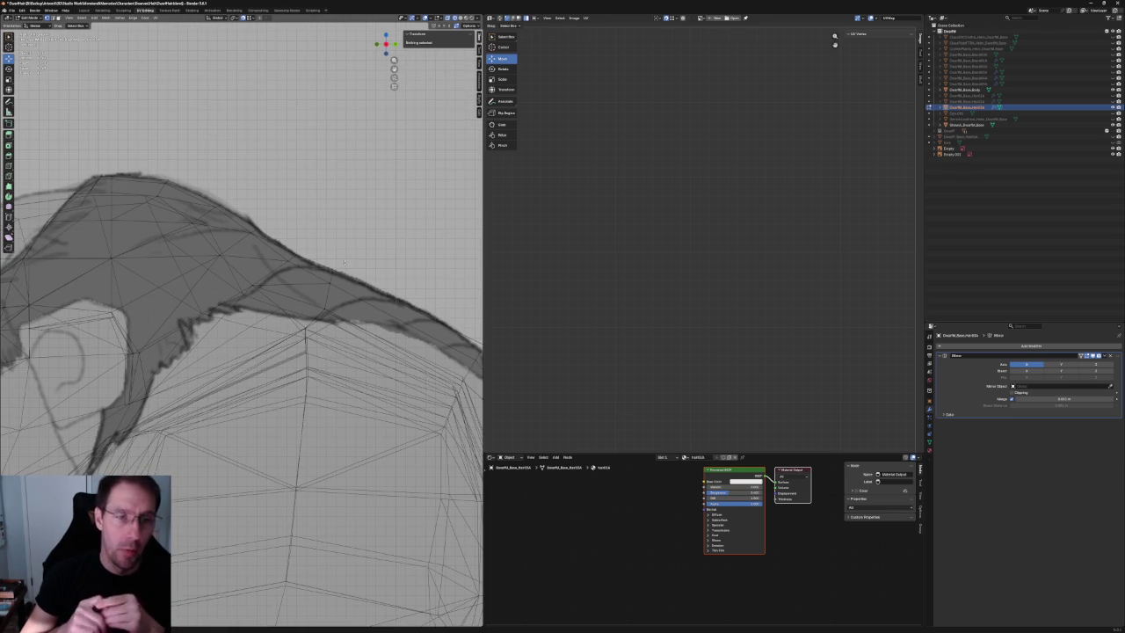
pyautogui.moveTo(367, 247); pyautogui.dragTo(384, 279, button='middle')
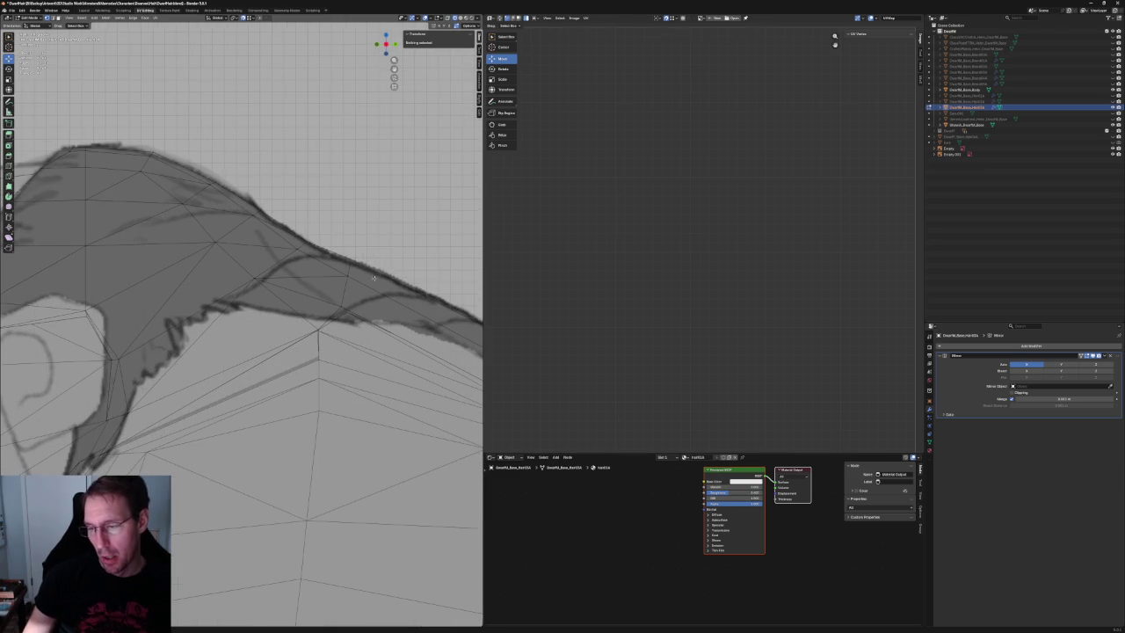
pyautogui.moveTo(331, 314); pyautogui.dragTo(332, 313)
pyautogui.press('g')
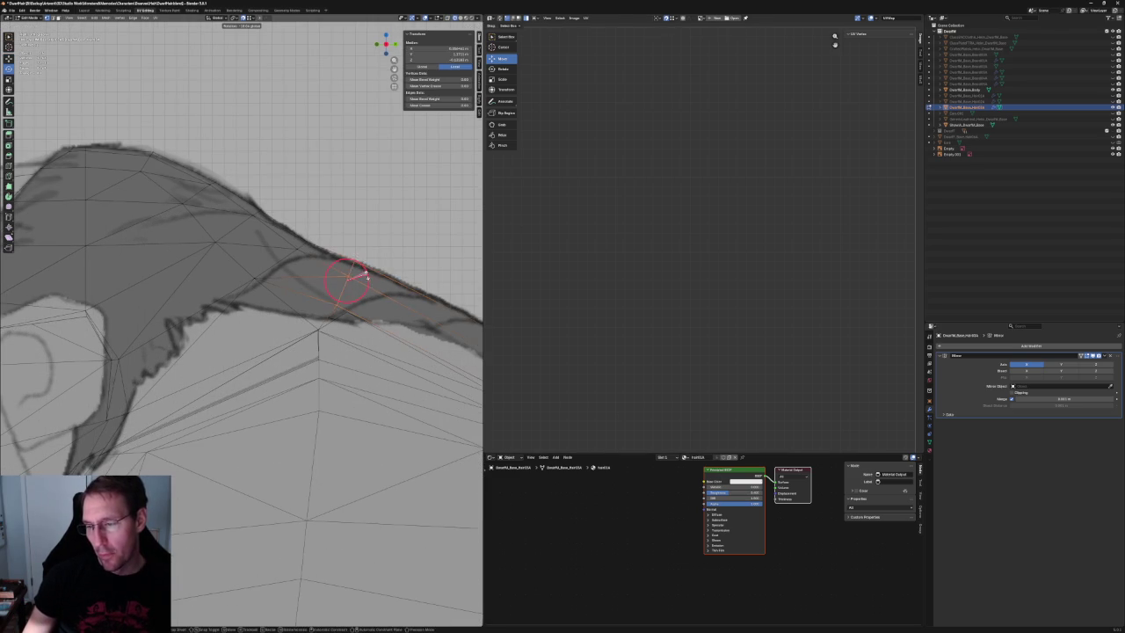
pyautogui.click(367, 279)
pyautogui.moveTo(361, 267)
pyautogui.mouseDown()
pyautogui.moveTo(383, 276)
pyautogui.moveTo(363, 271)
pyautogui.mouseUp()
pyautogui.scroll(-4, 316, 290)
pyautogui.moveTo(316, 290); pyautogui.dragTo(274, 325, button='middle')
pyautogui.scroll(-3, 269, 325)
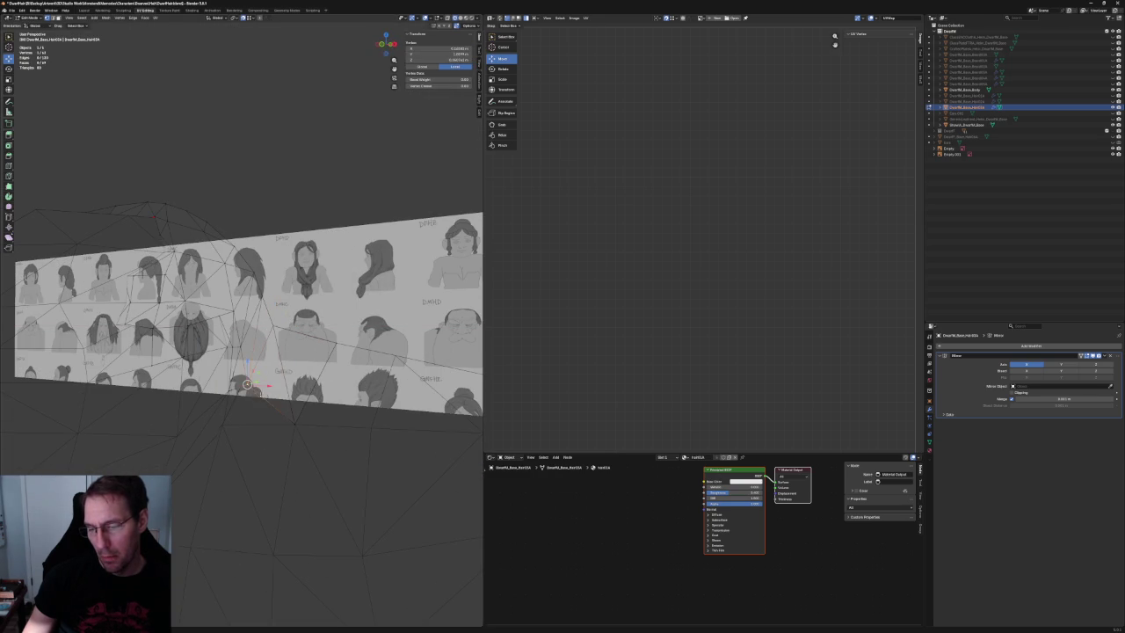
pyautogui.press('KP_3')
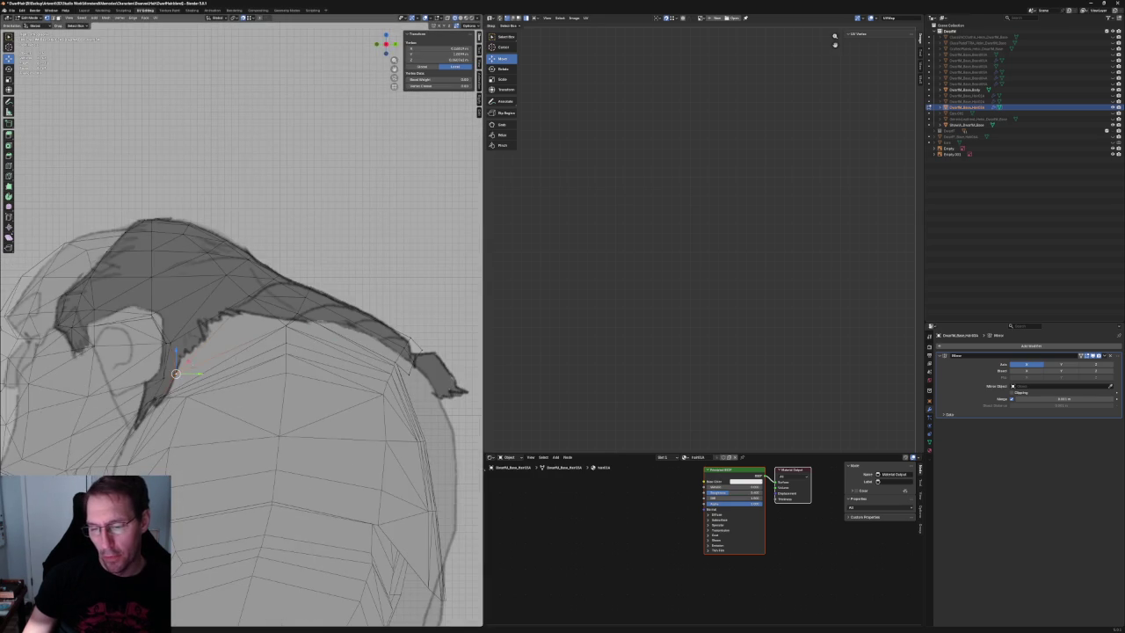
pyautogui.scroll(2, 242, 325)
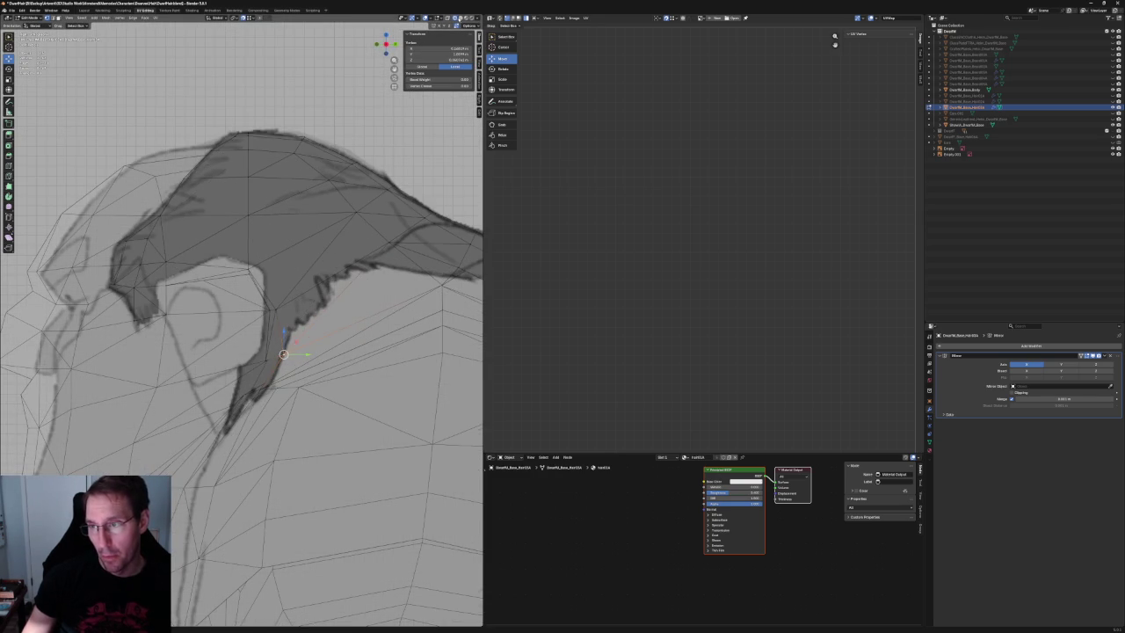
pyautogui.hotkey('alt', 'z')
pyautogui.moveTo(290, 334); pyautogui.dragTo(330, 343, button='middle')
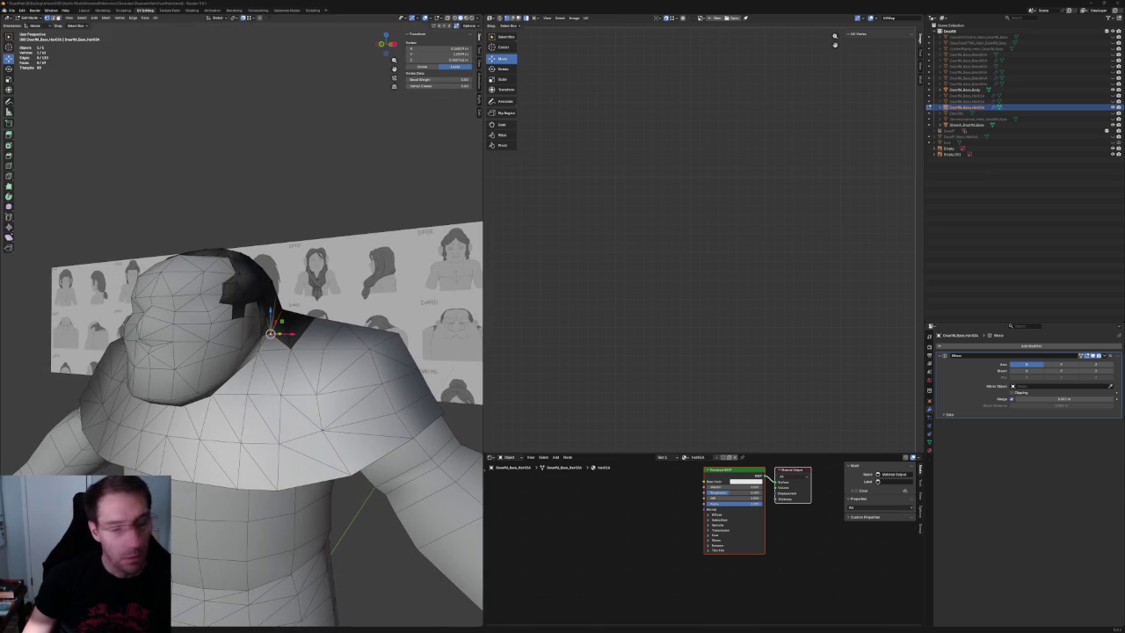
# Move the neck vertex left and down against the body.
pyautogui.moveTo(274, 334); pyautogui.dragTo(248, 339, button='middle')
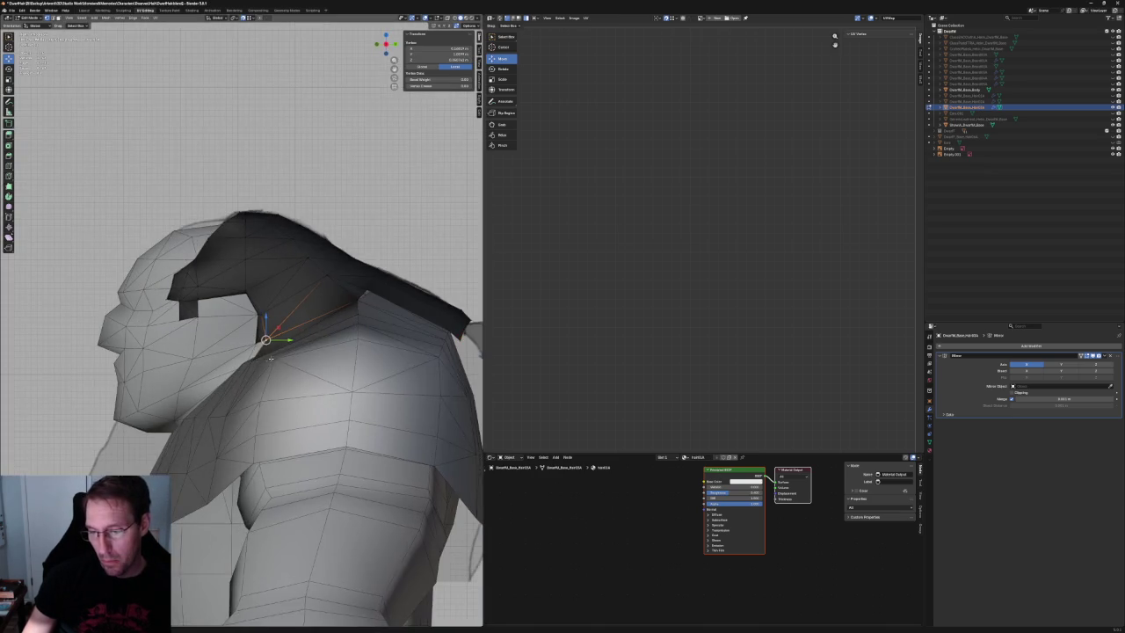
pyautogui.scroll(3, 248, 338)
pyautogui.moveTo(249, 312); pyautogui.dragTo(230, 326)
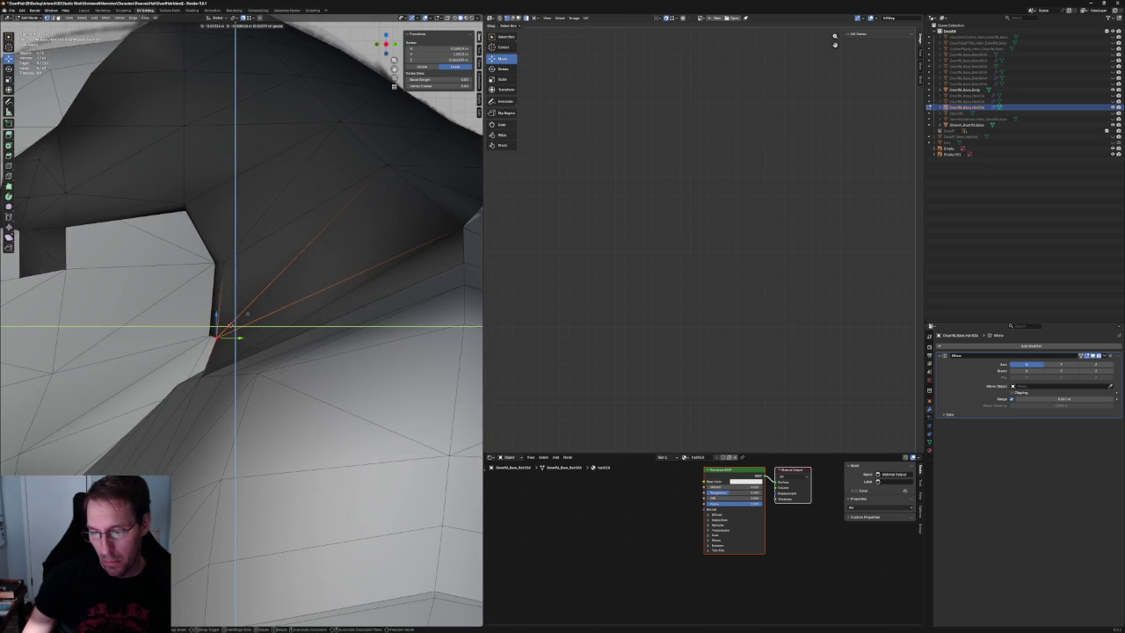
pyautogui.click(226, 327)
pyautogui.scroll(-4, 233, 325)
pyautogui.moveTo(238, 321)
pyautogui.mouseDown(button='middle')
pyautogui.moveTo(296, 322)
pyautogui.moveTo(220, 324)
pyautogui.moveTo(263, 341)
pyautogui.mouseUp(button='middle')
pyautogui.scroll(3, 233, 322)
pyautogui.scroll(3, 232, 334)
# Reposition the neck vertex within the side plane in X-ray, undoing a stray upward nudge.
pyautogui.hotkey('alt', 'z')
pyautogui.hotkey('alt', 'z')
pyautogui.moveTo(227, 375); pyautogui.dragTo(231, 367)
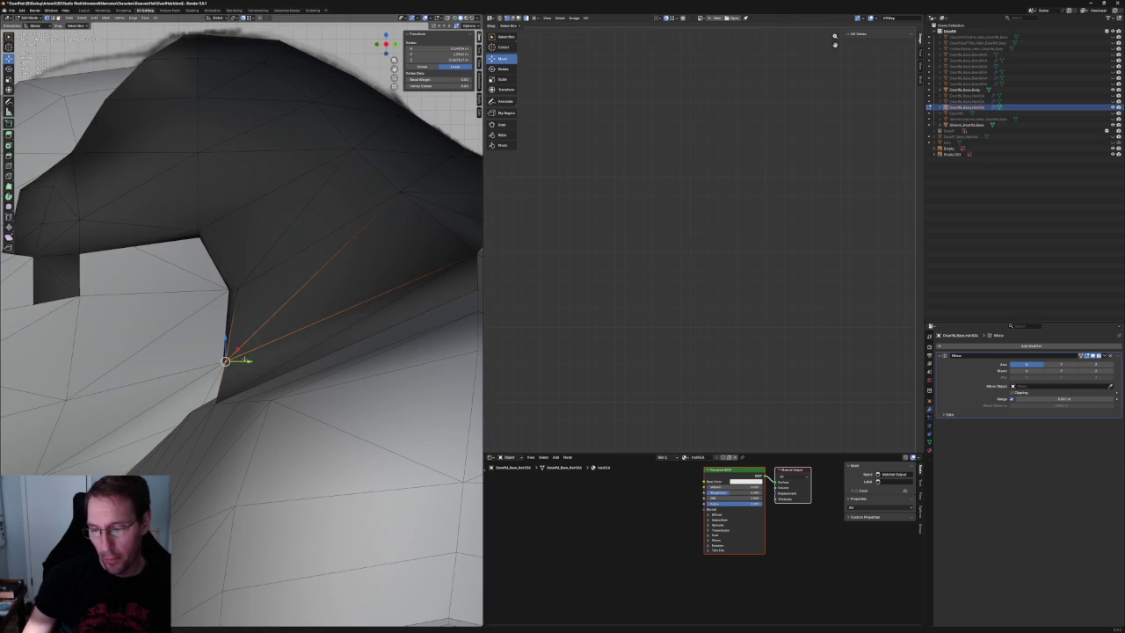
pyautogui.hotkey('ctrl', 'z')
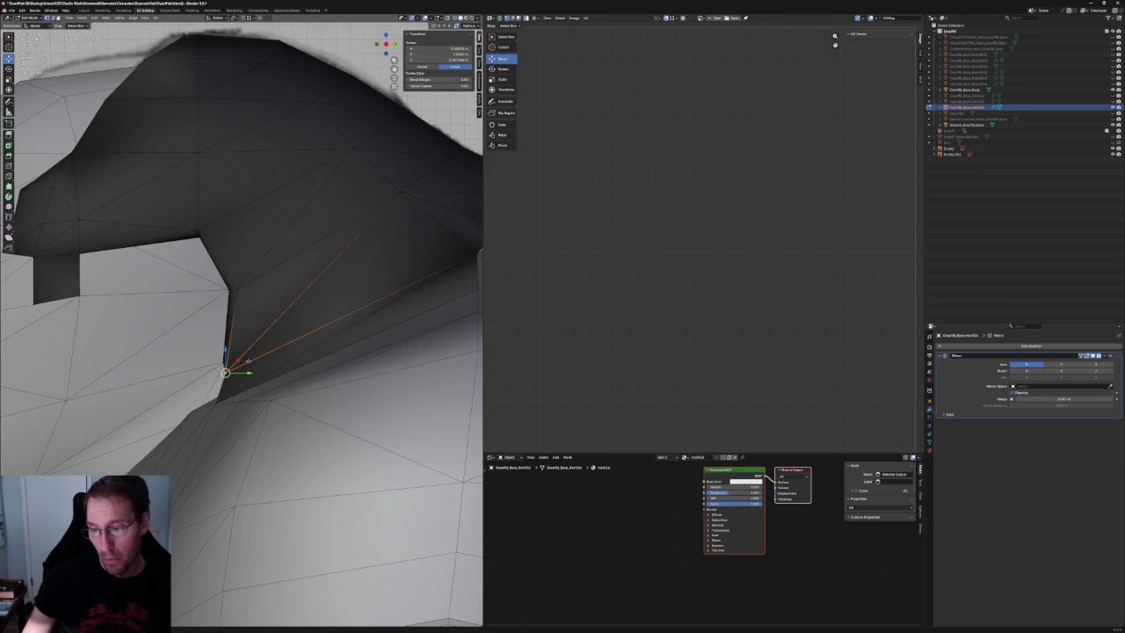
pyautogui.press('g')
pyautogui.hotkey('shift', 'x')
pyautogui.click(264, 316)
pyautogui.hotkey('alt', 'a')
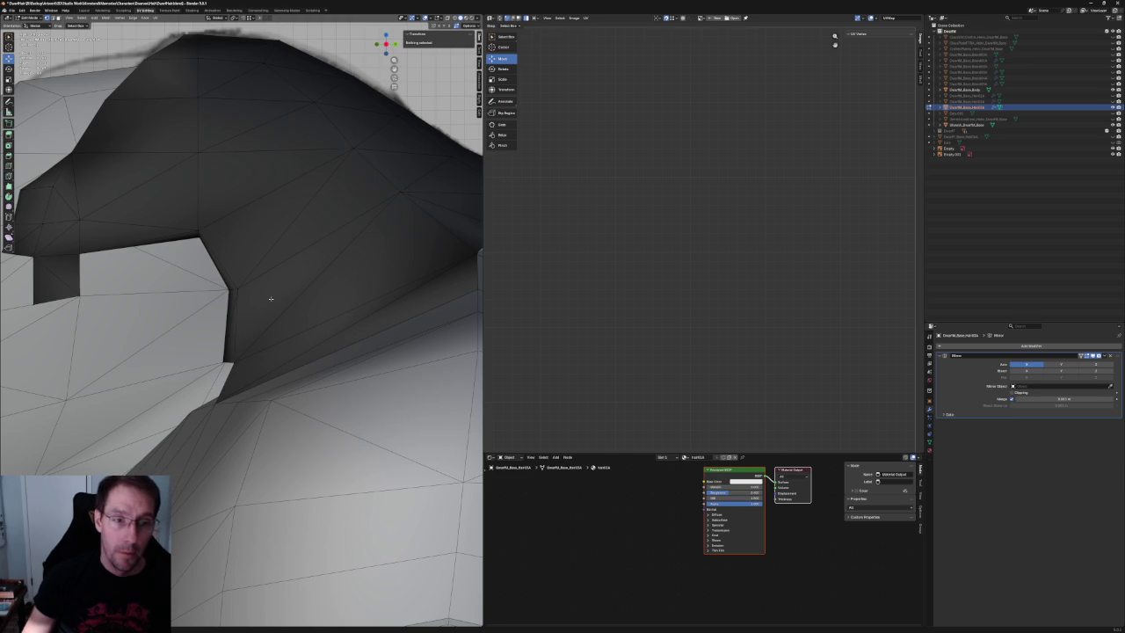
# Move the strand's lower tip vertex down and left to match the sketch.
pyautogui.moveTo(270, 298); pyautogui.dragTo(253, 288, button='middle')
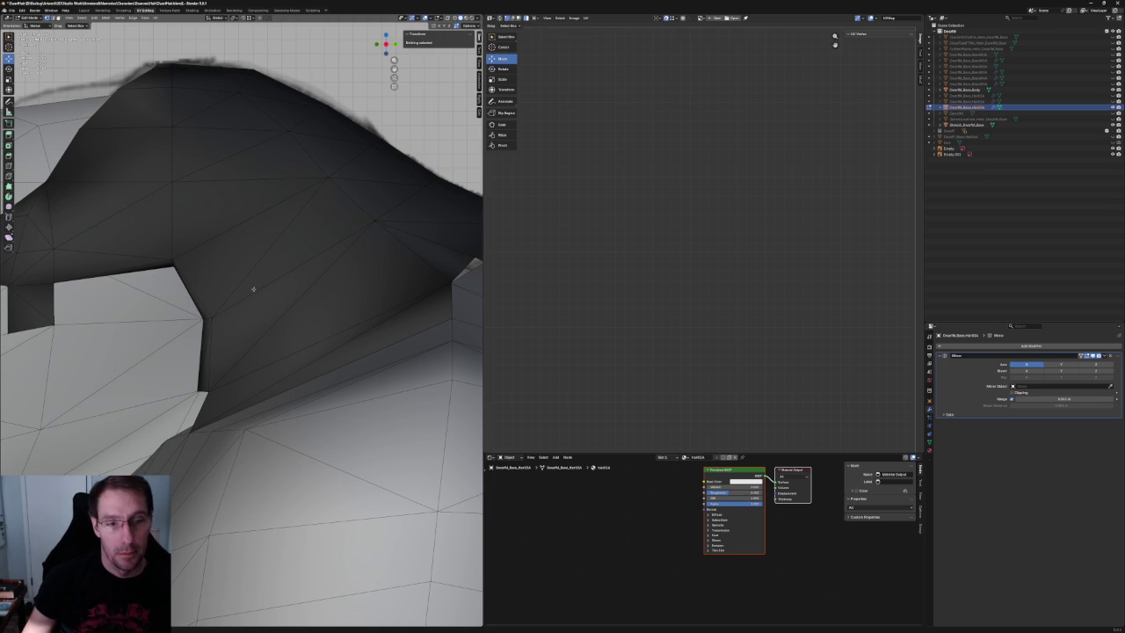
pyautogui.moveTo(227, 285)
pyautogui.mouseDown(button='middle')
pyautogui.moveTo(209, 259)
pyautogui.moveTo(231, 277)
pyautogui.mouseUp(button='middle')
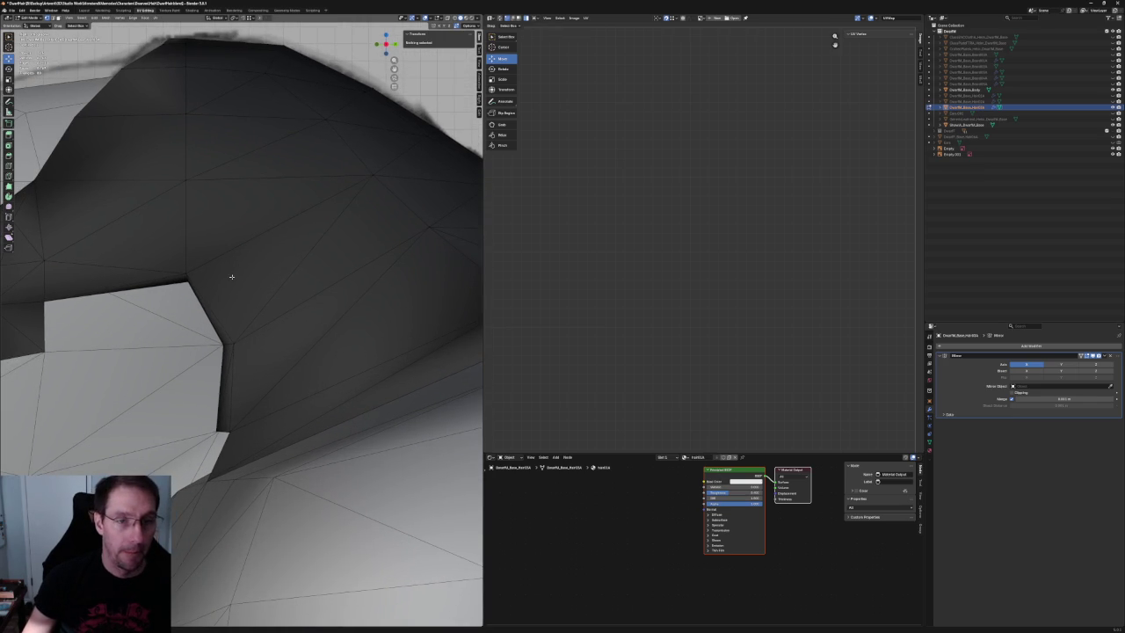
pyautogui.moveTo(224, 279); pyautogui.dragTo(221, 297, button='middle')
pyautogui.moveTo(251, 351)
pyautogui.mouseDown(button='middle')
pyautogui.moveTo(251, 313)
pyautogui.moveTo(271, 302)
pyautogui.moveTo(248, 310)
pyautogui.moveTo(264, 294)
pyautogui.mouseUp(button='middle')
pyautogui.hotkey('alt', 'z')
pyautogui.click(235, 298)
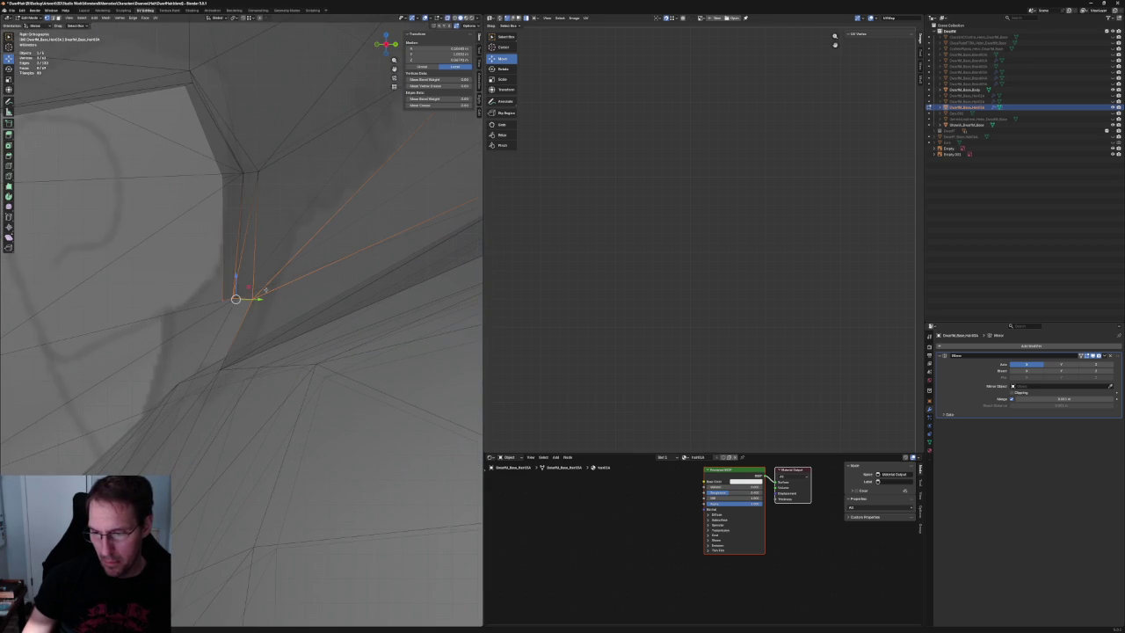
pyautogui.press('g')
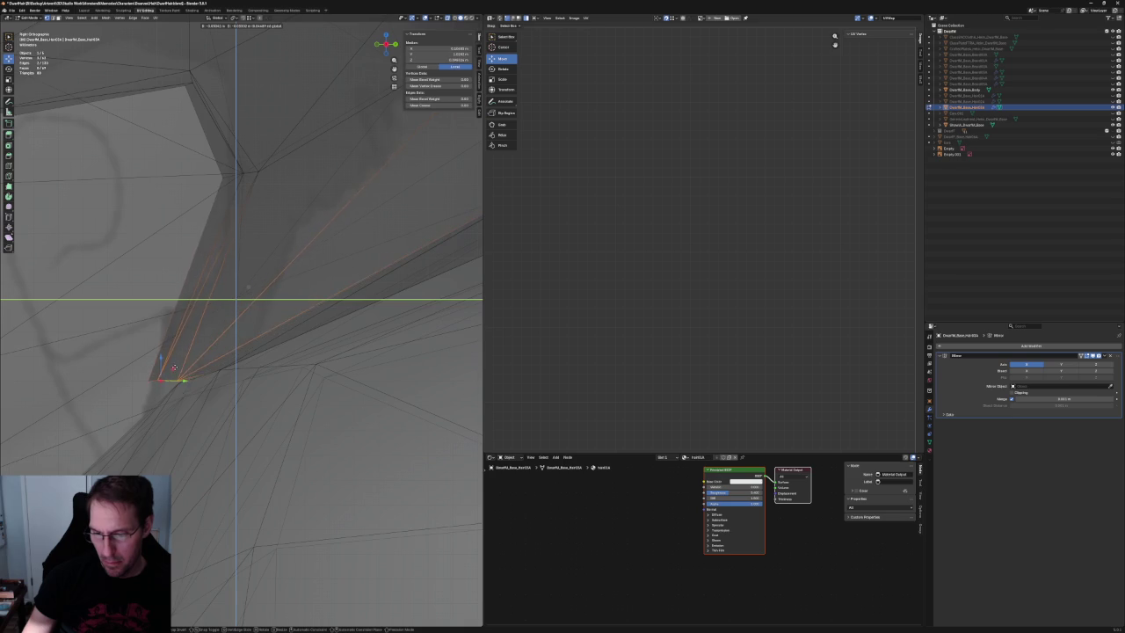
pyautogui.click(180, 362)
pyautogui.hotkey('alt', 'z')
pyautogui.moveTo(180, 362); pyautogui.dragTo(282, 329, button='middle')
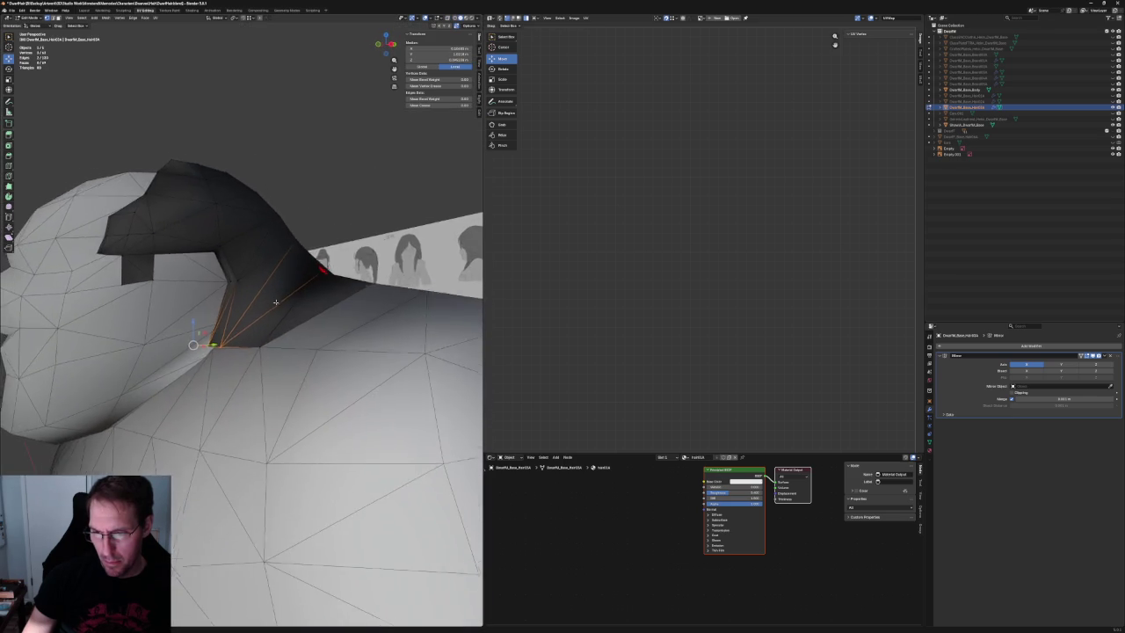
# Nudge the strand's inner corner vertex left and delete its lower corner vertex.
pyautogui.scroll(4, 264, 299)
pyautogui.click(247, 263)
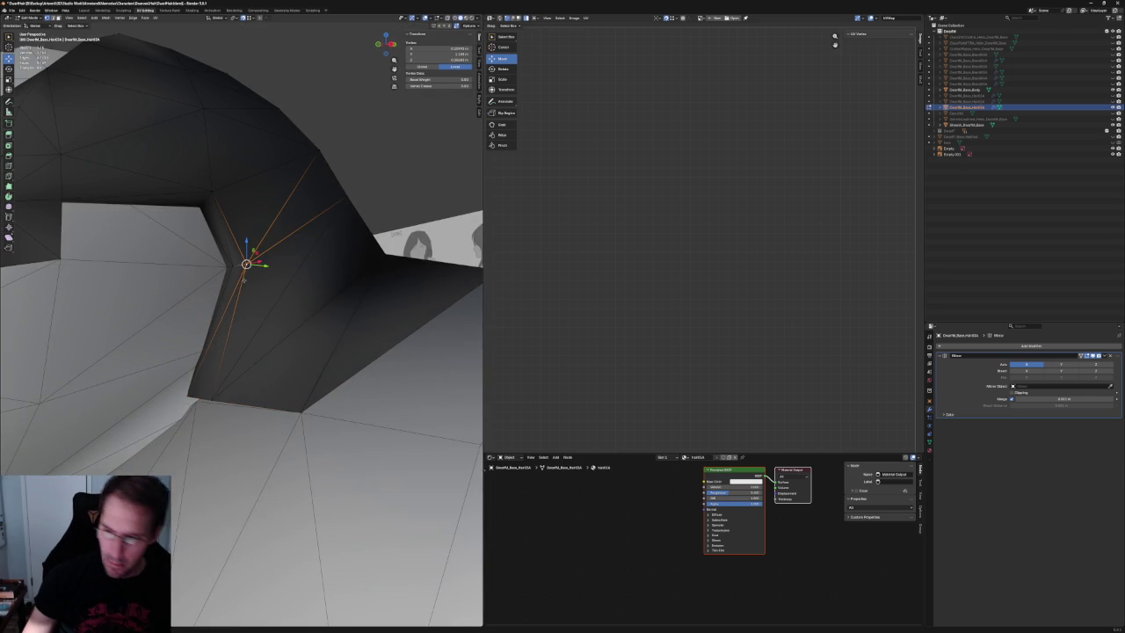
pyautogui.moveTo(247, 263); pyautogui.dragTo(232, 265)
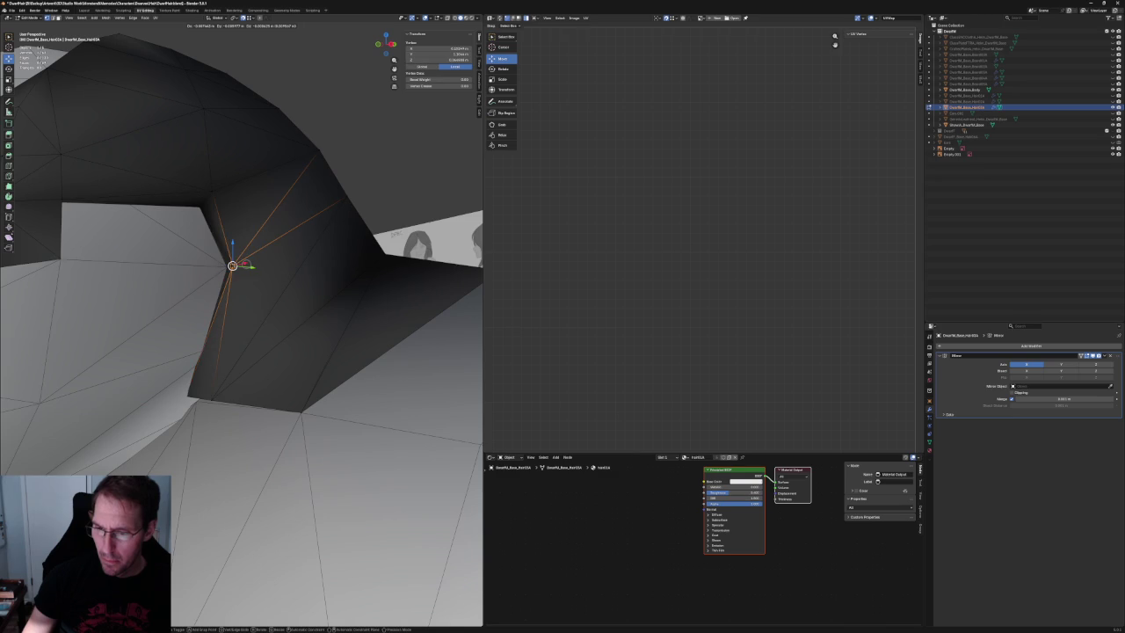
pyautogui.click(211, 399)
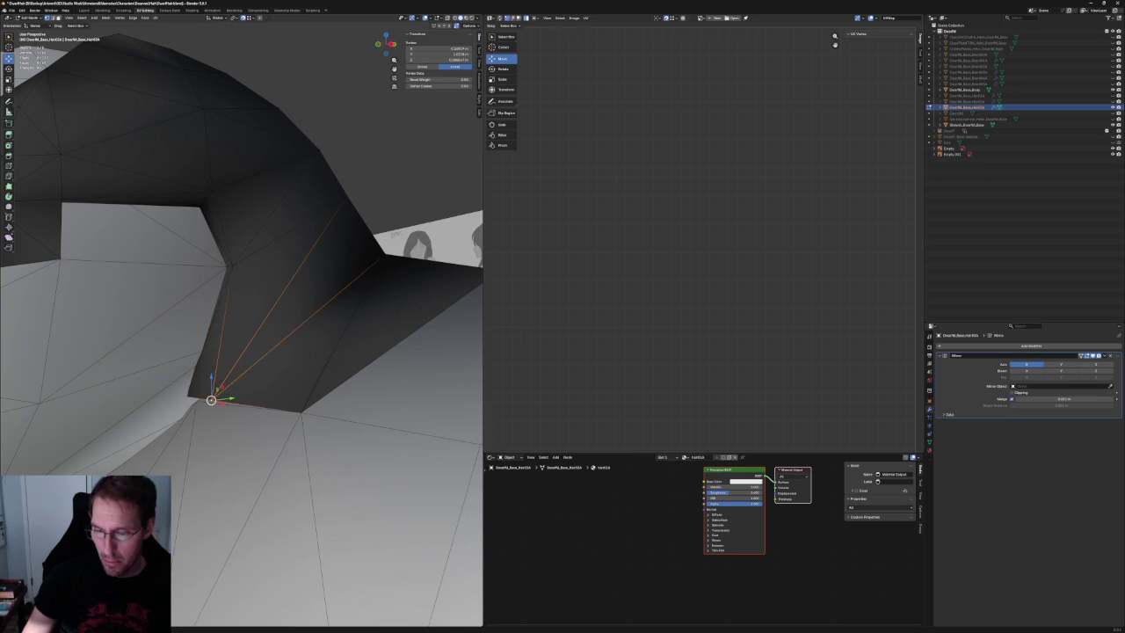
pyautogui.press('x')
pyautogui.click(202, 402)
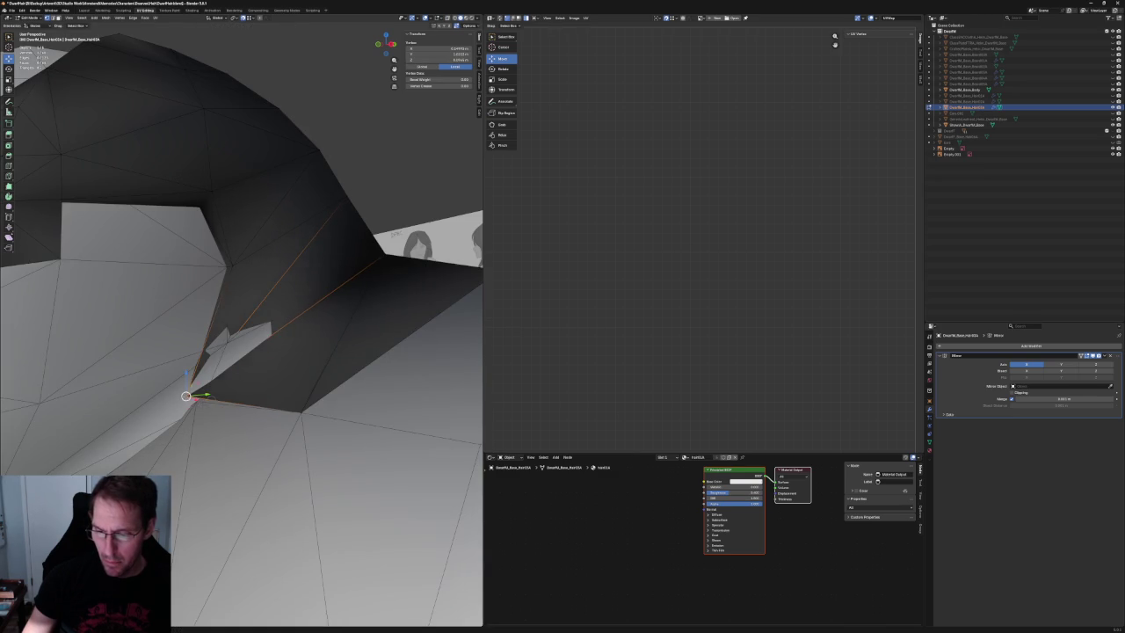
# Shift the strand's bottom edge within the side plane to tuck it against the body.
pyautogui.click(189, 396)
pyautogui.press('KP_1')
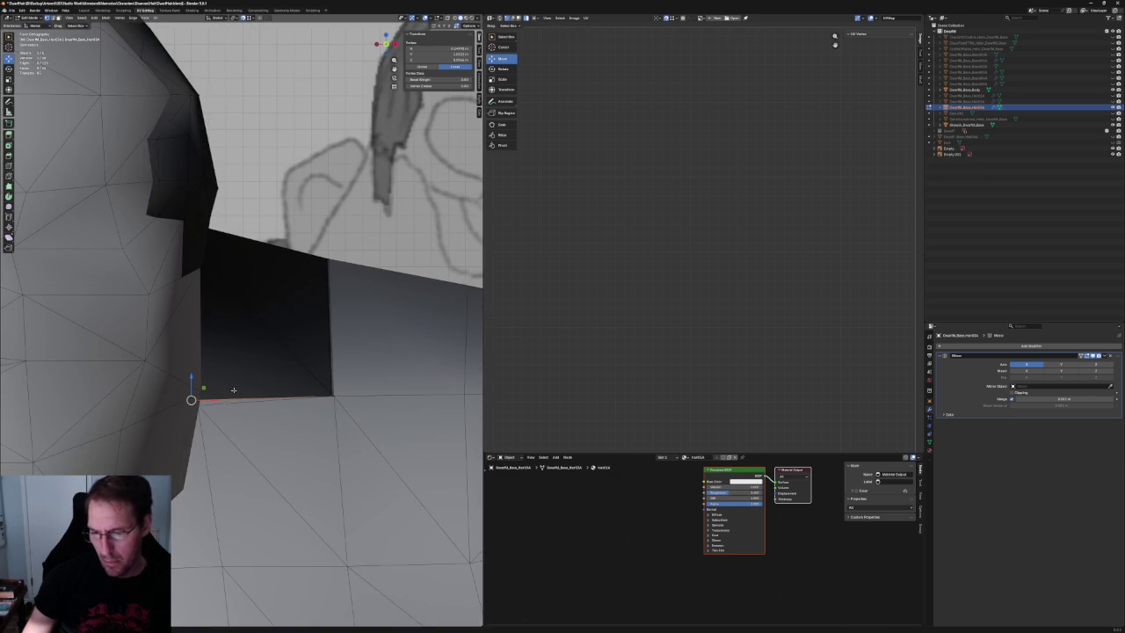
pyautogui.moveTo(247, 349)
pyautogui.mouseDown(button='middle')
pyautogui.moveTo(290, 325)
pyautogui.moveTo(268, 306)
pyautogui.mouseUp(button='middle')
pyautogui.hotkey('alt', 'z')
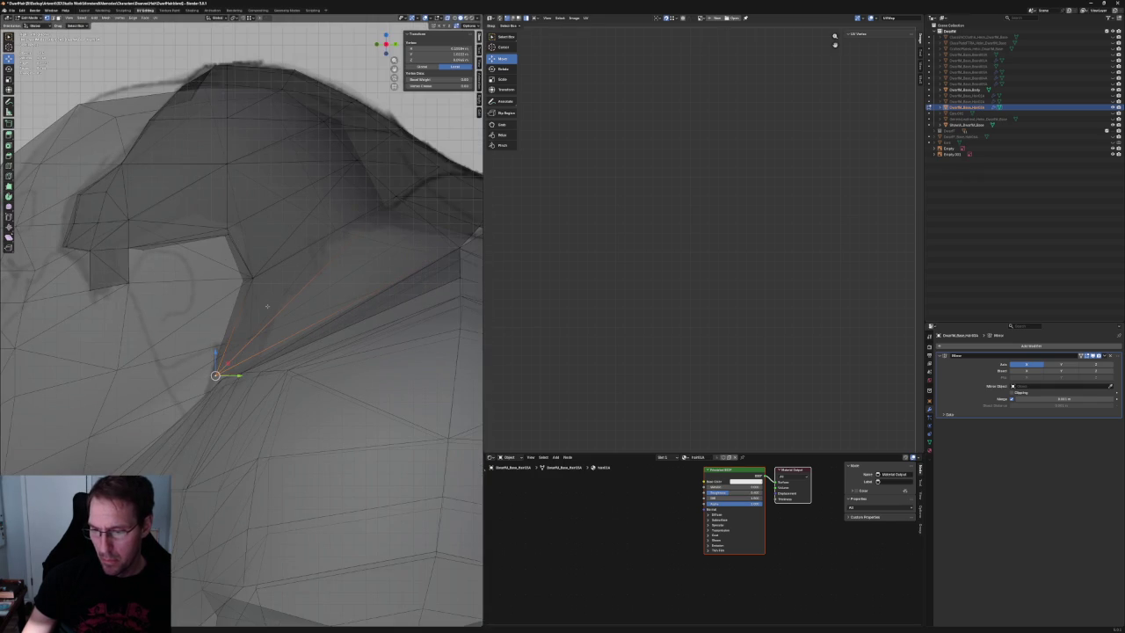
pyautogui.keyDown('shift'); pyautogui.click(232, 365); pyautogui.keyUp('shift')
pyautogui.press('g')
pyautogui.hotkey('shift', 'x')
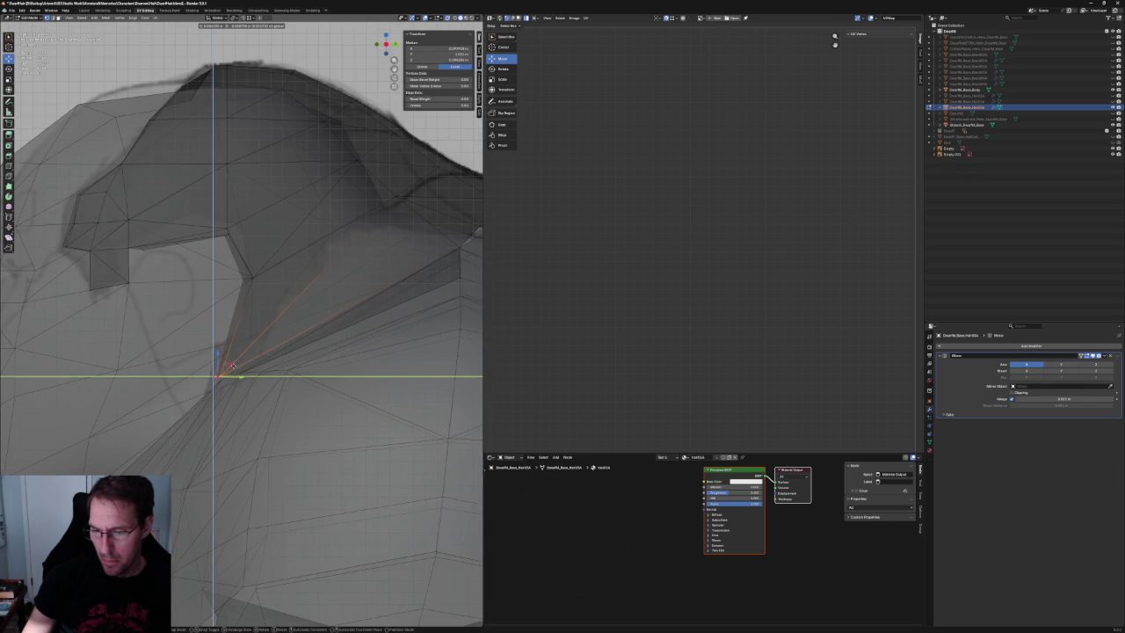
pyautogui.click(236, 363)
pyautogui.hotkey('alt', 'z')
pyautogui.moveTo(289, 321); pyautogui.dragTo(281, 347, button='middle')
# Pull the strand's bottom tip vertex down onto the shoulder.
pyautogui.click(256, 278)
pyautogui.moveTo(257, 278)
pyautogui.mouseDown(button='middle')
pyautogui.moveTo(309, 310)
pyautogui.moveTo(299, 339)
pyautogui.moveTo(276, 313)
pyautogui.moveTo(334, 284)
pyautogui.moveTo(264, 289)
pyautogui.moveTo(310, 306)
pyautogui.moveTo(259, 323)
pyautogui.moveTo(226, 314)
pyautogui.moveTo(150, 329)
pyautogui.moveTo(157, 367)
pyautogui.moveTo(176, 384)
pyautogui.moveTo(211, 356)
pyautogui.moveTo(216, 369)
pyautogui.moveTo(245, 363)
pyautogui.mouseUp(button='middle')
pyautogui.hotkey('alt', 'a')
pyautogui.click(333, 283)
pyautogui.hotkey('alt', 'z')
pyautogui.click(162, 470)
pyautogui.moveTo(281, 307); pyautogui.dragTo(301, 339, button='middle')
pyautogui.hotkey('alt', 'z')
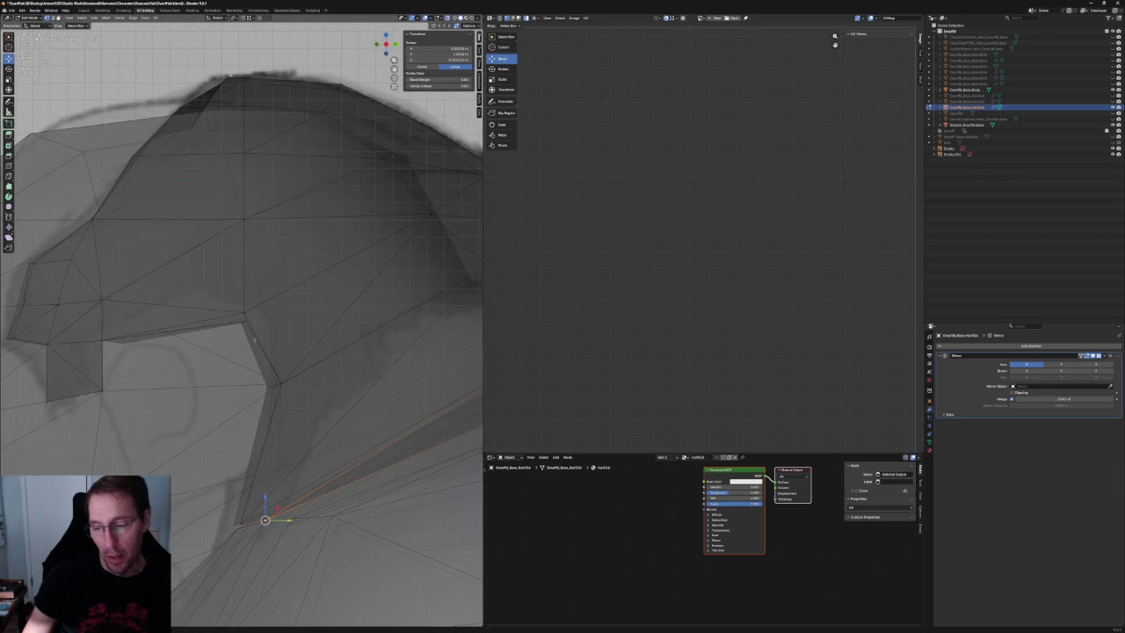
pyautogui.press('KP_Decimal')
pyautogui.hotkey('alt', 'z')
pyautogui.hotkey('alt', 'z')
pyautogui.moveTo(254, 321); pyautogui.dragTo(246, 309)
pyautogui.hotkey('alt', 'z')
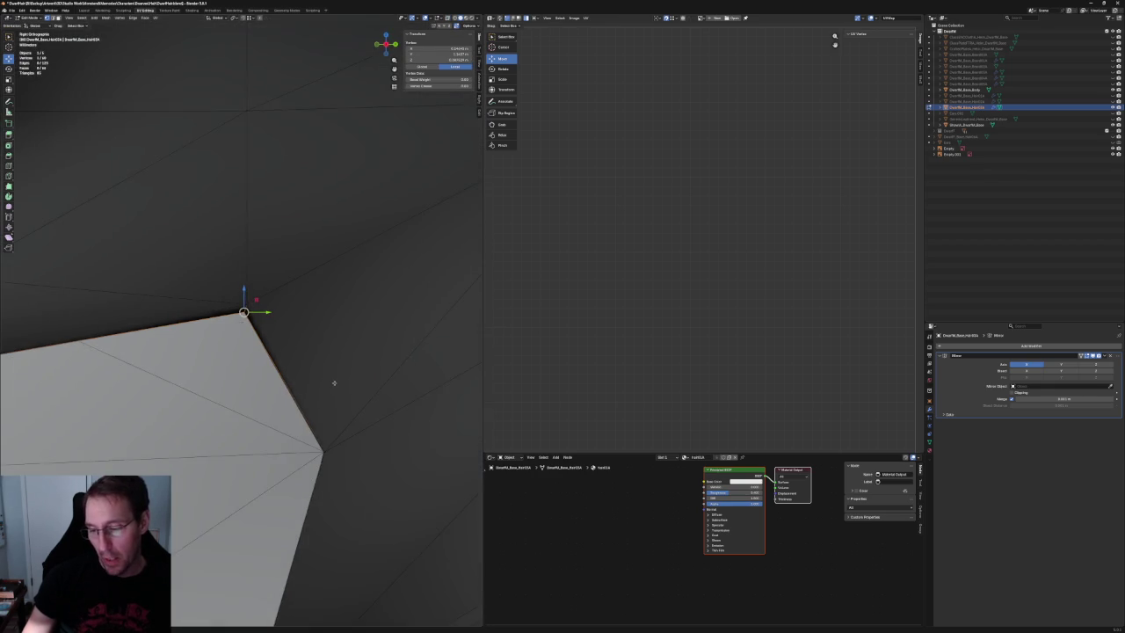
pyautogui.hotkey('alt', 'z')
pyautogui.scroll(2, 231, 311)
pyautogui.moveTo(231, 311)
pyautogui.mouseDown(button='middle')
pyautogui.moveTo(193, 341)
pyautogui.moveTo(219, 335)
pyautogui.mouseUp(button='middle')
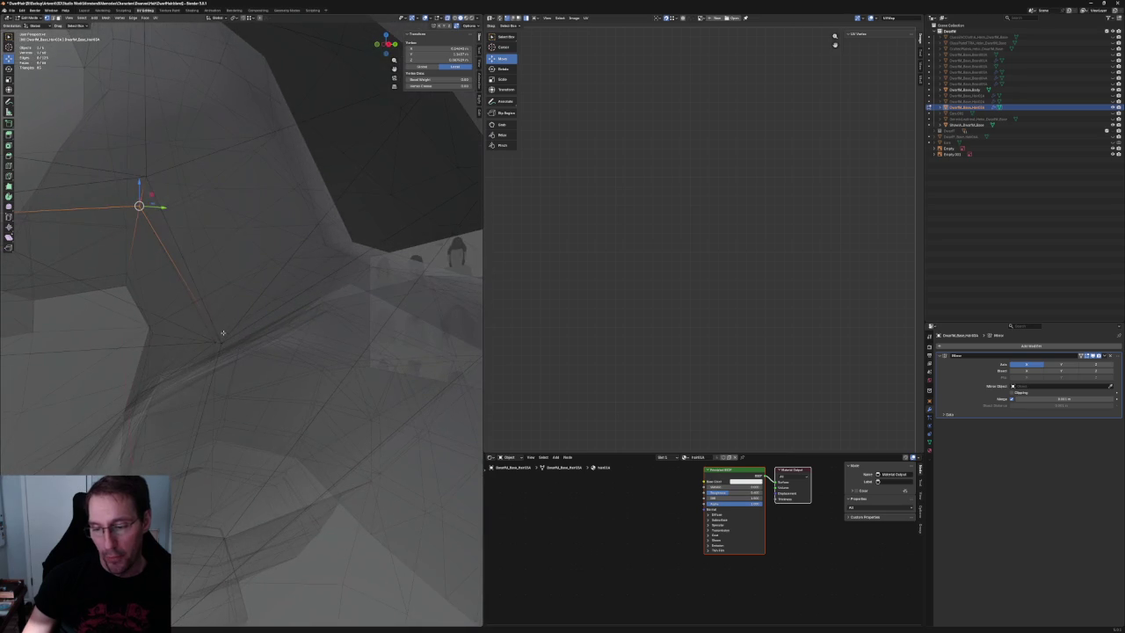
# Select a strip of faces on the strand and inspect it from the side.
pyautogui.hotkey('alt', 'a')
pyautogui.press('KP_3')
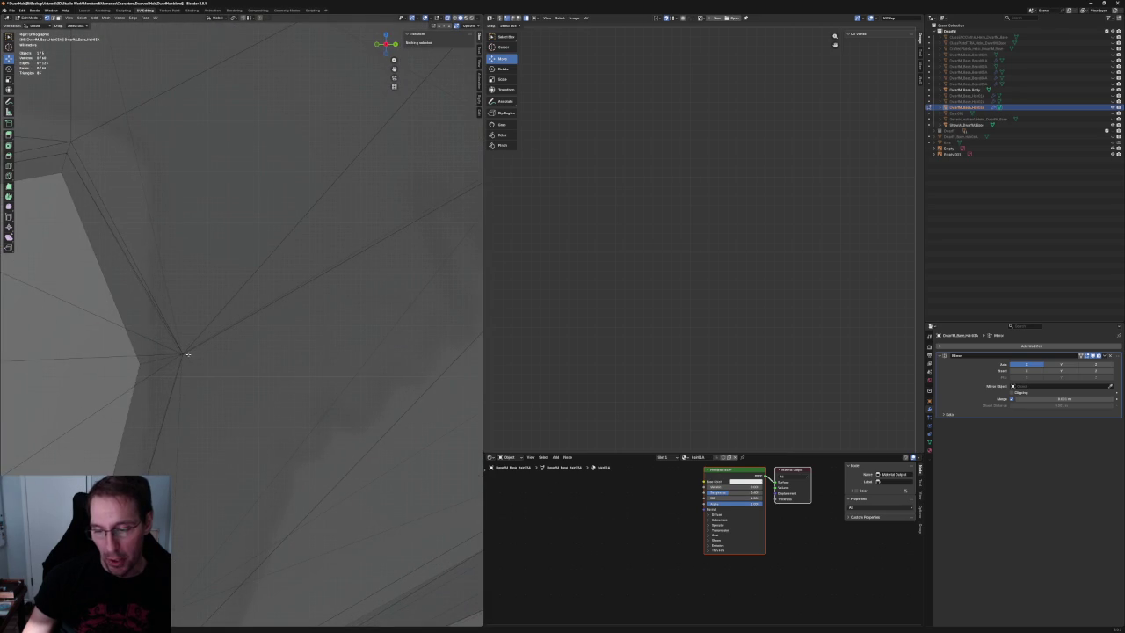
pyautogui.moveTo(189, 354); pyautogui.dragTo(223, 349, button='middle')
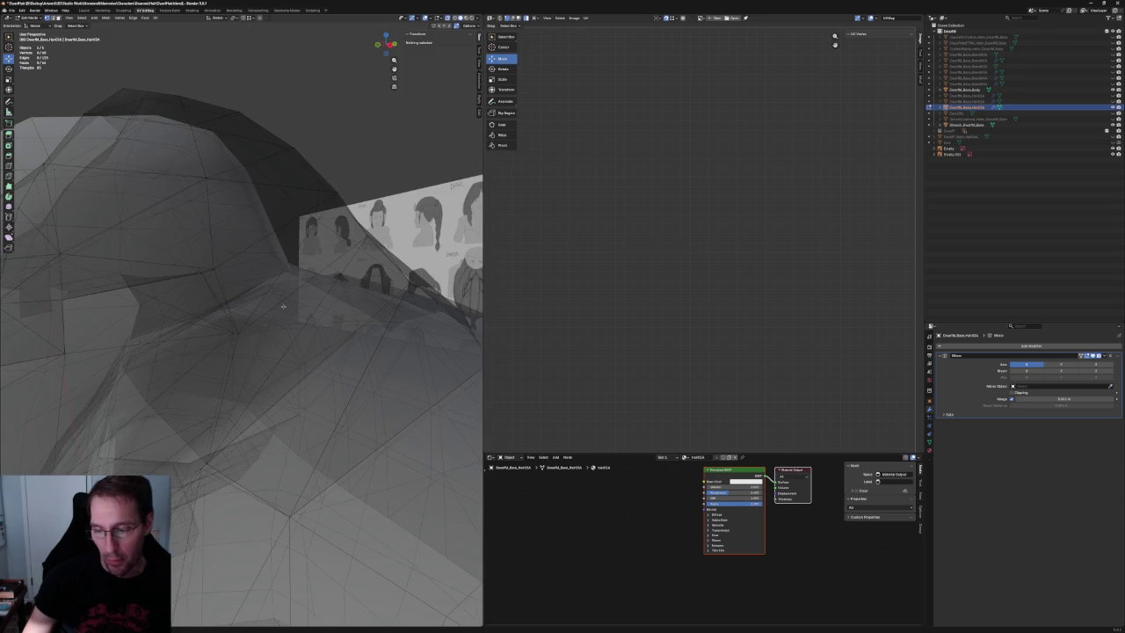
pyautogui.keyDown('alt'); pyautogui.click(264, 323); pyautogui.keyUp('alt')
pyautogui.moveTo(265, 323); pyautogui.dragTo(199, 322, button='middle')
pyautogui.scroll(2, 220, 323)
pyautogui.scroll(5, 224, 327)
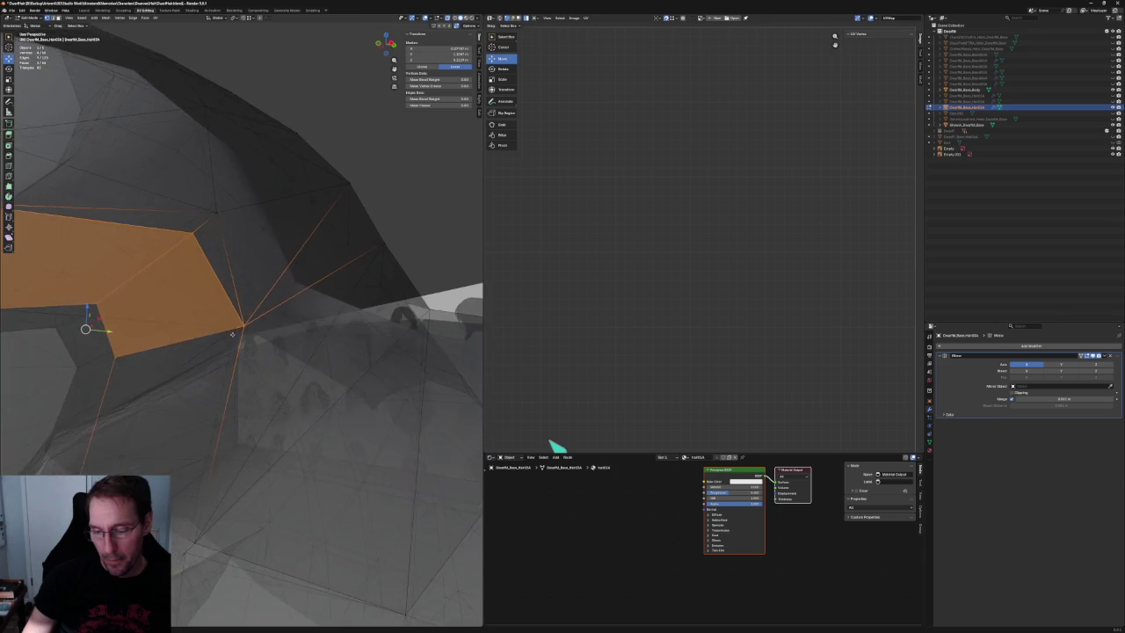
pyautogui.scroll(-2, 233, 335)
pyautogui.scroll(-2, 231, 338)
pyautogui.scroll(-2, 229, 341)
pyautogui.scroll(-3, 227, 346)
pyautogui.moveTo(227, 347)
pyautogui.mouseDown(button='middle')
pyautogui.moveTo(211, 343)
pyautogui.moveTo(243, 314)
pyautogui.moveTo(270, 362)
pyautogui.mouseUp(button='middle')
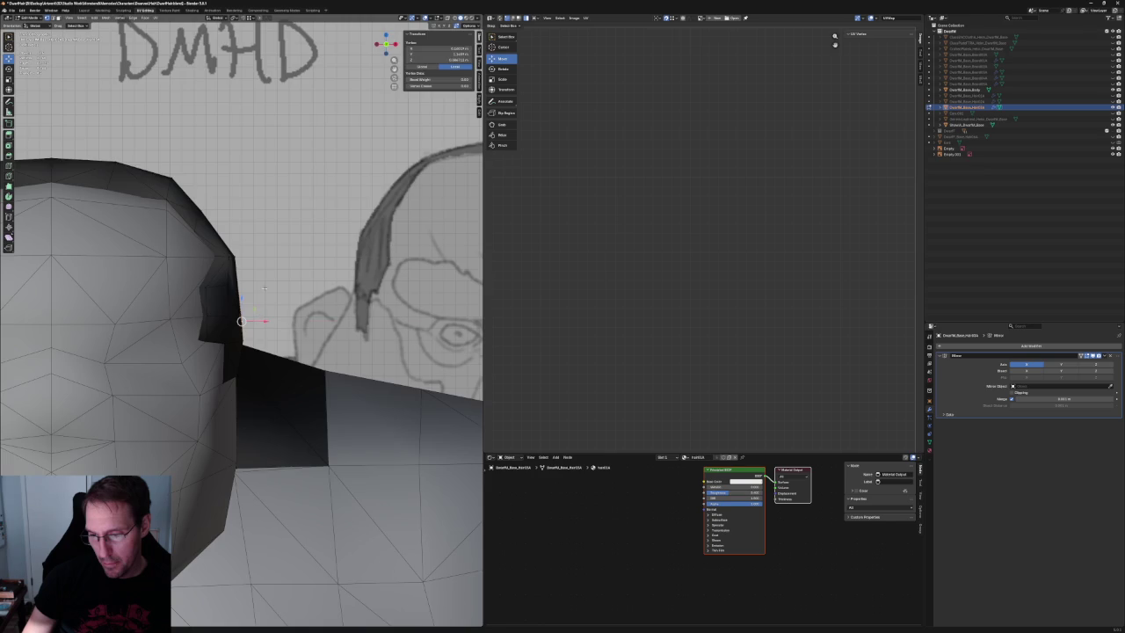
# Viewed from behind, shift a vertex on the back of the hair sideways along X twice.
pyautogui.hotkey('alt', 'a')
pyautogui.scroll(-3, 248, 316)
pyautogui.moveTo(248, 317)
pyautogui.mouseDown(button='middle')
pyautogui.moveTo(247, 299)
pyautogui.moveTo(248, 351)
pyautogui.mouseUp(button='middle')
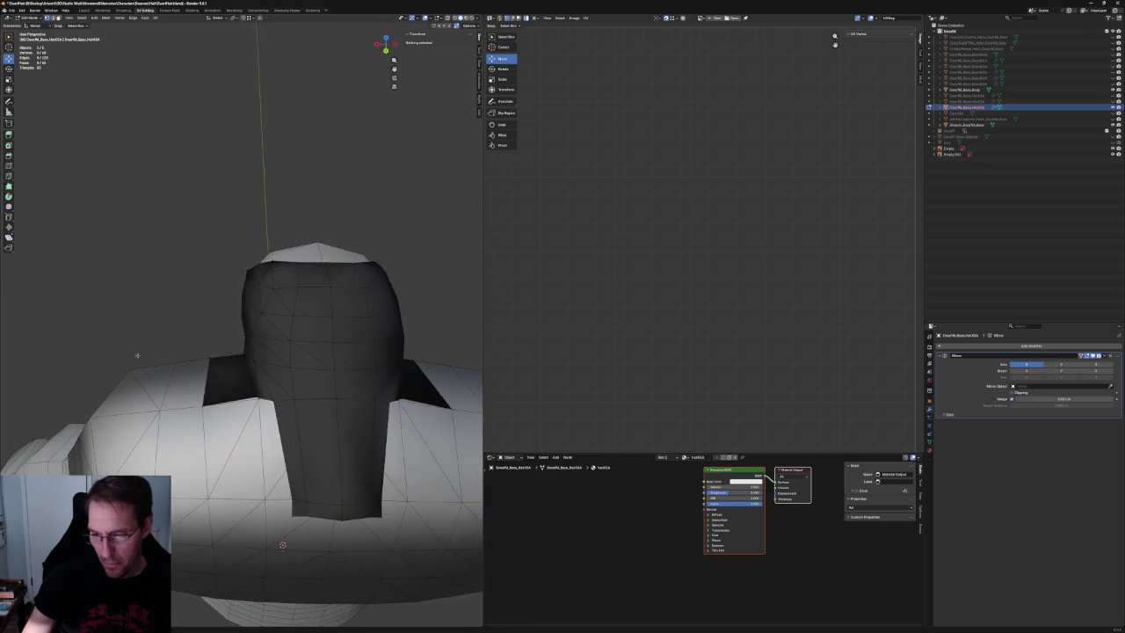
pyautogui.scroll(3, 248, 351)
pyautogui.click(249, 356)
pyautogui.press('g')
pyautogui.press('x')
pyautogui.click(242, 356)
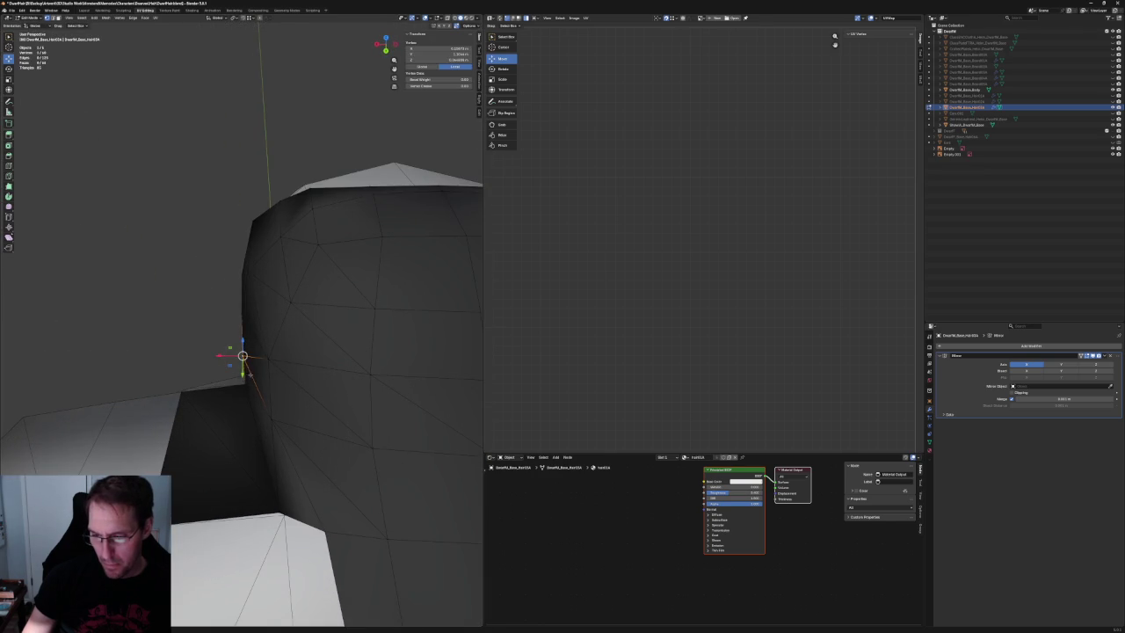
pyautogui.press('g')
pyautogui.press('x')
pyautogui.click(227, 391)
pyautogui.hotkey('alt', 'a')
# From a side view, move the vertex where hair meets shoulder onto the shoulder surface.
pyautogui.scroll(-4, 227, 391)
pyautogui.moveTo(227, 391)
pyautogui.mouseDown(button='middle')
pyautogui.moveTo(277, 344)
pyautogui.moveTo(234, 317)
pyautogui.mouseUp(button='middle')
pyautogui.scroll(4, 235, 321)
pyautogui.scroll(3, 203, 352)
pyautogui.click(185, 371)
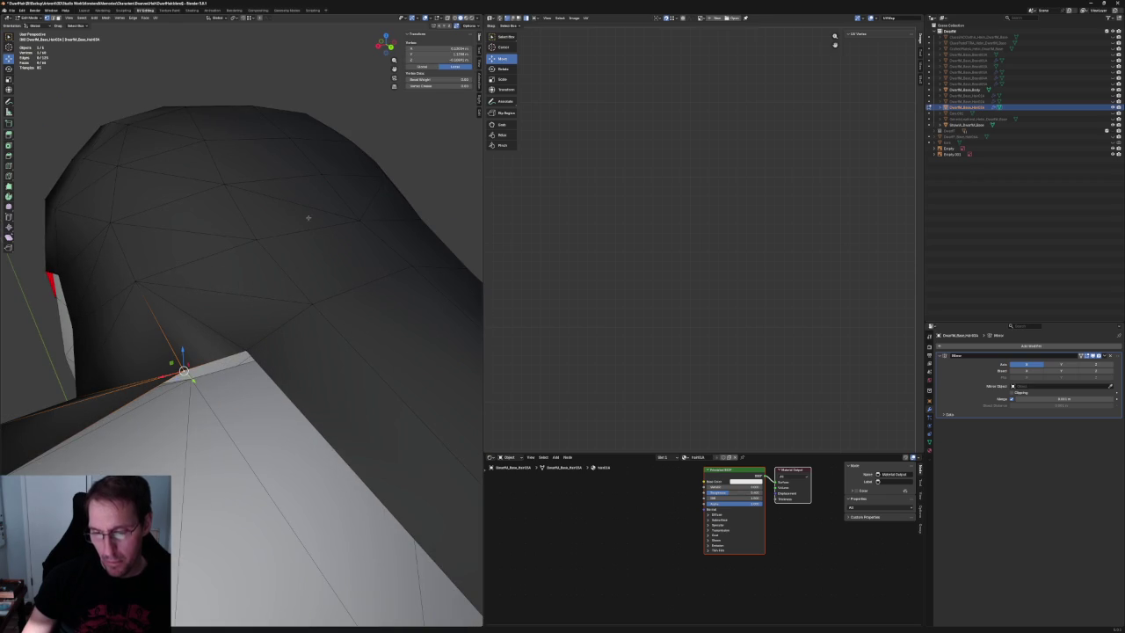
pyautogui.click(261, 129)
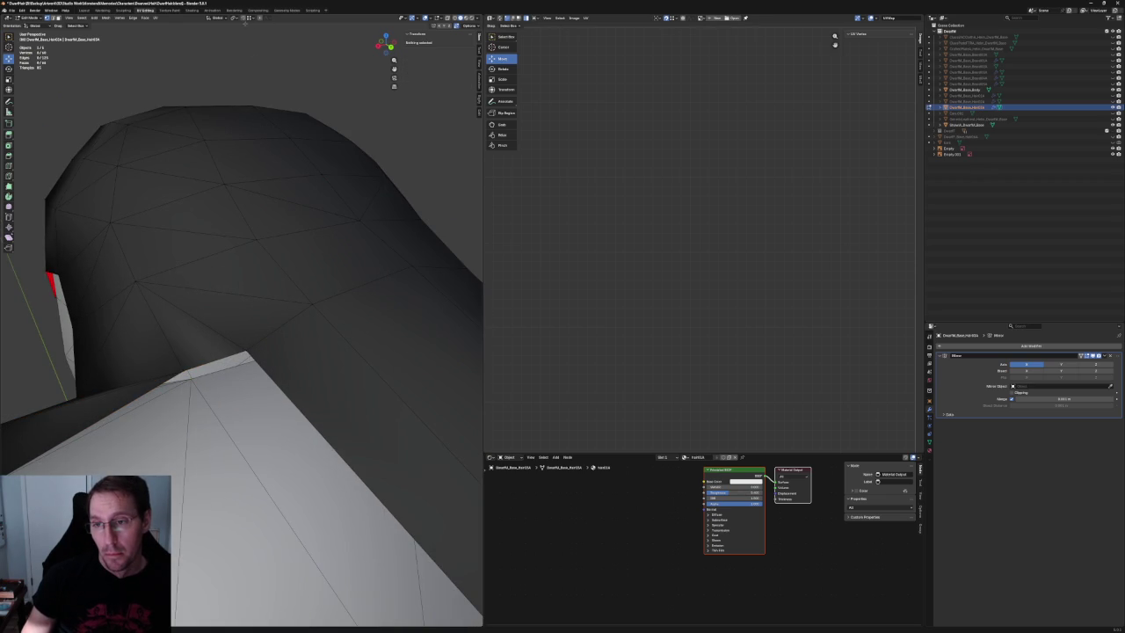
pyautogui.click(180, 363)
pyautogui.moveTo(181, 363); pyautogui.dragTo(264, 289, button='middle')
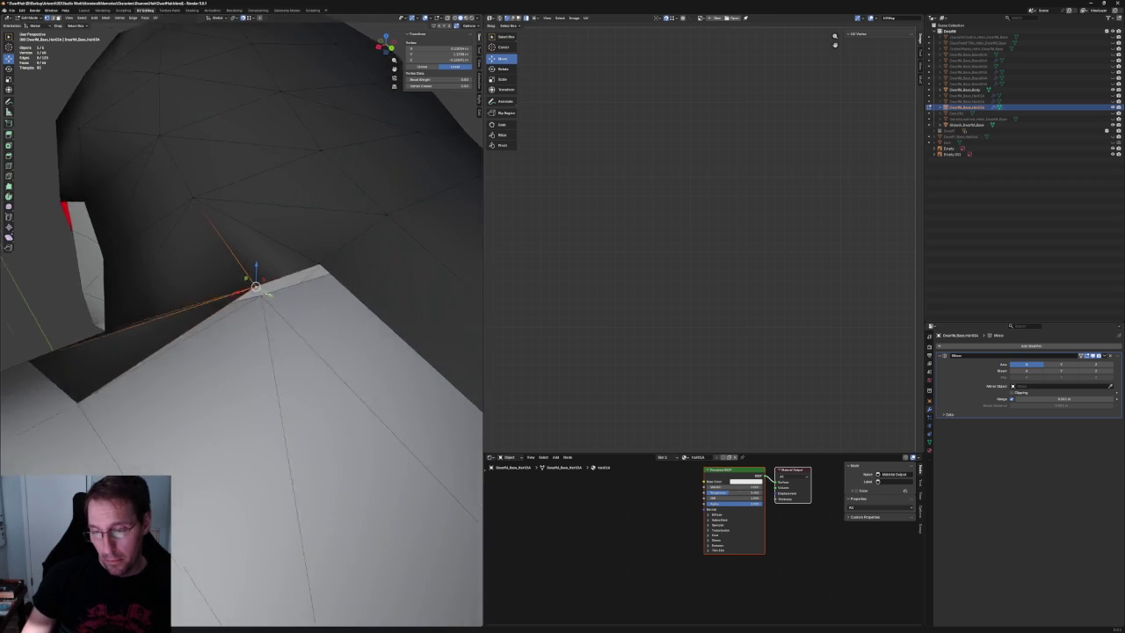
pyautogui.moveTo(264, 289); pyautogui.dragTo(271, 296)
pyautogui.click(270, 296)
pyautogui.moveTo(271, 296); pyautogui.dragTo(363, 319, button='middle')
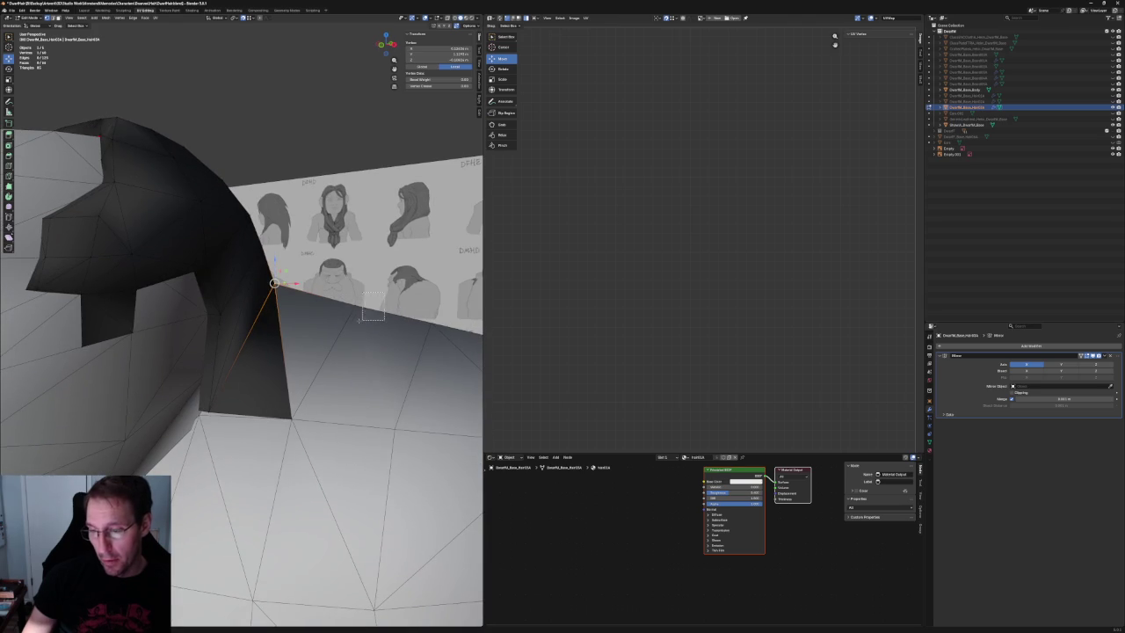
# Select the lower hair edge and raise it slightly along the vertical axis.
pyautogui.keyDown('shift'); pyautogui.click(352, 307); pyautogui.keyUp('shift')
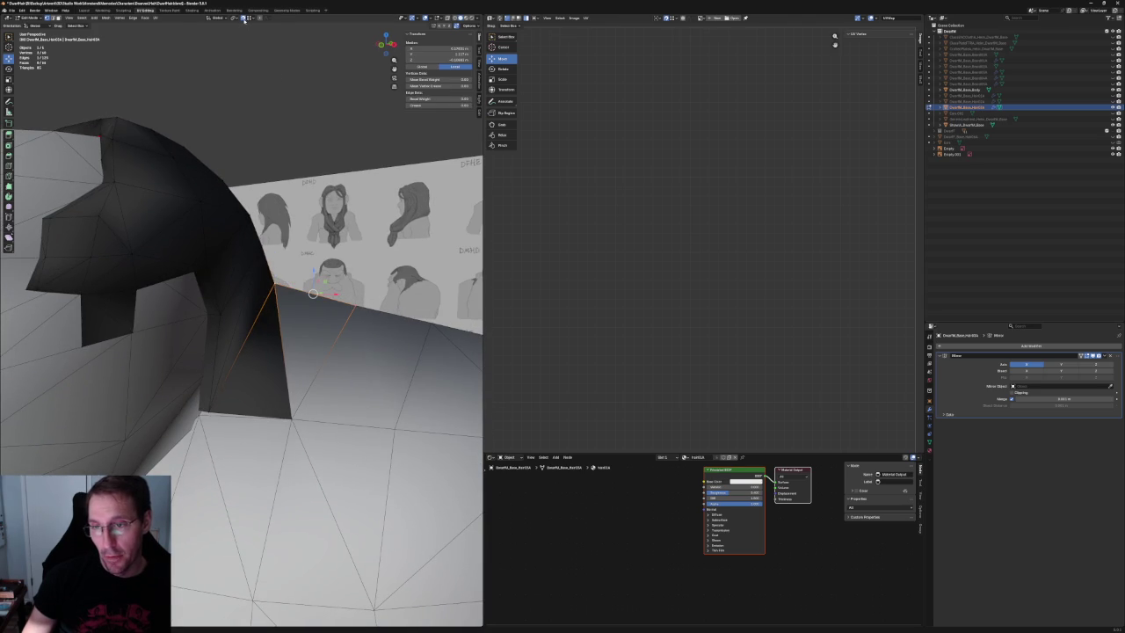
pyautogui.scroll(3, 353, 307)
pyautogui.moveTo(366, 254); pyautogui.dragTo(366, 252)
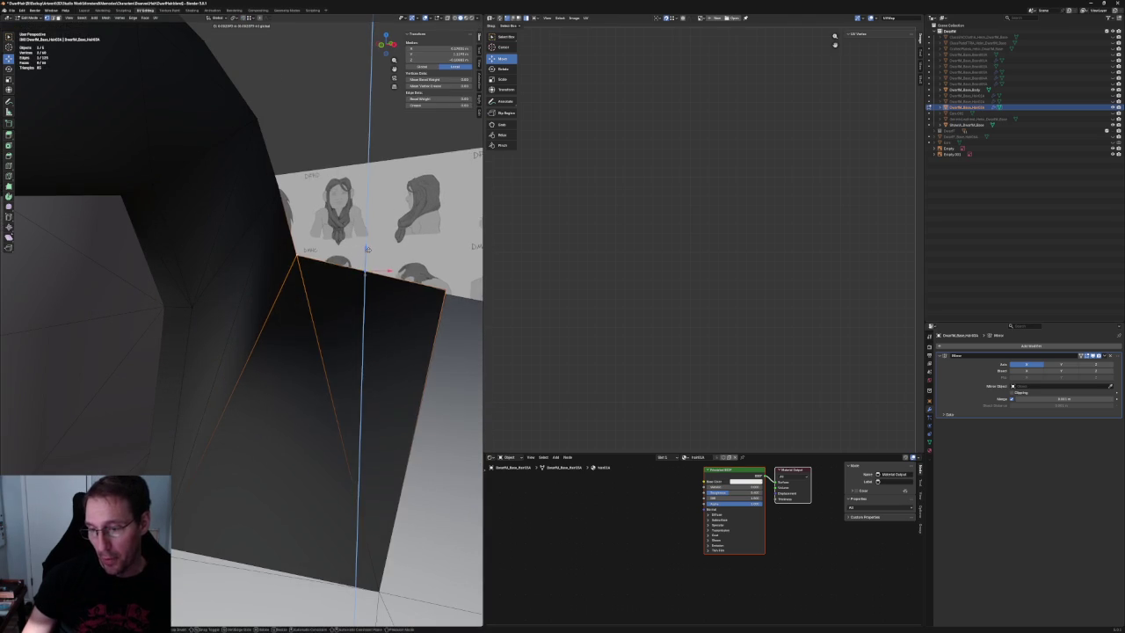
pyautogui.click(367, 251)
pyautogui.scroll(-3, 366, 250)
pyautogui.moveTo(366, 250)
pyautogui.mouseDown(button='middle')
pyautogui.moveTo(348, 275)
pyautogui.moveTo(378, 281)
pyautogui.moveTo(246, 295)
pyautogui.moveTo(260, 281)
pyautogui.mouseUp(button='middle')
pyautogui.scroll(-2, 348, 275)
pyautogui.scroll(3, 386, 263)
pyautogui.scroll(3, 246, 294)
pyautogui.scroll(1, 242, 296)
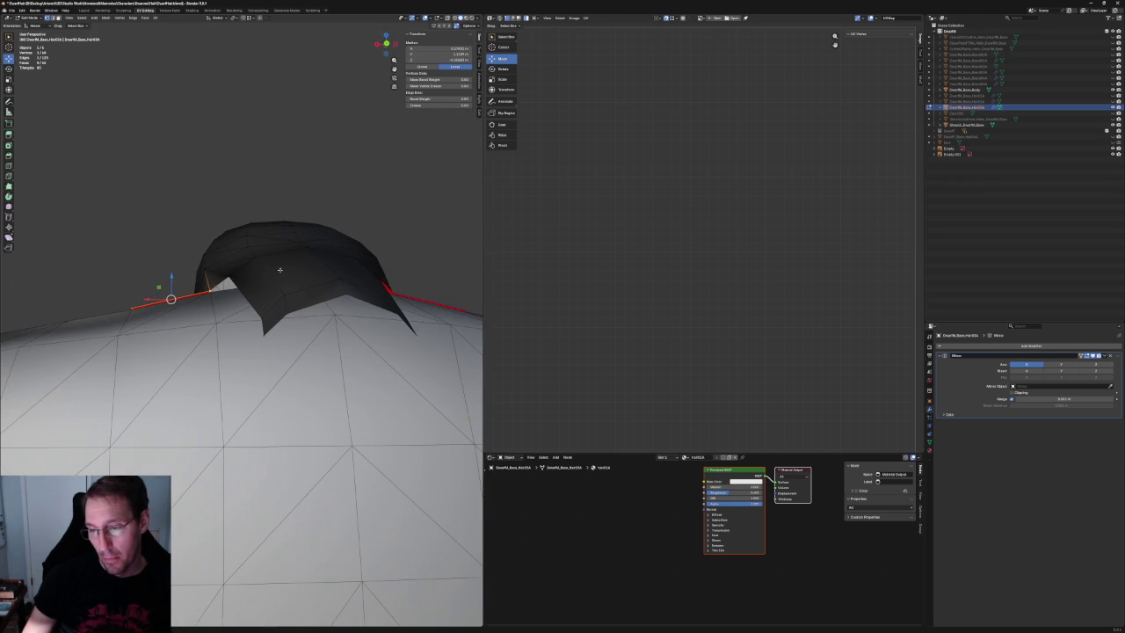
# In Right Ortho view, move the back hair vertex onto the sketch outline, then nudge it along X with X-ray on.
pyautogui.click(243, 293)
pyautogui.press('KP_3')
pyautogui.scroll(1, 344, 311)
pyautogui.scroll(2, 326, 294)
pyautogui.press('g')
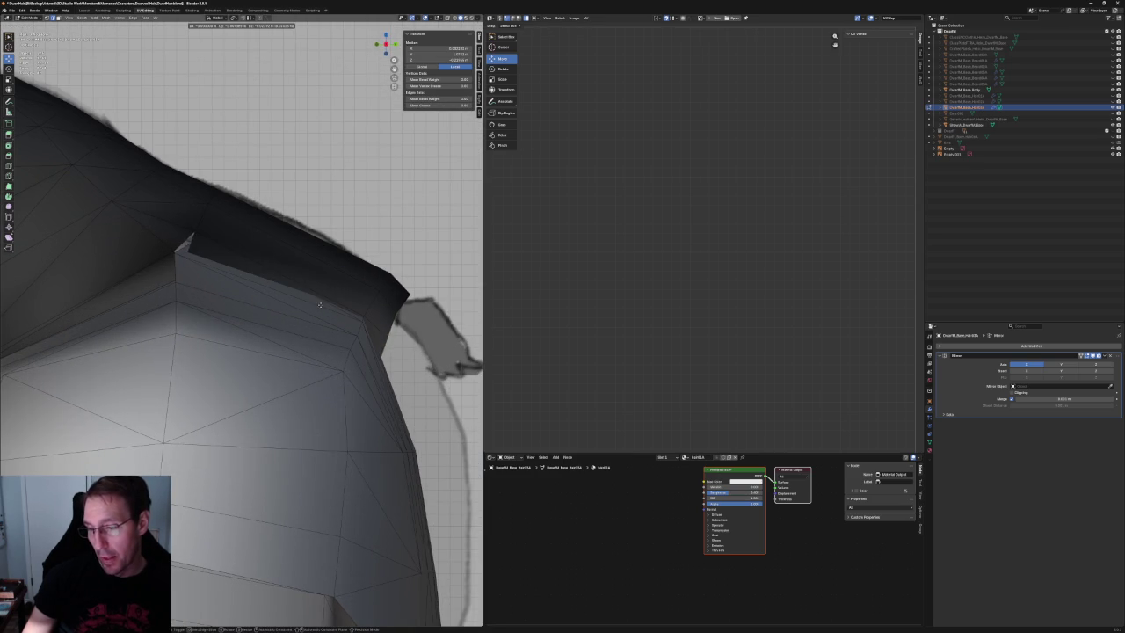
pyautogui.click(315, 299)
pyautogui.moveTo(308, 311)
pyautogui.mouseDown(button='middle')
pyautogui.moveTo(234, 314)
pyautogui.moveTo(255, 304)
pyautogui.mouseUp(button='middle')
pyautogui.hotkey('alt', 'z')
pyautogui.press('g')
pyautogui.press('x')
pyautogui.click(256, 298)
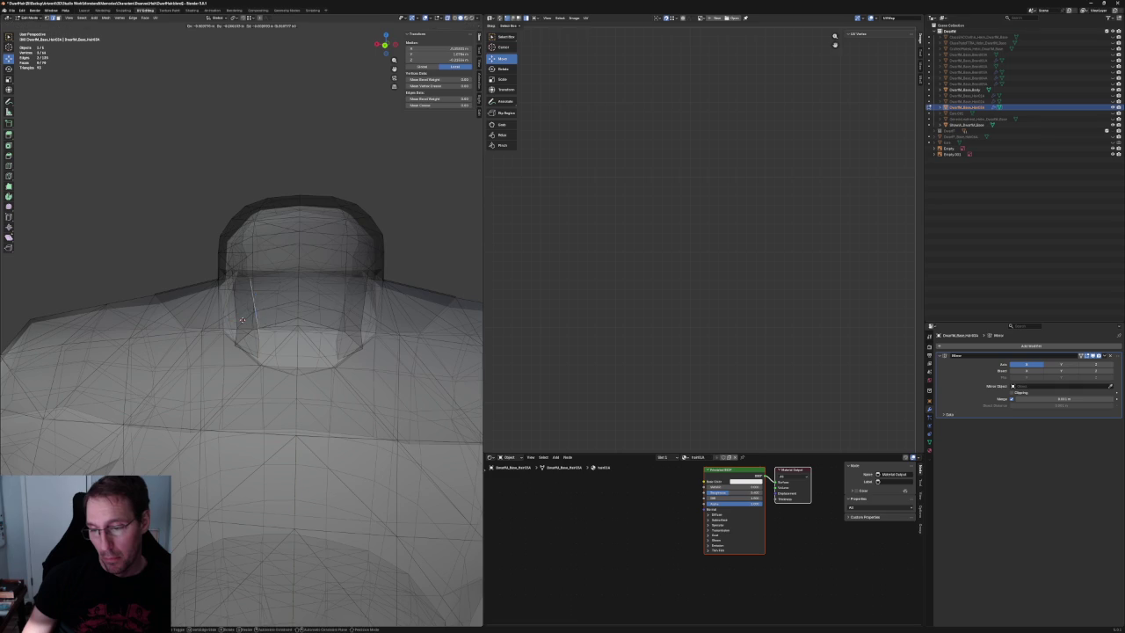
# Move the neck vertices sideways and set them on the centre line at X 0.
pyautogui.press('g')
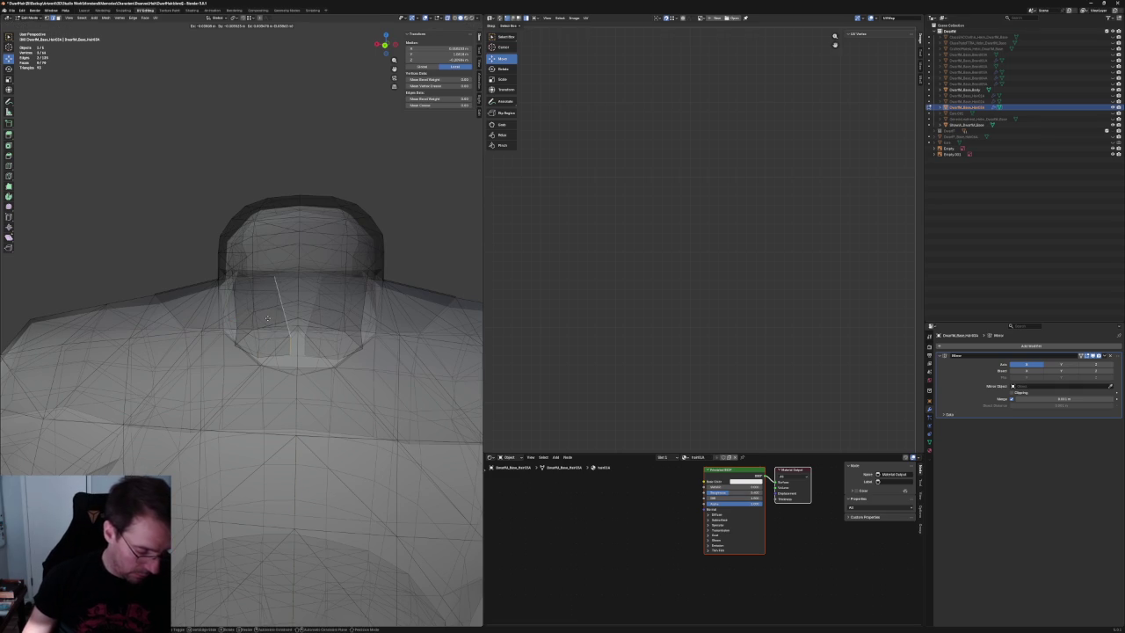
pyautogui.press('y')
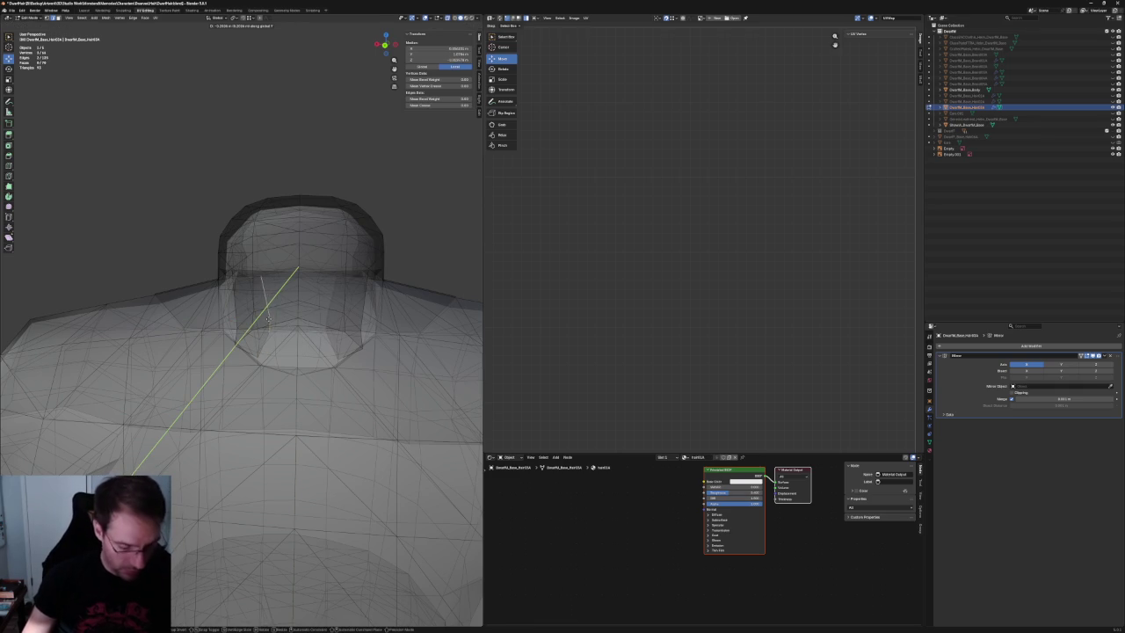
pyautogui.press('x')
pyautogui.click(274, 320)
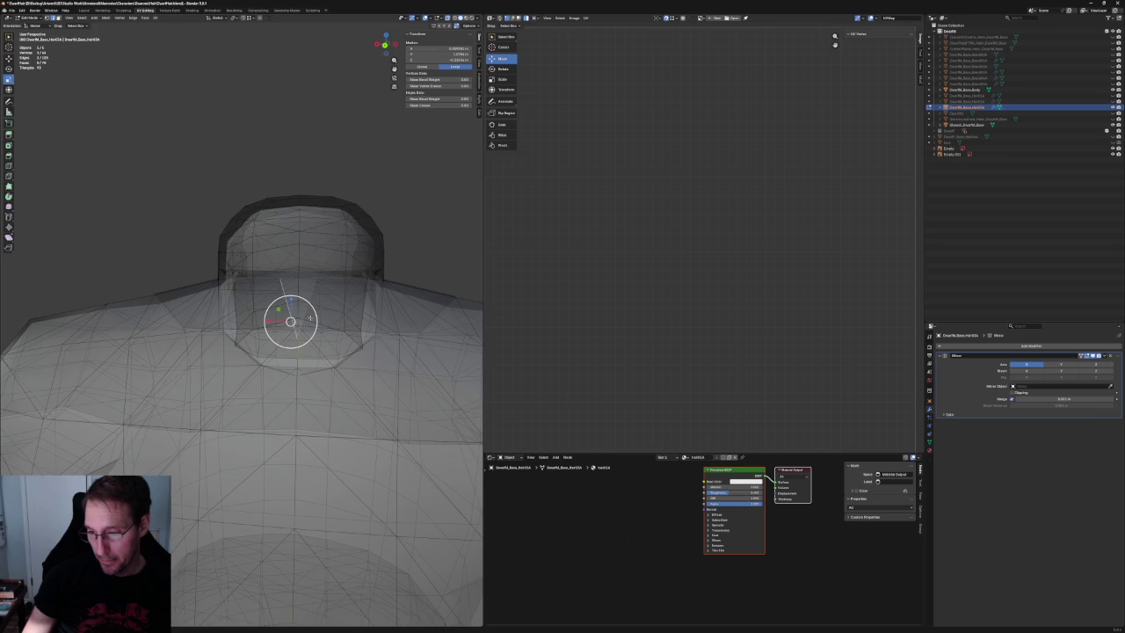
pyautogui.press('g')
pyautogui.press('x')
pyautogui.click(294, 319)
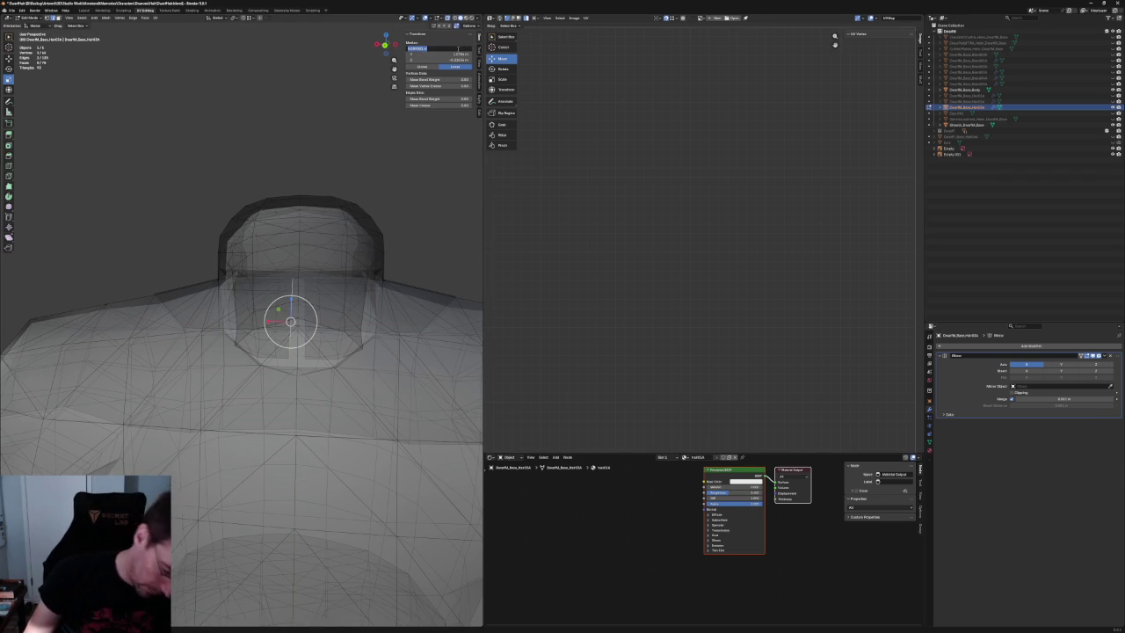
pyautogui.write('0')
pyautogui.press('Return')
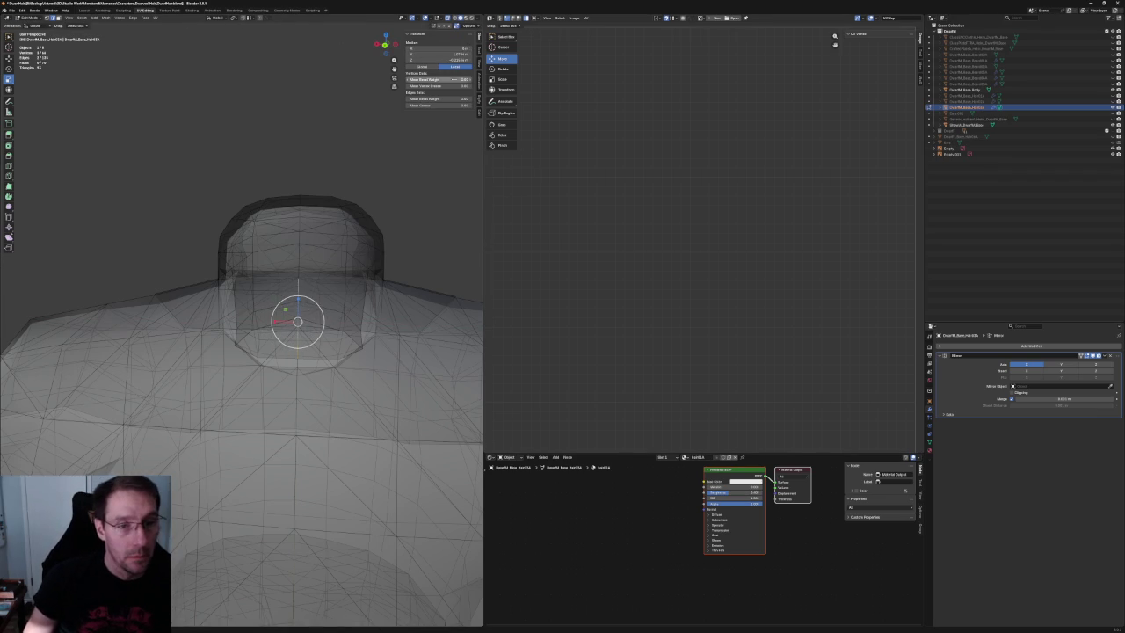
# Select the tail's bottom corner vertices and scale them inward to taper the tail.
pyautogui.moveTo(398, 206); pyautogui.dragTo(251, 264, button='middle')
pyautogui.scroll(4, 248, 313)
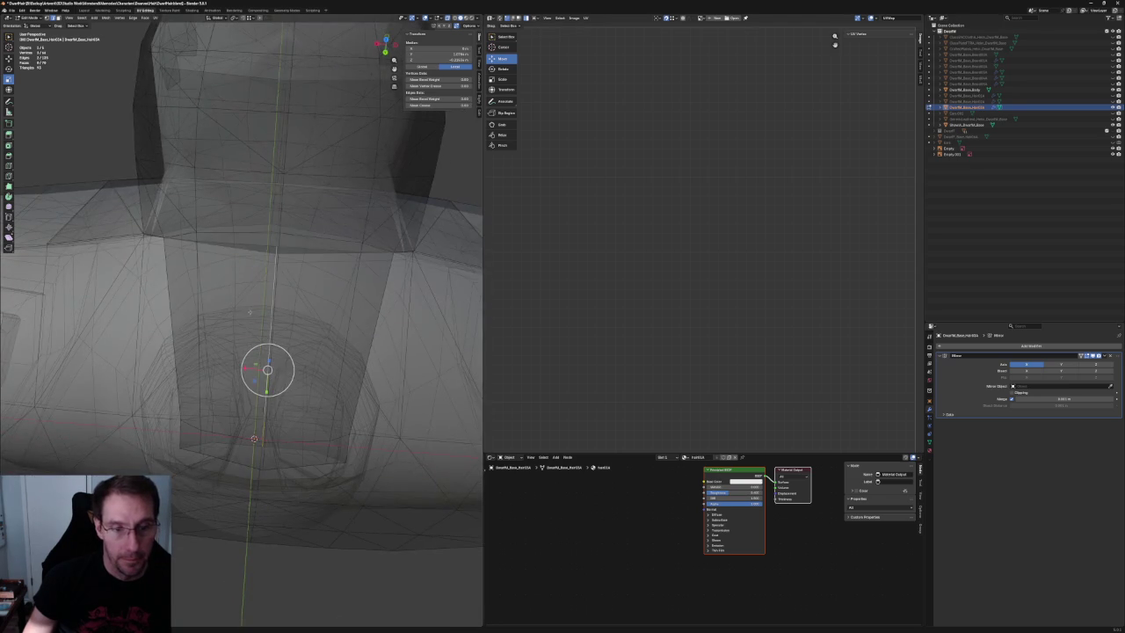
pyautogui.moveTo(248, 312); pyautogui.dragTo(268, 315, button='middle')
pyautogui.hotkey('alt', 'z')
pyautogui.moveTo(247, 353); pyautogui.dragTo(233, 364, button='middle')
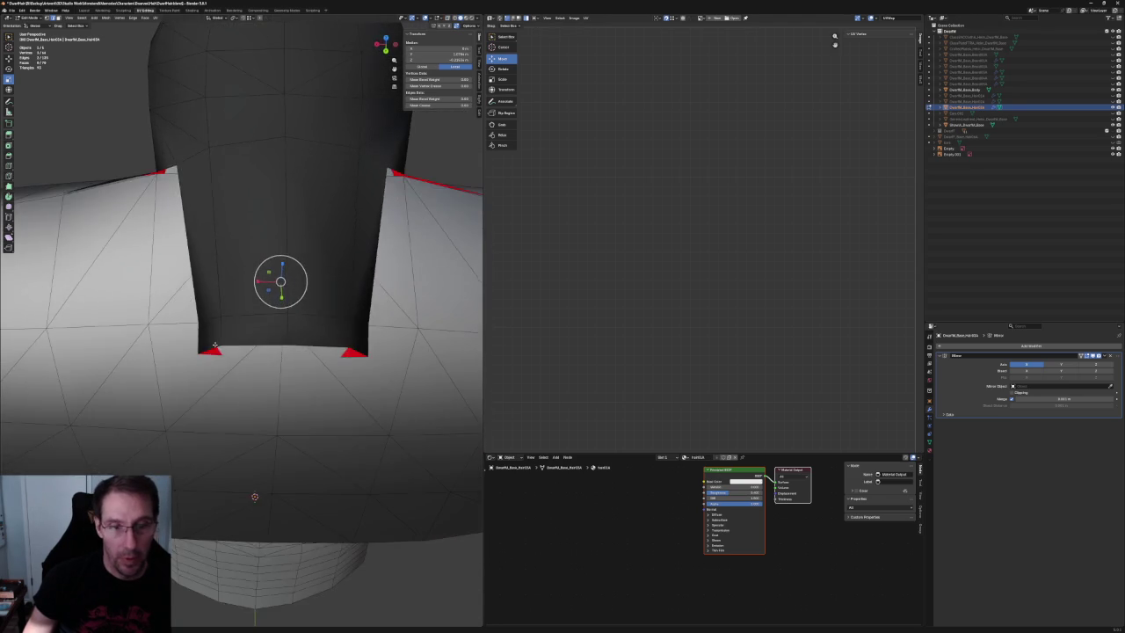
pyautogui.scroll(-2, 227, 372)
pyautogui.hotkey('alt', 'z')
pyautogui.click(215, 336)
pyautogui.hotkey('alt', 'z')
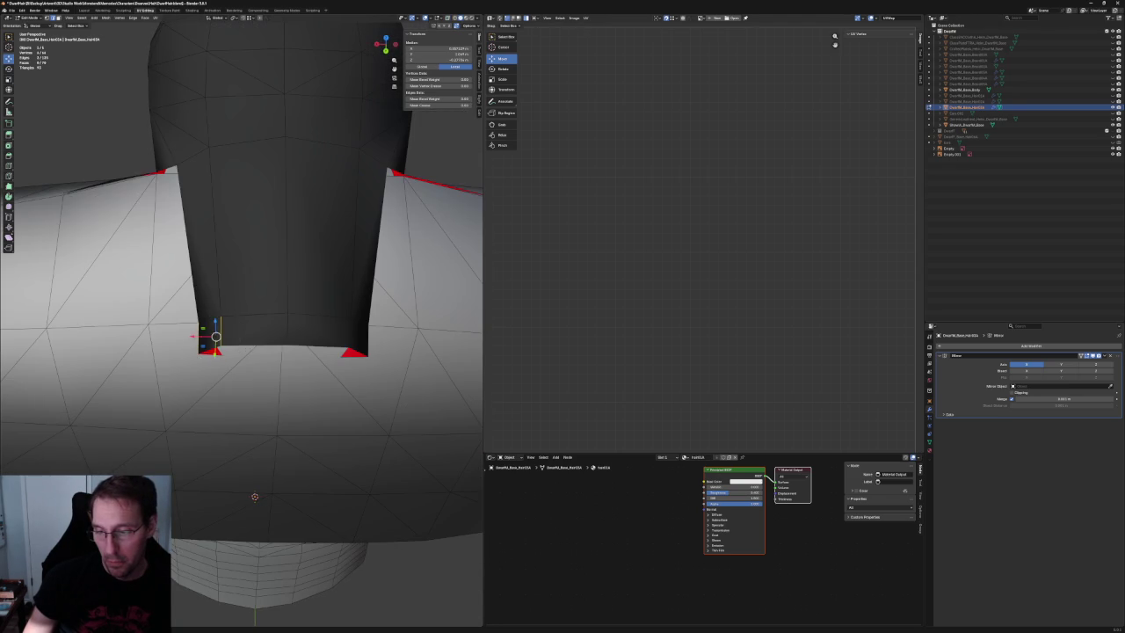
pyautogui.hotkey('alt', 'z')
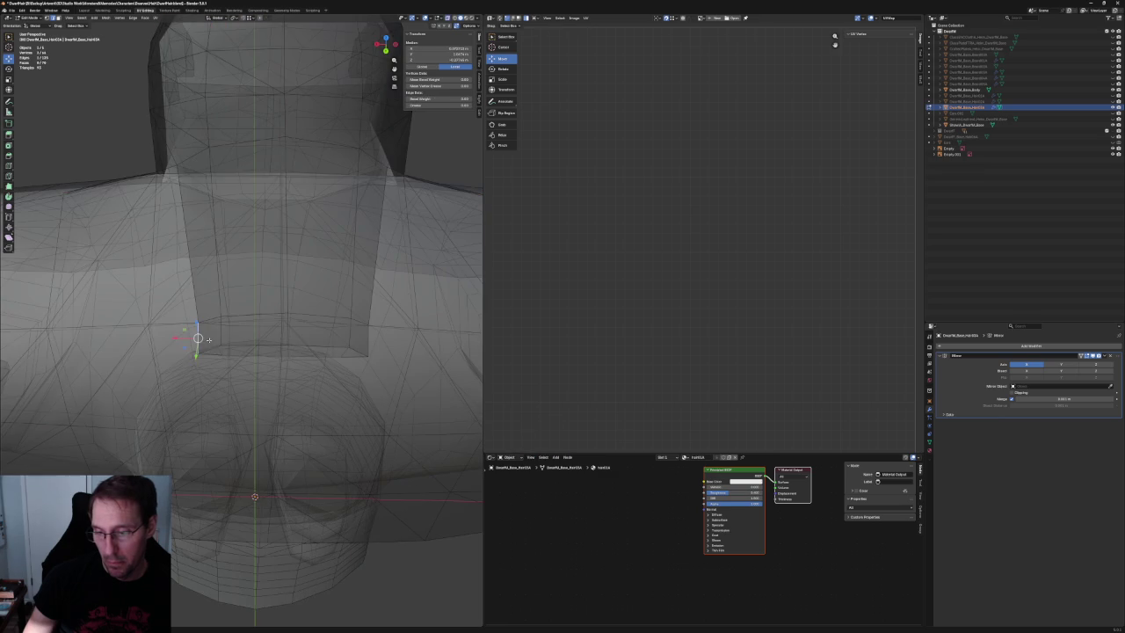
pyautogui.hotkey('alt', 'z')
pyautogui.press('s')
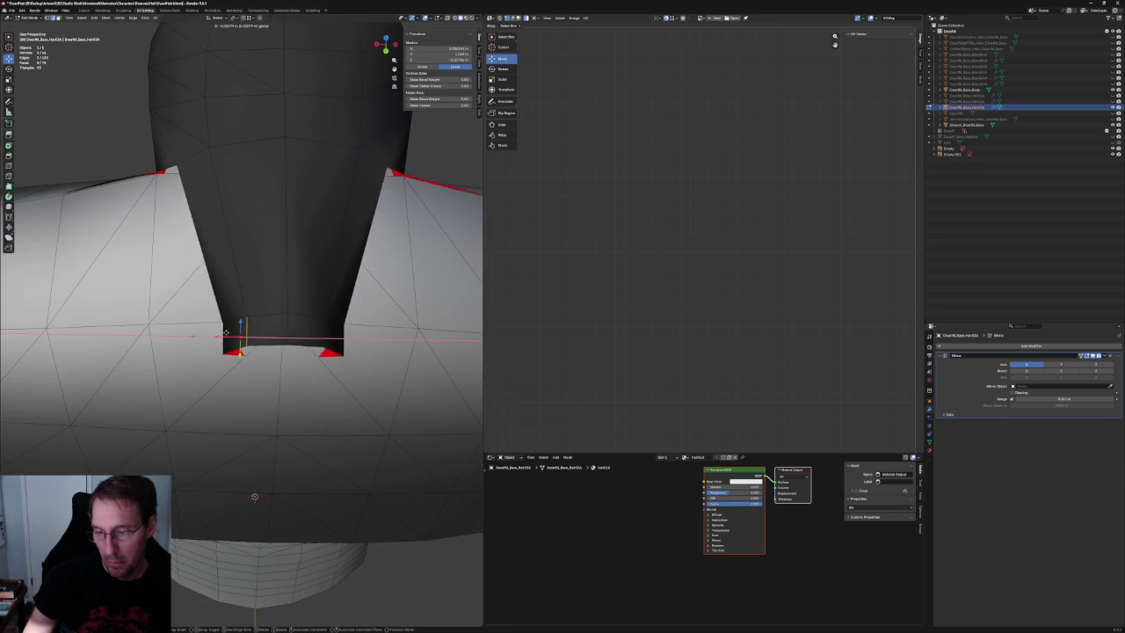
pyautogui.scroll(-3, 245, 328)
# Slide a tail vertex along its edges to refine the taper.
pyautogui.moveTo(258, 277); pyautogui.dragTo(271, 301, button='middle')
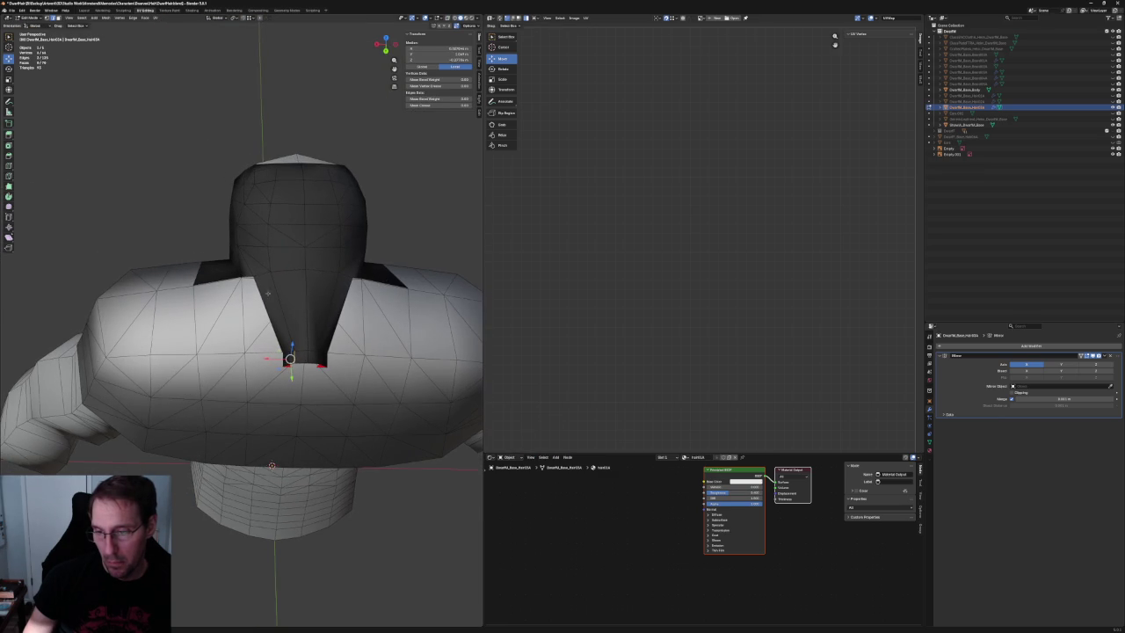
pyautogui.scroll(1, 283, 276)
pyautogui.press('g')
pyautogui.press('x')
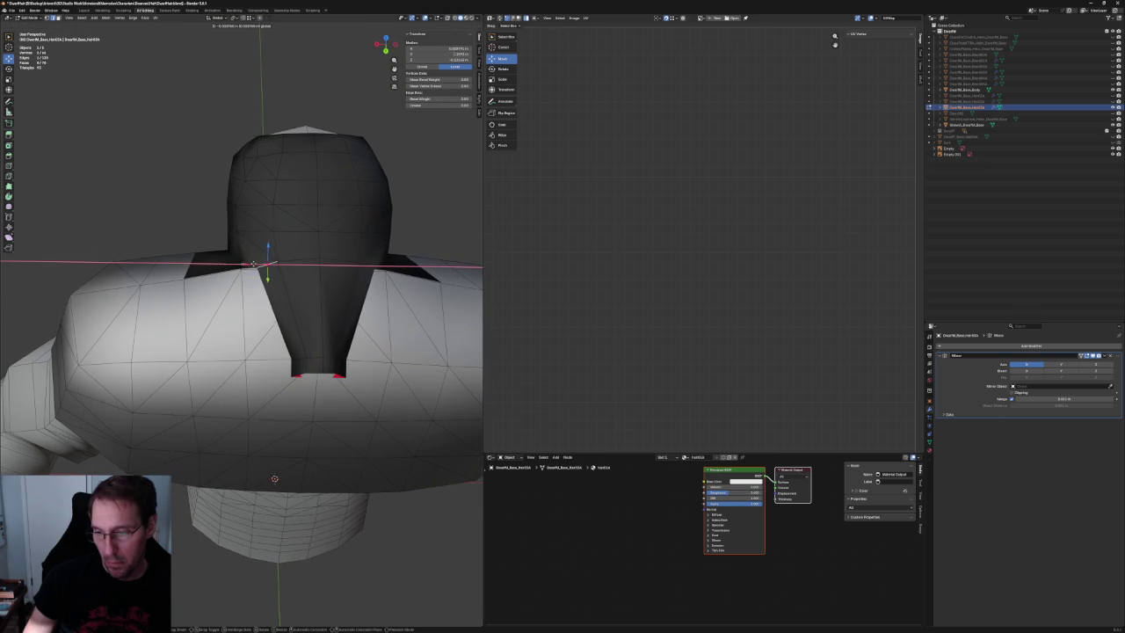
pyautogui.press('Escape')
pyautogui.moveTo(256, 339); pyautogui.dragTo(203, 271, button='middle')
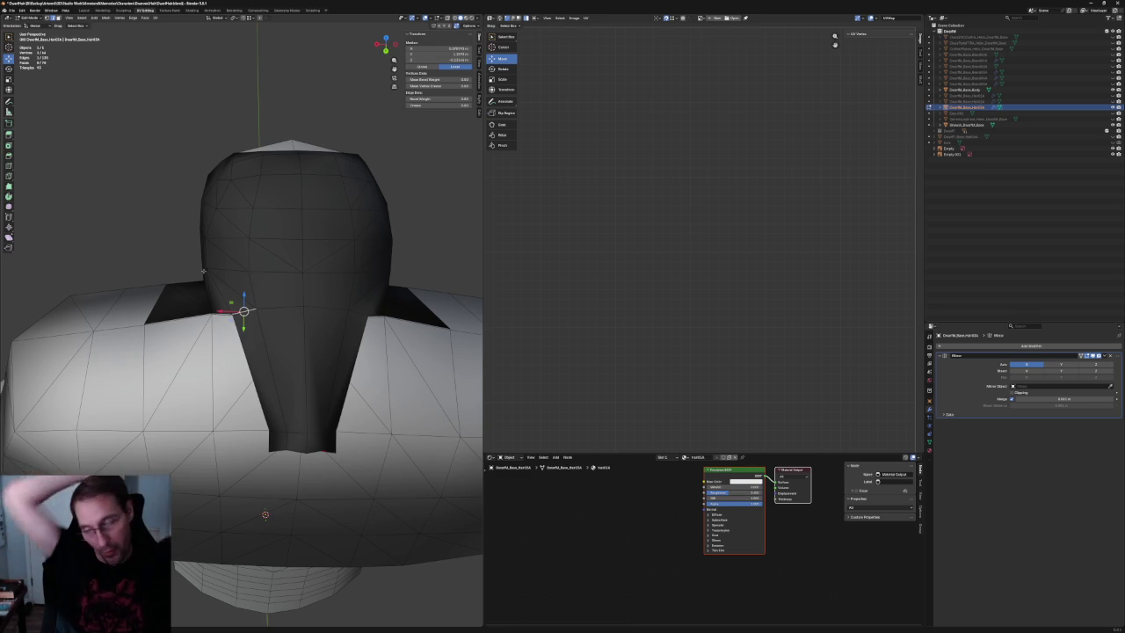
pyautogui.scroll(2, 253, 281)
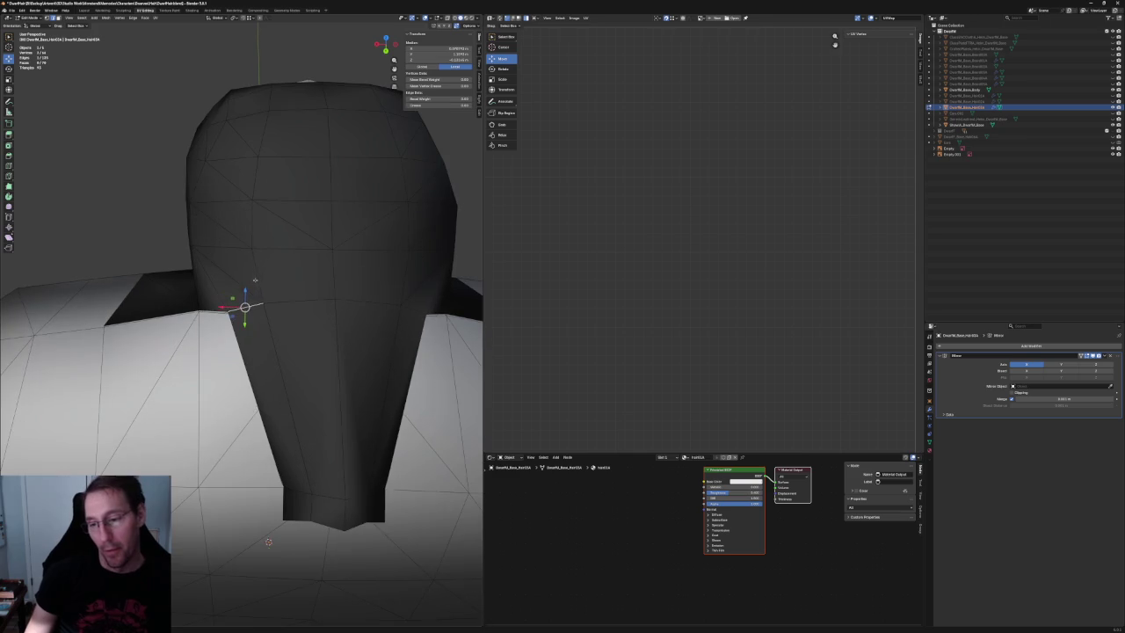
pyautogui.moveTo(253, 272); pyautogui.dragTo(255, 294, button='middle')
pyautogui.press('g')
pyautogui.press('g')
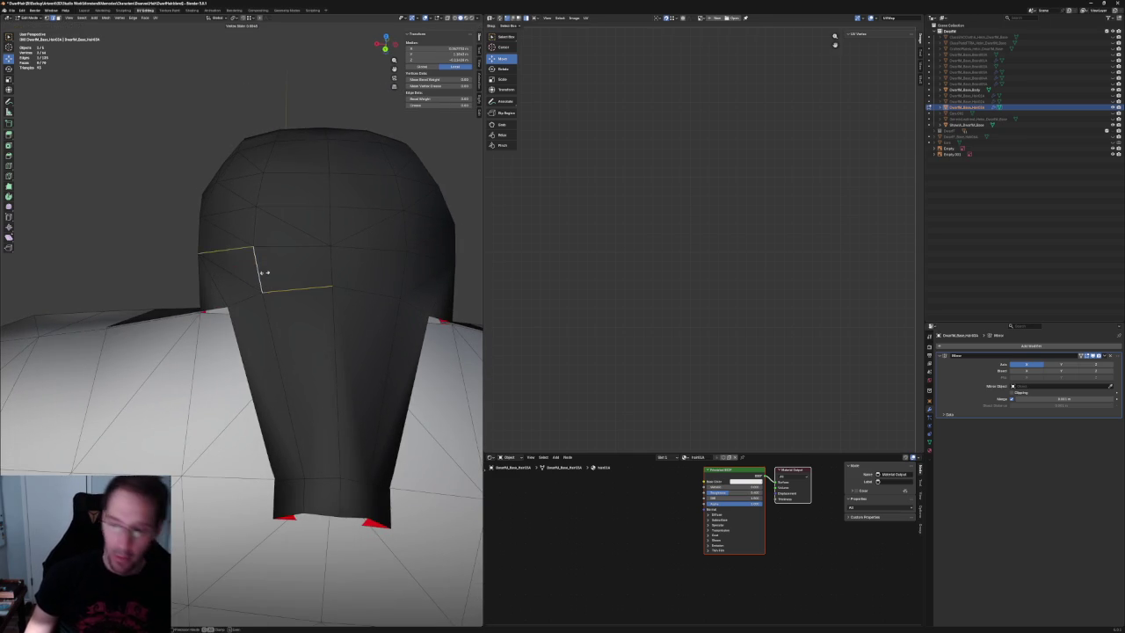
pyautogui.click(272, 272)
# Adjust a hair vertex excluding Y, then shift the top-of-head vertex sideways along X.
pyautogui.moveTo(272, 272); pyautogui.dragTo(308, 294, button='middle')
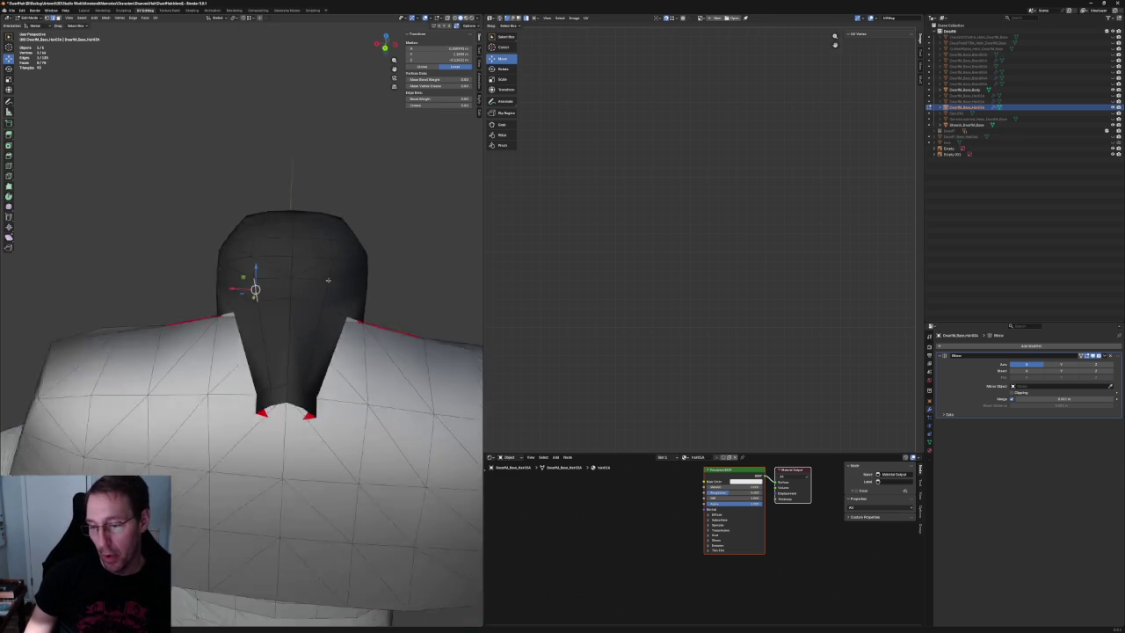
pyautogui.moveTo(278, 377); pyautogui.dragTo(273, 352, button='middle')
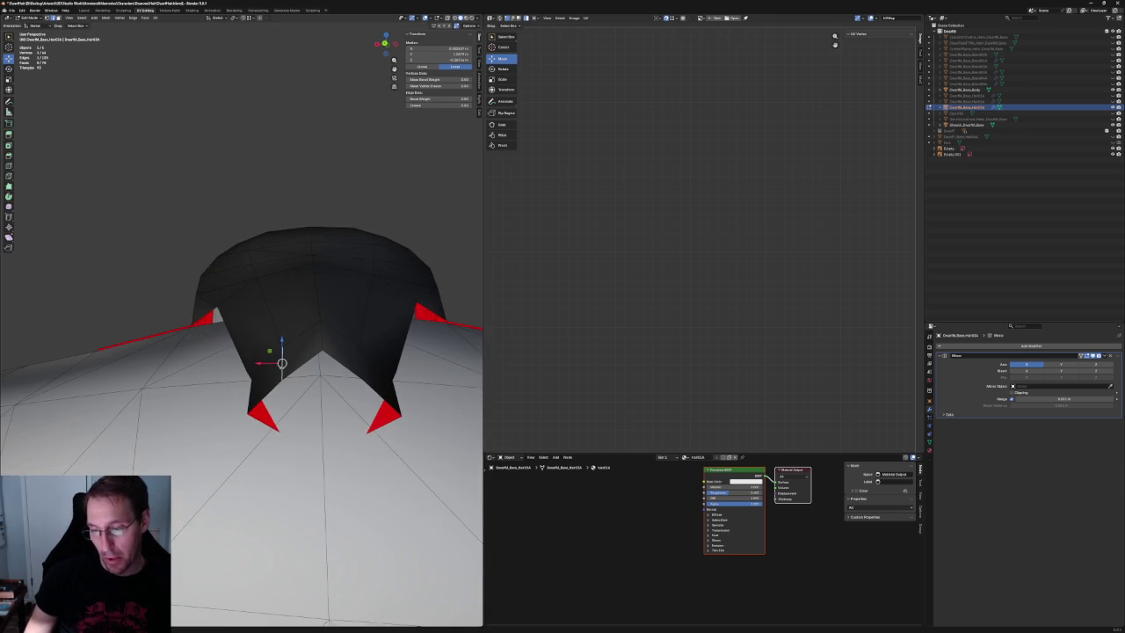
pyautogui.press('g')
pyautogui.hotkey('shift', 'y')
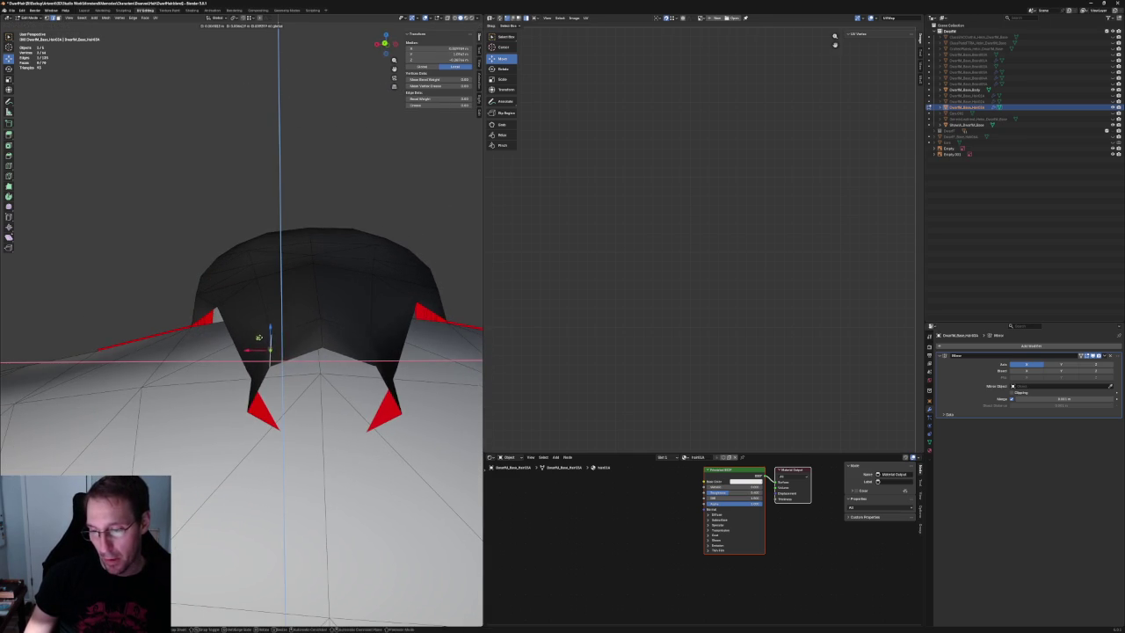
pyautogui.click(258, 338)
pyautogui.moveTo(259, 338)
pyautogui.mouseDown(button='middle')
pyautogui.moveTo(292, 344)
pyautogui.moveTo(326, 321)
pyautogui.moveTo(351, 349)
pyautogui.moveTo(254, 334)
pyautogui.moveTo(314, 363)
pyautogui.moveTo(339, 349)
pyautogui.moveTo(298, 386)
pyautogui.moveTo(264, 377)
pyautogui.moveTo(278, 362)
pyautogui.moveTo(257, 268)
pyautogui.mouseUp(button='middle')
pyautogui.hotkey('alt', 'z')
pyautogui.click(247, 273)
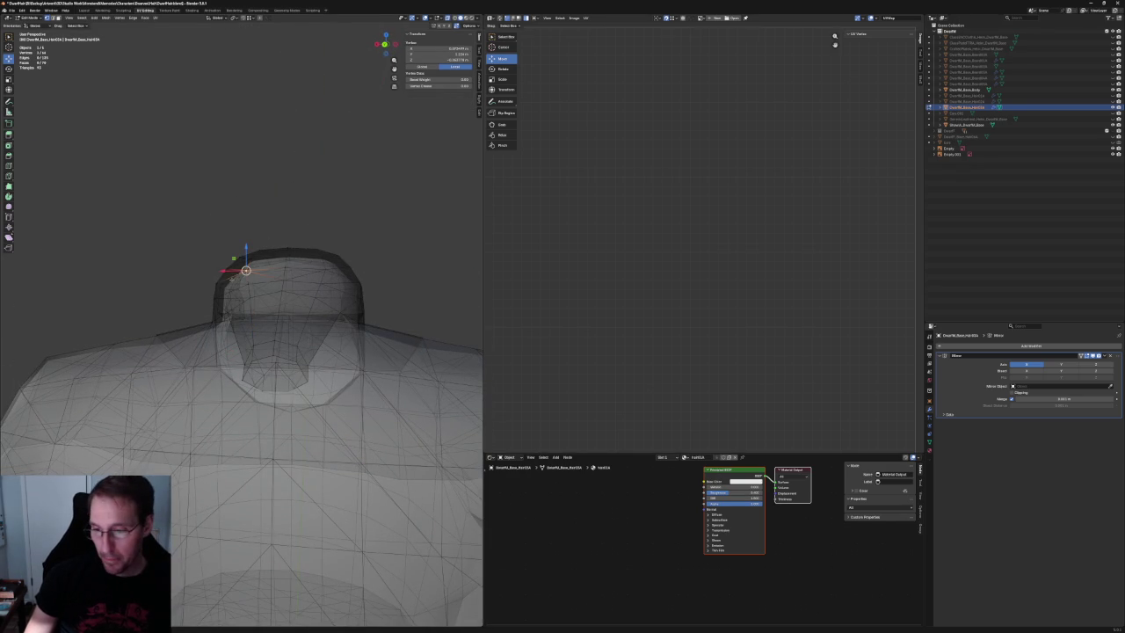
pyautogui.moveTo(225, 269); pyautogui.dragTo(232, 271)
pyautogui.moveTo(261, 211)
pyautogui.mouseDown(button='middle')
pyautogui.moveTo(276, 252)
pyautogui.moveTo(322, 238)
pyautogui.moveTo(308, 264)
pyautogui.moveTo(304, 331)
pyautogui.moveTo(316, 296)
pyautogui.moveTo(268, 322)
pyautogui.mouseUp(button='middle')
pyautogui.scroll(3, 268, 323)
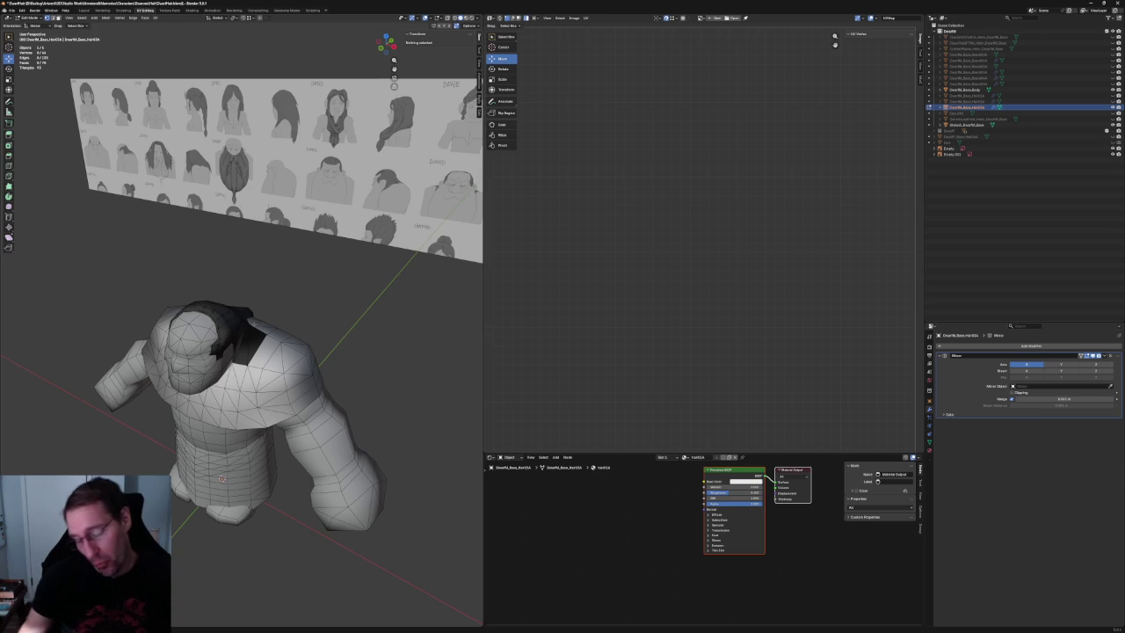
# Select a hair vertex near the neck and view it in Right Ortho with X-ray on.
pyautogui.scroll(3, 254, 312)
pyautogui.click(295, 360)
pyautogui.moveTo(294, 360)
pyautogui.mouseDown(button='middle')
pyautogui.moveTo(299, 310)
pyautogui.moveTo(268, 254)
pyautogui.moveTo(296, 251)
pyautogui.mouseUp(button='middle')
pyautogui.scroll(-3, 331, 247)
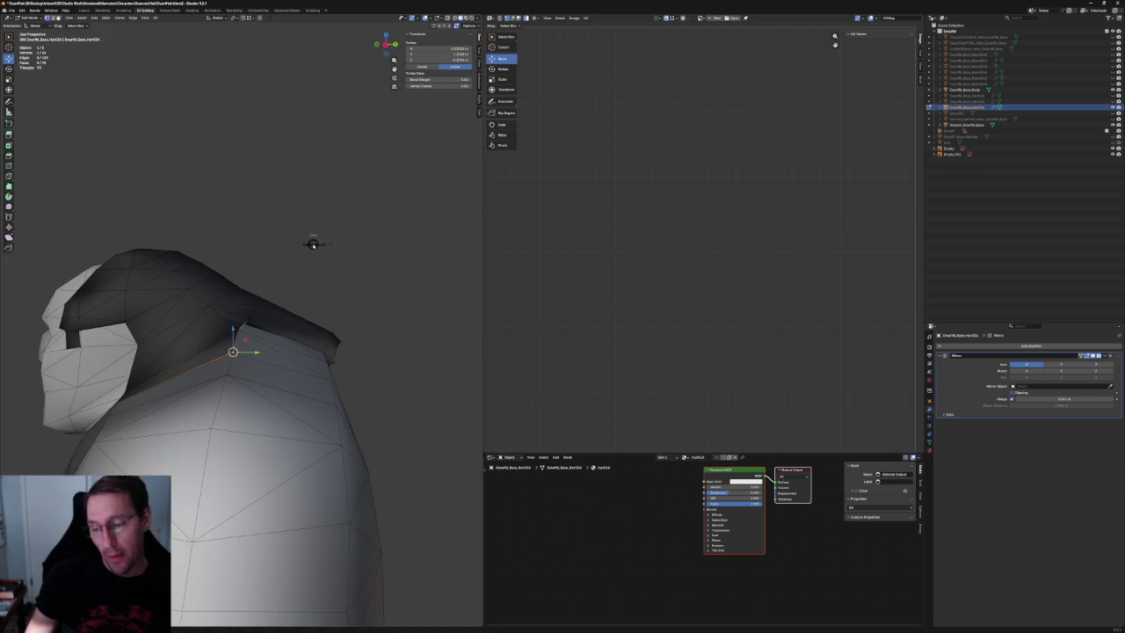
pyautogui.press('KP_3')
pyautogui.scroll(5, 321, 248)
pyautogui.keyDown('shift'); pyautogui.moveTo(317, 248); pyautogui.dragTo(237, 275, button='middle'); pyautogui.keyUp('shift')
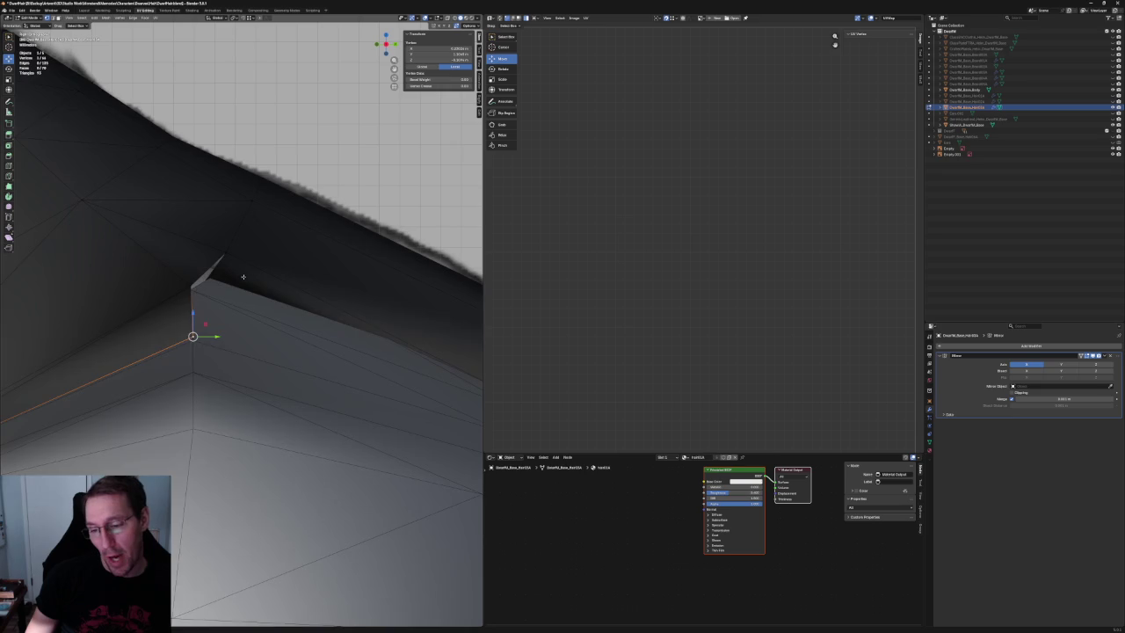
pyautogui.hotkey('alt', 'z')
# Nudge the vertex at the end of the hair ridge toward the sketch outline.
pyautogui.click(203, 293)
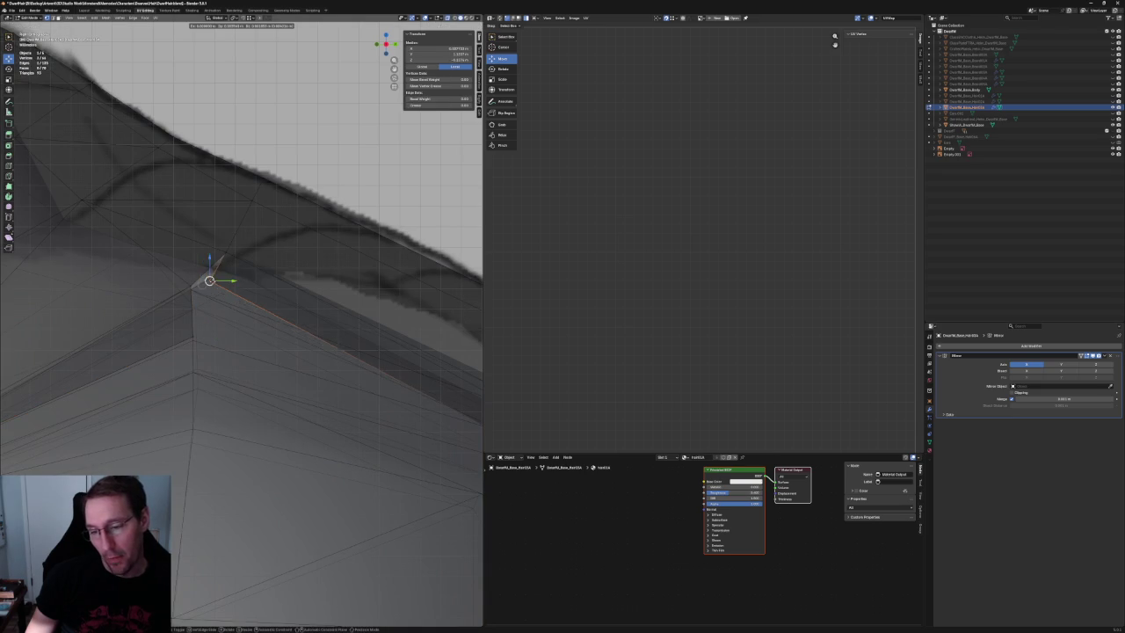
pyautogui.scroll(-3, 204, 292)
pyautogui.moveTo(246, 316); pyautogui.dragTo(290, 343, button='middle')
pyautogui.scroll(3, 300, 348)
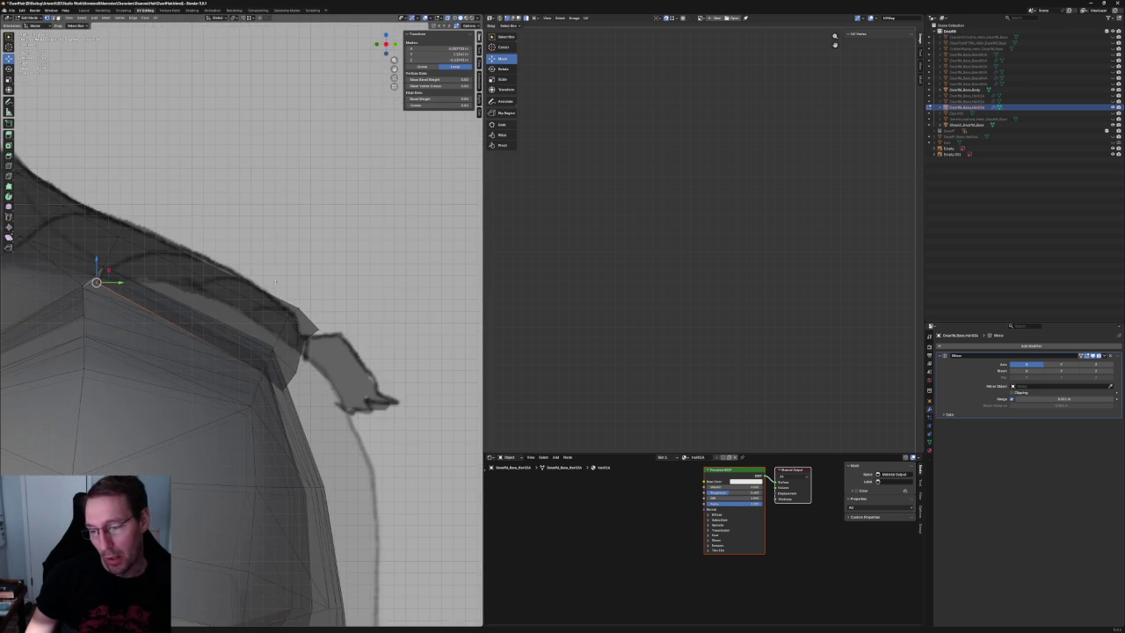
pyautogui.moveTo(276, 373); pyautogui.dragTo(274, 373)
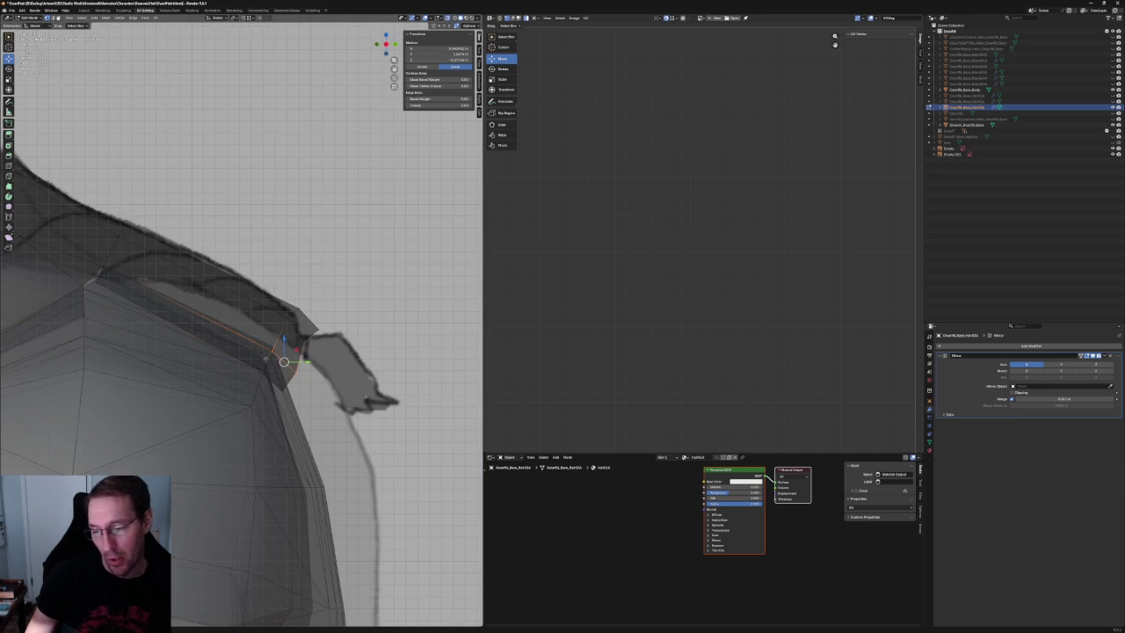
pyautogui.press('g')
pyautogui.press('Escape')
pyautogui.click(261, 371)
pyautogui.press('g')
pyautogui.click(264, 371)
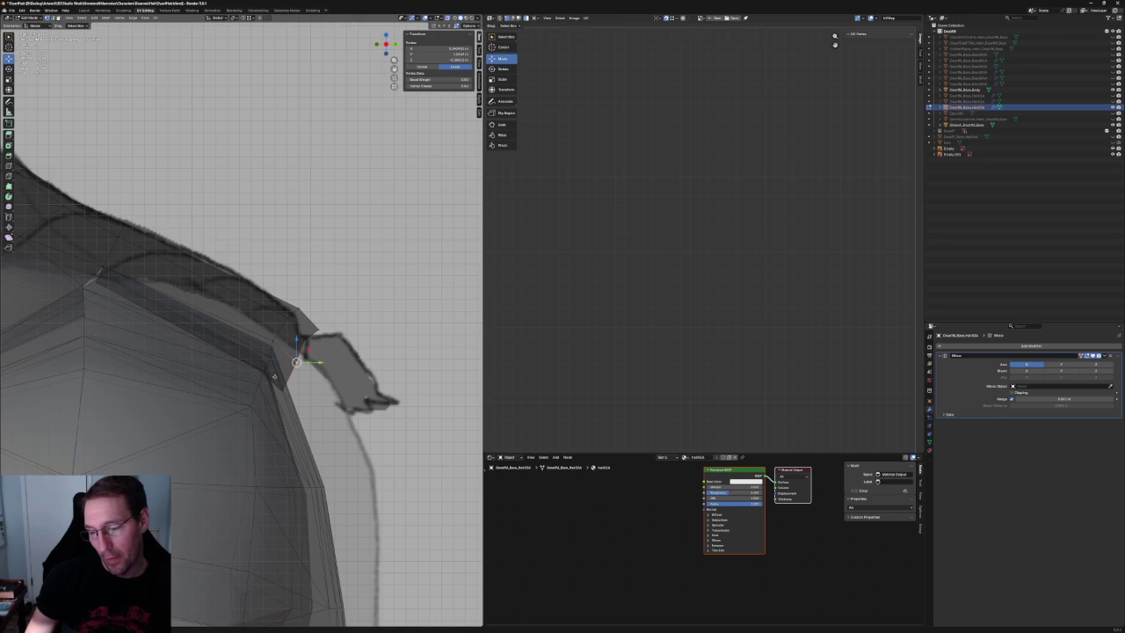
# Drop the strand-tip vertex slightly and lift the tip's lower vertices onto the sketch edge.
pyautogui.keyDown('shift'); pyautogui.click(257, 369); pyautogui.keyUp('shift')
pyautogui.click(268, 352)
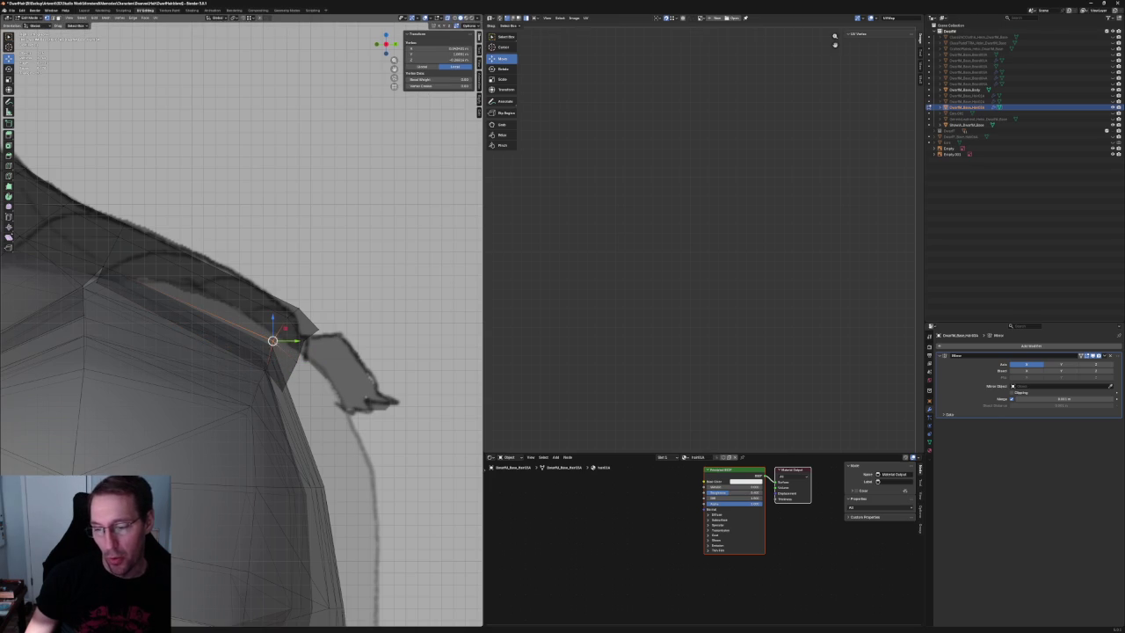
pyautogui.press('g')
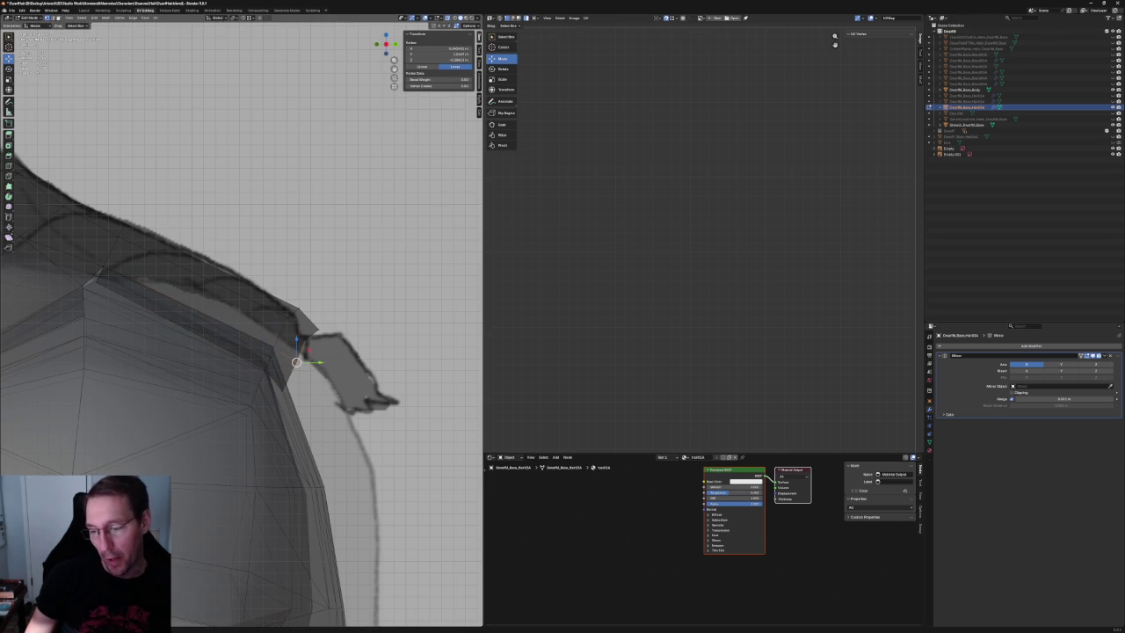
pyautogui.scroll(2, 275, 347)
pyautogui.click(316, 372)
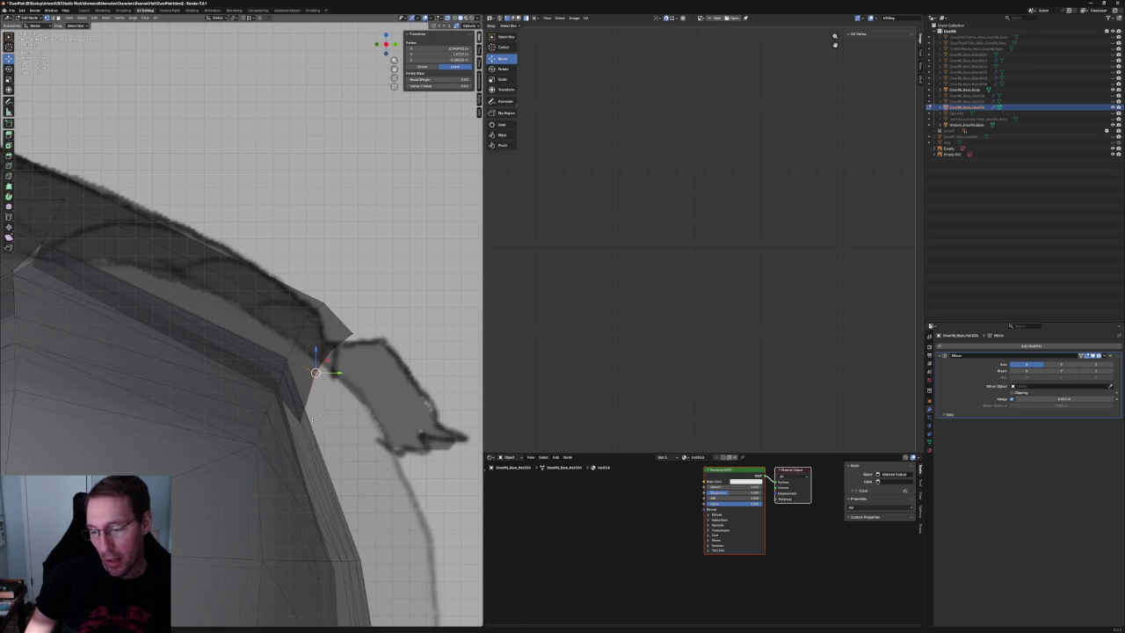
pyautogui.keyDown('shift'); pyautogui.click(300, 423); pyautogui.keyUp('shift')
pyautogui.press('g')
pyautogui.click(335, 333)
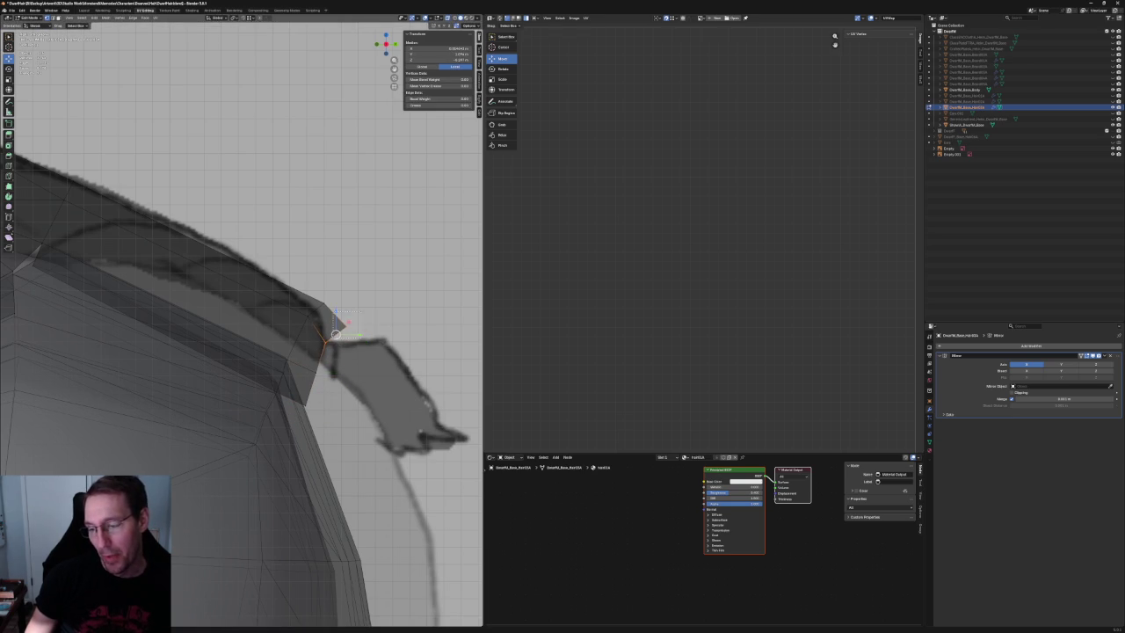
pyautogui.click(334, 333)
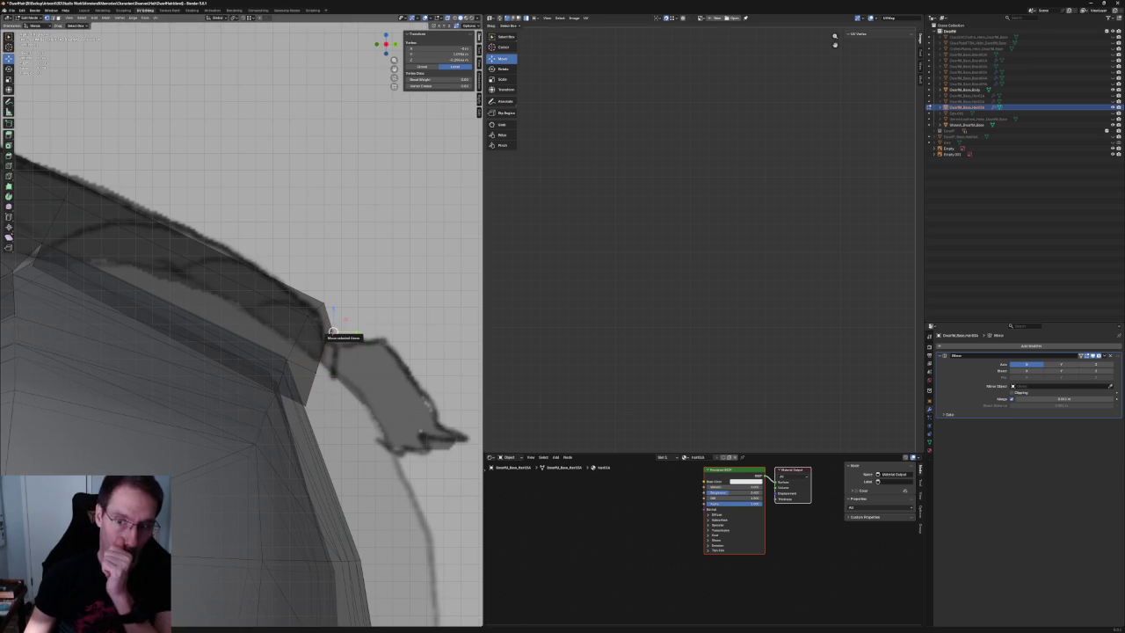
# Pull the tip corner vertex up to the outline and raise a lower-edge vertex slightly.
pyautogui.moveTo(332, 333)
pyautogui.mouseDown(button='middle')
pyautogui.moveTo(299, 316)
pyautogui.moveTo(264, 320)
pyautogui.mouseUp(button='middle')
pyautogui.scroll(-3, 299, 316)
pyautogui.scroll(3, 274, 306)
pyautogui.scroll(3, 274, 306)
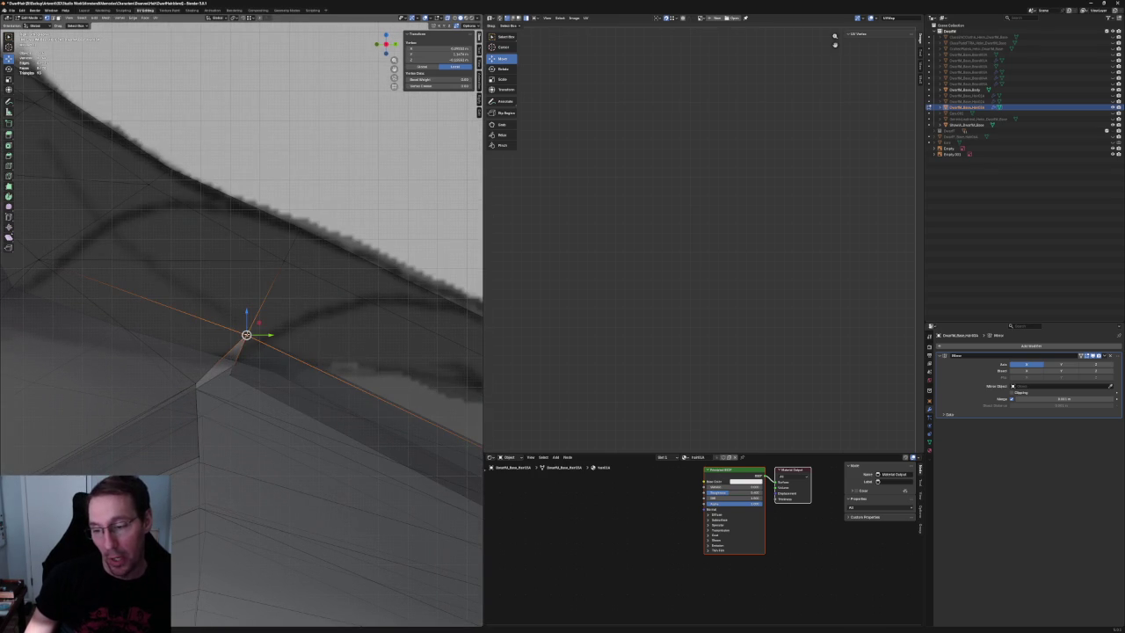
pyautogui.moveTo(246, 335); pyautogui.dragTo(261, 324)
pyautogui.moveTo(261, 323)
pyautogui.mouseDown(button='middle')
pyautogui.moveTo(264, 334)
pyautogui.moveTo(178, 331)
pyautogui.moveTo(366, 299)
pyautogui.moveTo(265, 335)
pyautogui.moveTo(311, 443)
pyautogui.mouseUp(button='middle')
pyautogui.press('g')
pyautogui.scroll(-3, 260, 324)
pyautogui.click(317, 450)
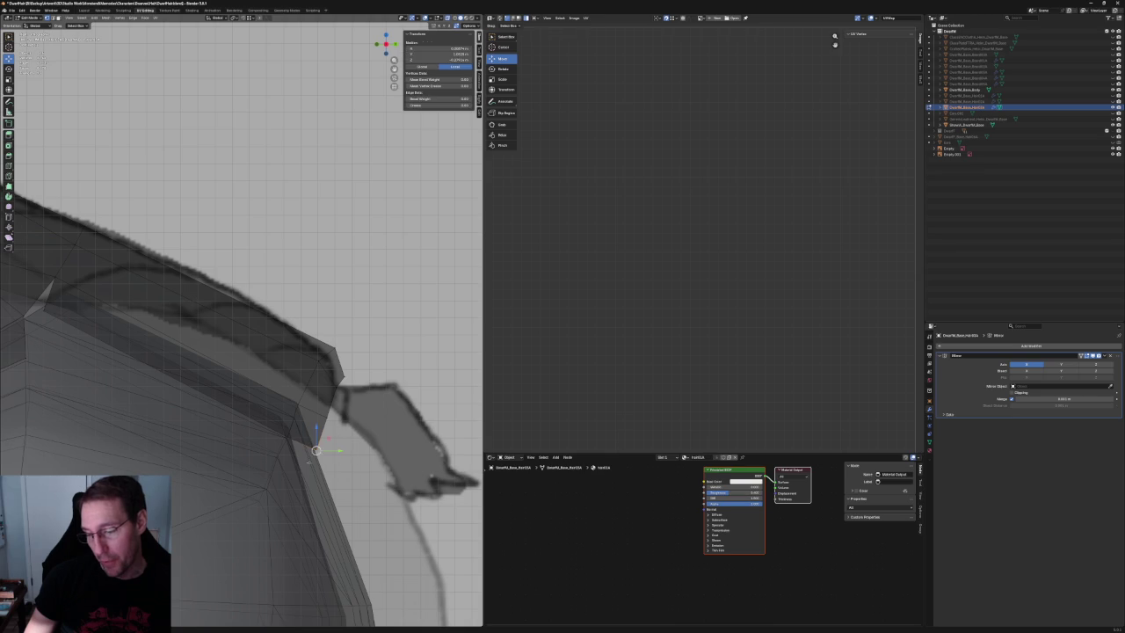
pyautogui.moveTo(317, 450); pyautogui.dragTo(319, 422)
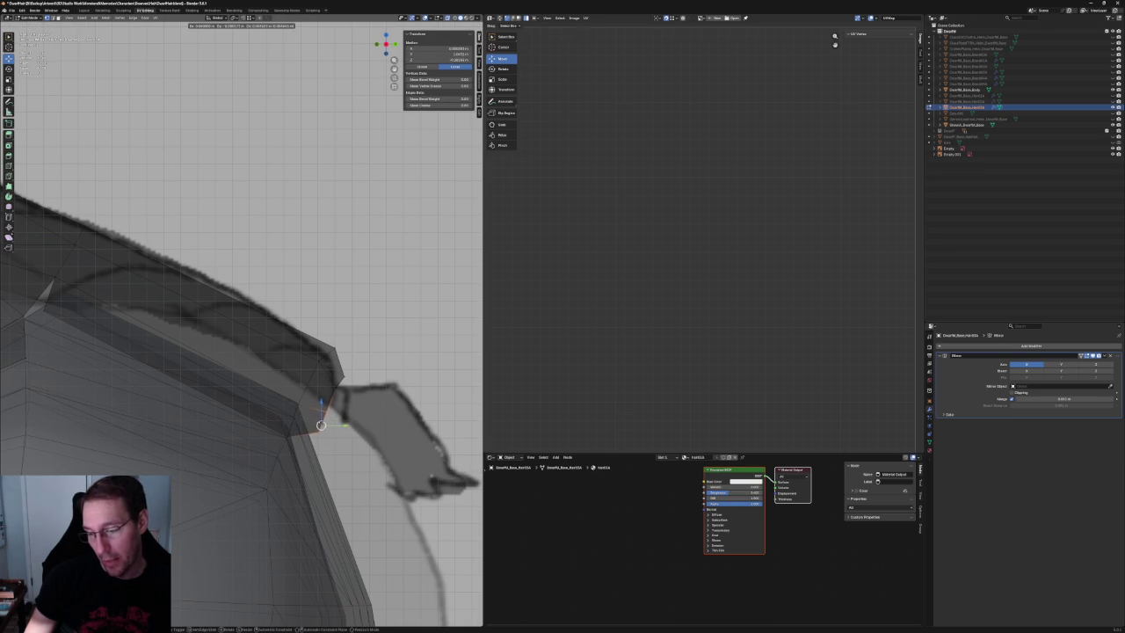
pyautogui.scroll(-3, 322, 427)
pyautogui.scroll(-3, 321, 431)
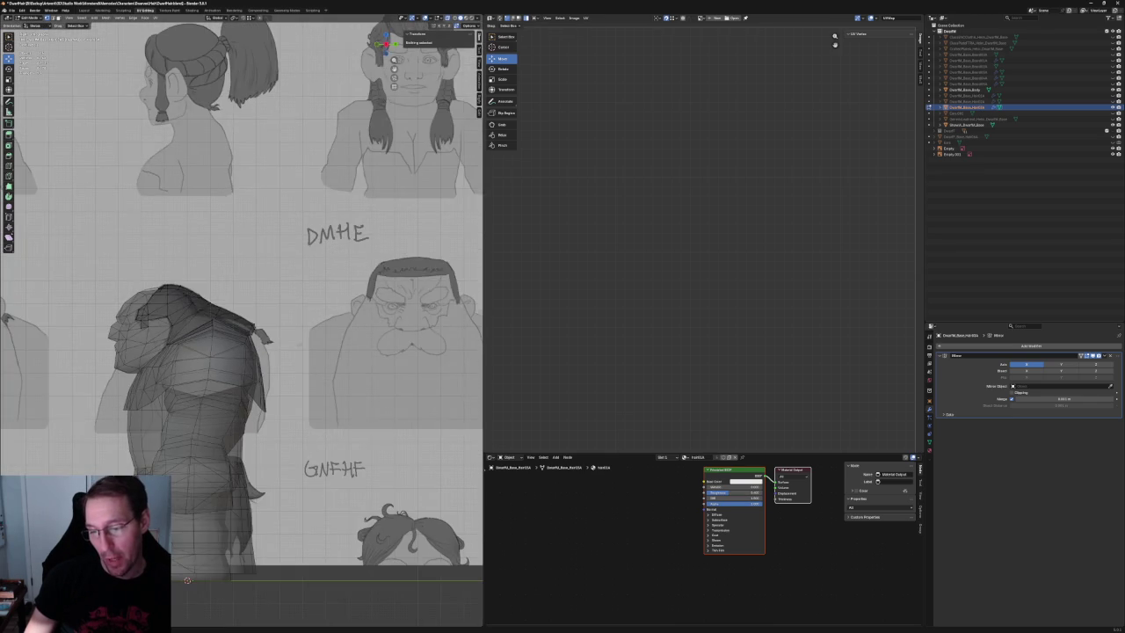
# Select the hair-tip vertices and orbit around the strand to inspect it.
pyautogui.scroll(5, 309, 354)
pyautogui.scroll(2, 364, 331)
pyautogui.moveTo(363, 333); pyautogui.dragTo(297, 381)
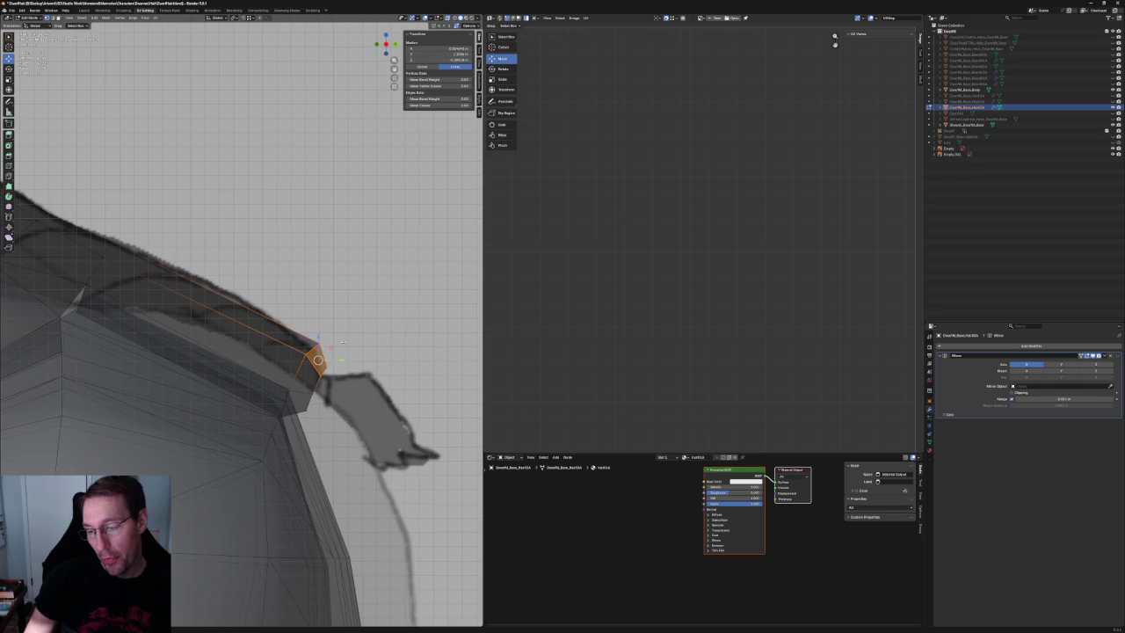
pyautogui.scroll(-2, 292, 471)
pyautogui.scroll(-3, 293, 470)
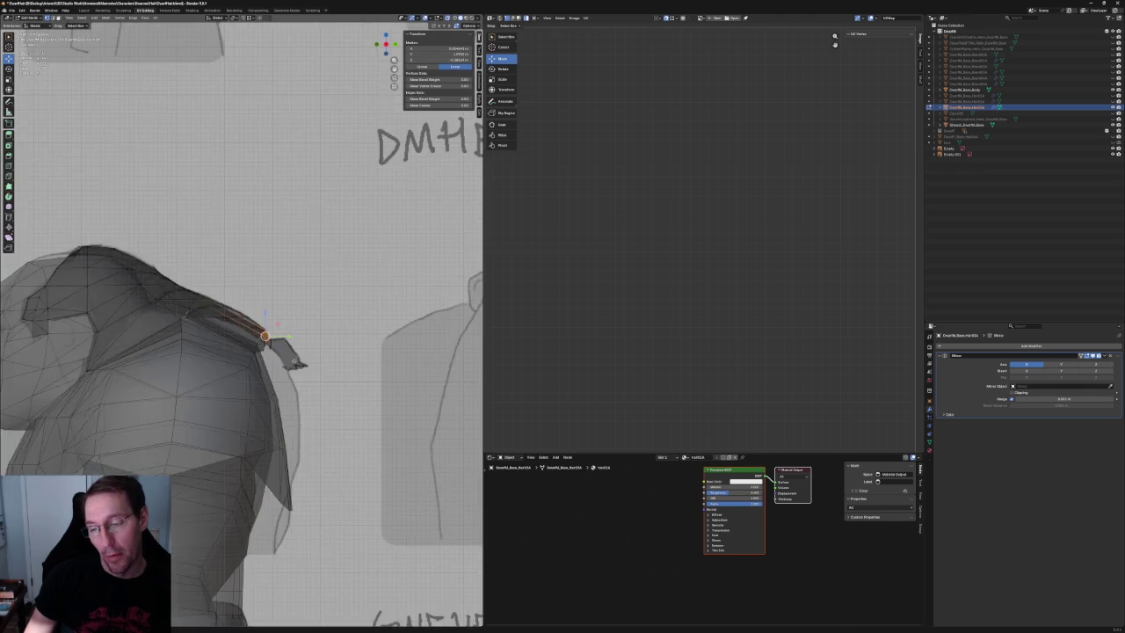
pyautogui.scroll(-2, 293, 470)
pyautogui.click(293, 470)
pyautogui.moveTo(292, 470)
pyautogui.mouseDown(button='middle')
pyautogui.moveTo(275, 347)
pyautogui.moveTo(214, 301)
pyautogui.moveTo(235, 342)
pyautogui.moveTo(250, 337)
pyautogui.moveTo(317, 370)
pyautogui.moveTo(198, 359)
pyautogui.moveTo(282, 343)
pyautogui.mouseUp(button='middle')
pyautogui.scroll(3, 275, 347)
pyautogui.scroll(-5, 284, 357)
# Move a hair-strand vertex down onto the shoulder.
pyautogui.click(248, 363)
pyautogui.scroll(-3, 229, 351)
pyautogui.scroll(3, 229, 352)
pyautogui.scroll(2, 253, 338)
pyautogui.scroll(2, 253, 337)
pyautogui.moveTo(253, 337)
pyautogui.mouseDown(button='middle')
pyautogui.moveTo(264, 325)
pyautogui.moveTo(273, 334)
pyautogui.moveTo(256, 333)
pyautogui.mouseUp(button='middle')
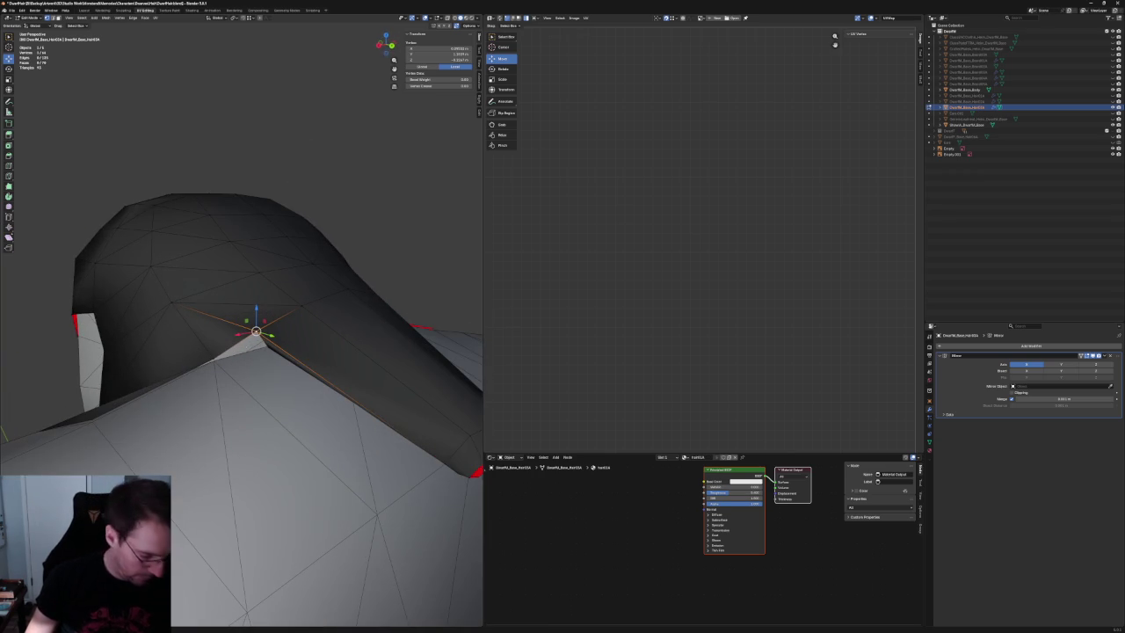
pyautogui.moveTo(256, 331); pyautogui.dragTo(208, 362)
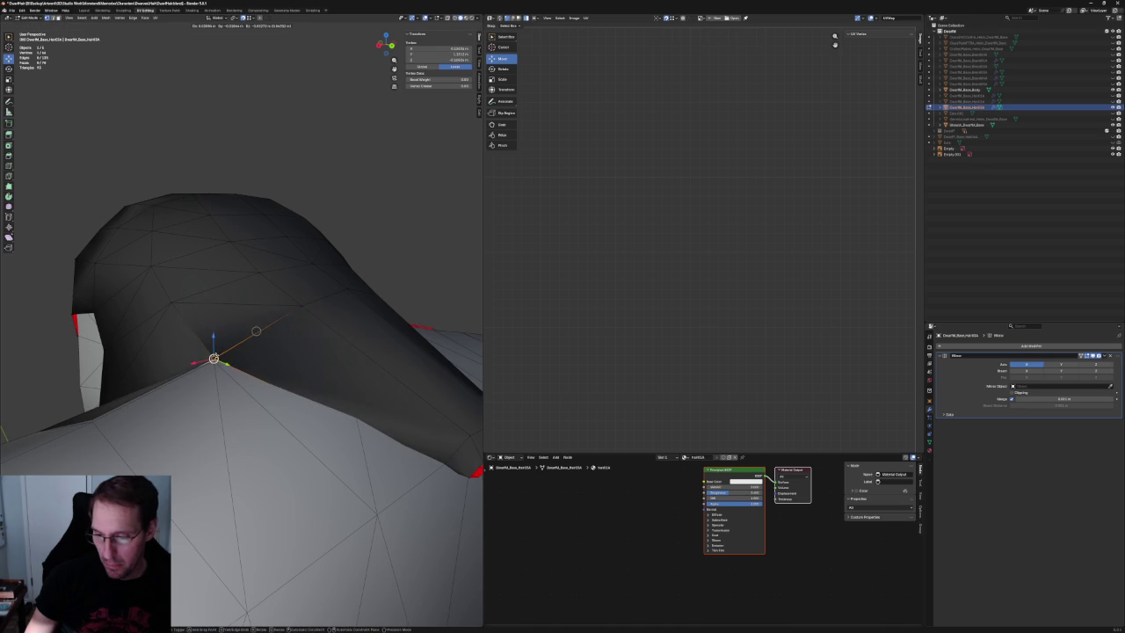
# With X-ray on, select the hair strip's edge loop, then switch to vertex selection.
pyautogui.moveTo(256, 331)
pyautogui.mouseDown(button='middle')
pyautogui.moveTo(308, 356)
pyautogui.moveTo(347, 350)
pyautogui.mouseUp(button='middle')
pyautogui.hotkey('alt', 'a')
pyautogui.scroll(-3, 264, 333)
pyautogui.scroll(2, 285, 352)
pyautogui.scroll(4, 286, 352)
pyautogui.click(224, 341)
pyautogui.hotkey('alt', 'z')
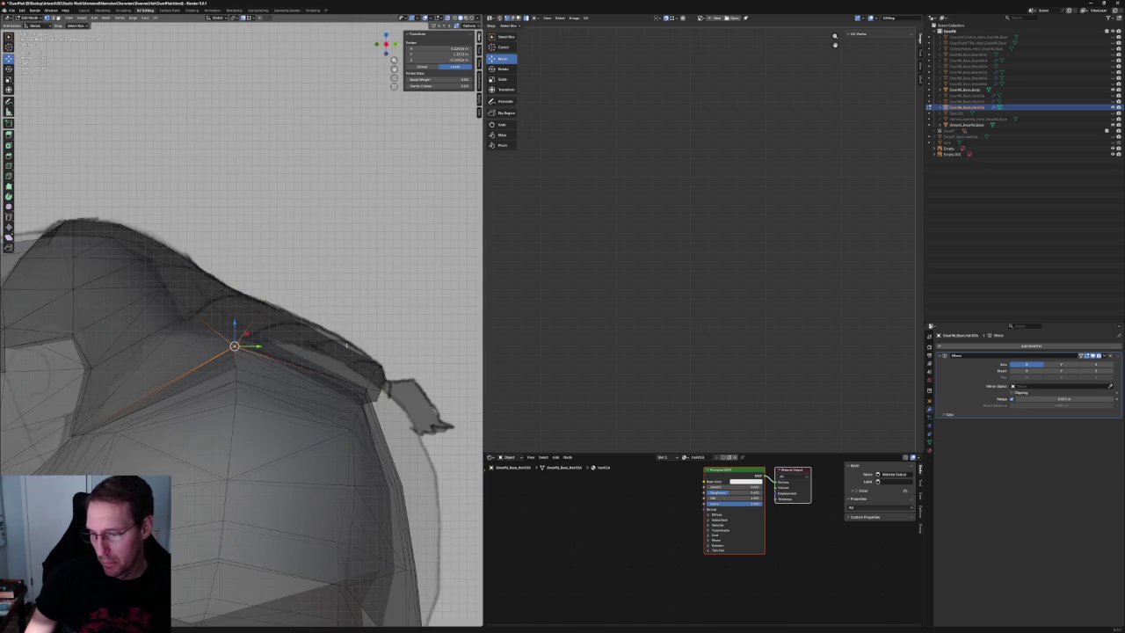
pyautogui.keyDown('alt'); pyautogui.click(316, 326); pyautogui.keyUp('alt')
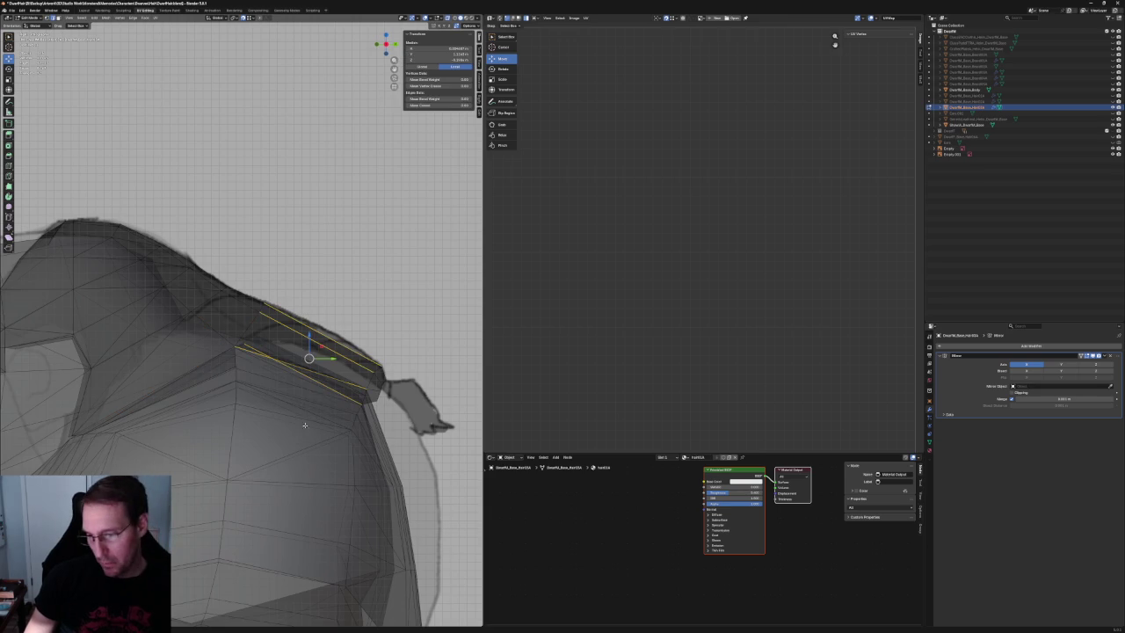
pyautogui.press('3')
pyautogui.moveTo(312, 412); pyautogui.dragTo(325, 409, button='middle')
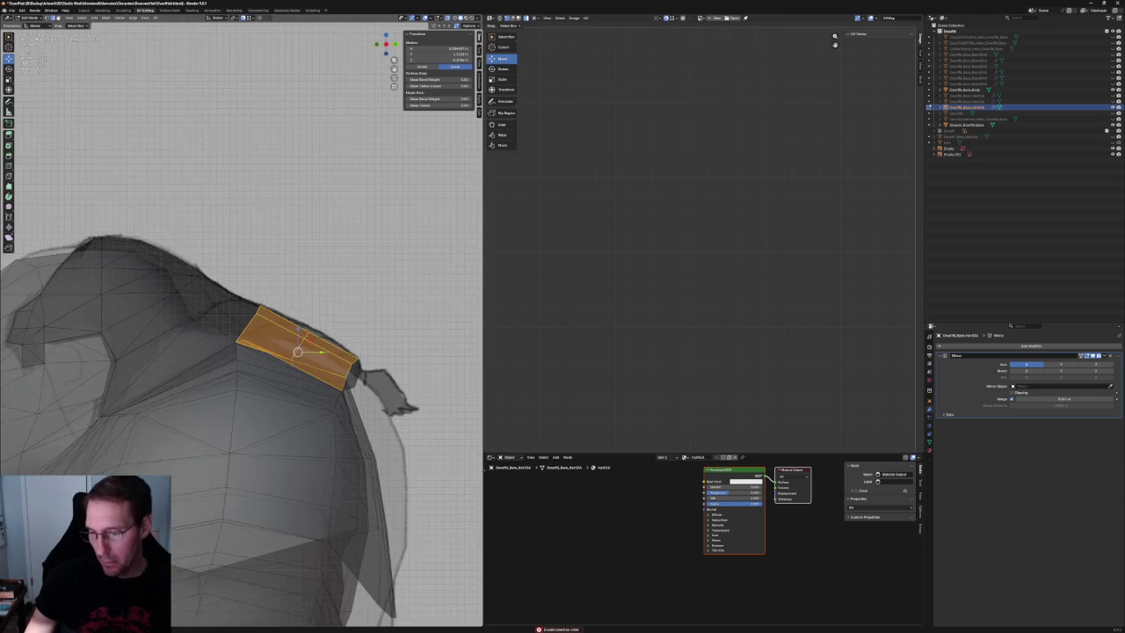
pyautogui.scroll(2, 330, 407)
pyautogui.press('1')
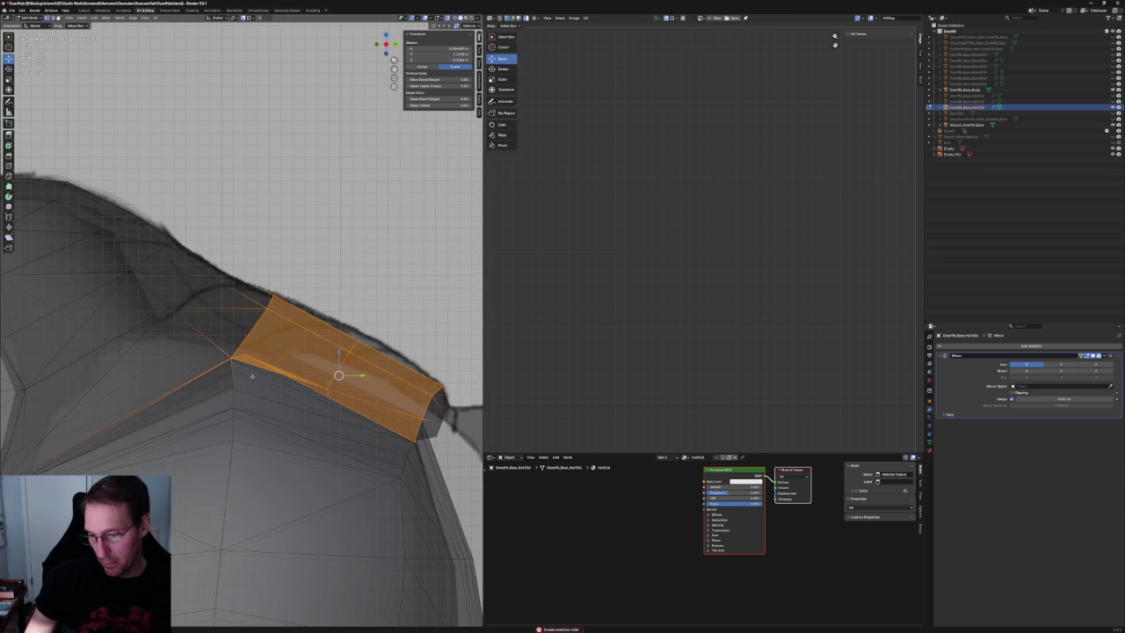
# Try moving strip-edge vertices along Z and Y, cancelling each move.
pyautogui.click(232, 357)
pyautogui.press('g')
pyautogui.press('z')
pyautogui.press('Escape')
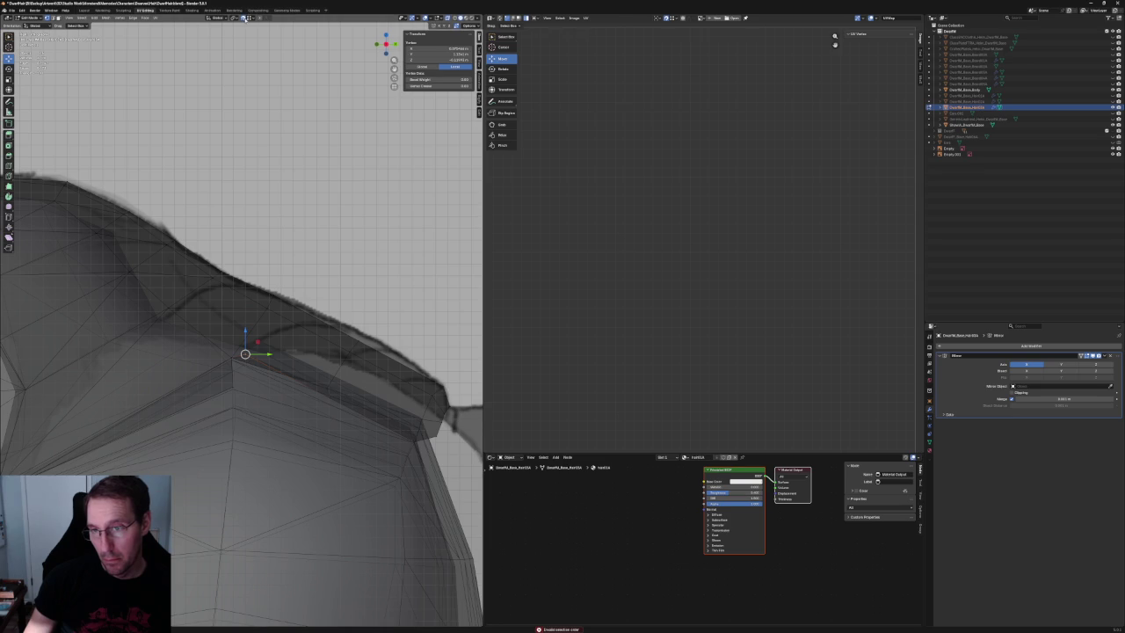
pyautogui.hotkey('alt', 'a')
pyautogui.moveTo(237, 341); pyautogui.dragTo(238, 341)
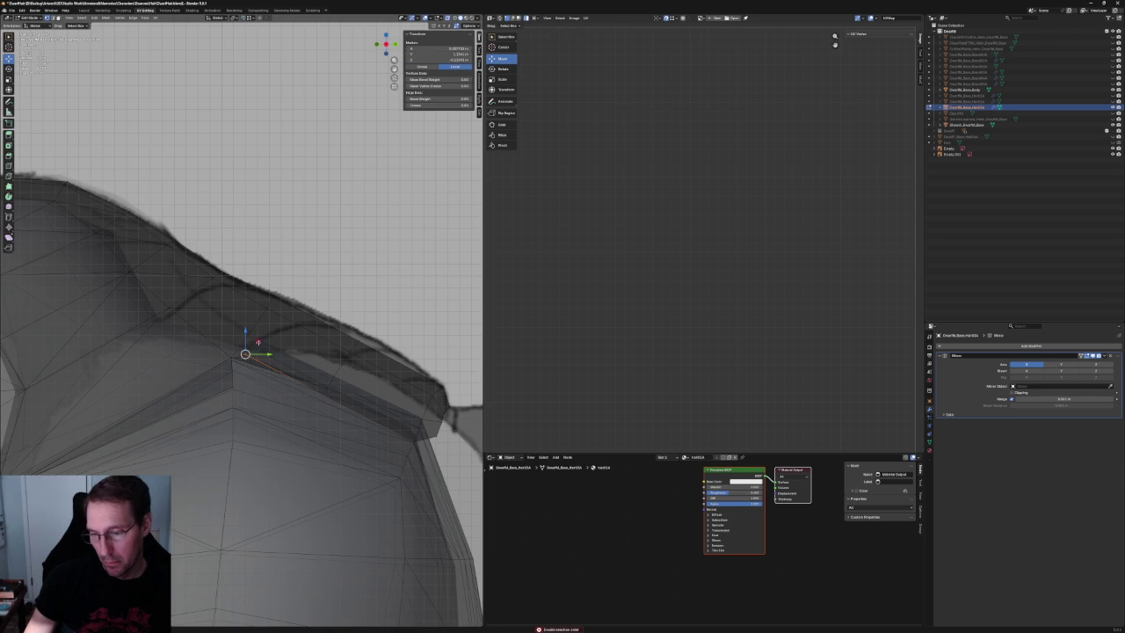
pyautogui.press('g')
pyautogui.press('y')
pyautogui.press('Escape')
pyautogui.hotkey('alt', 'a')
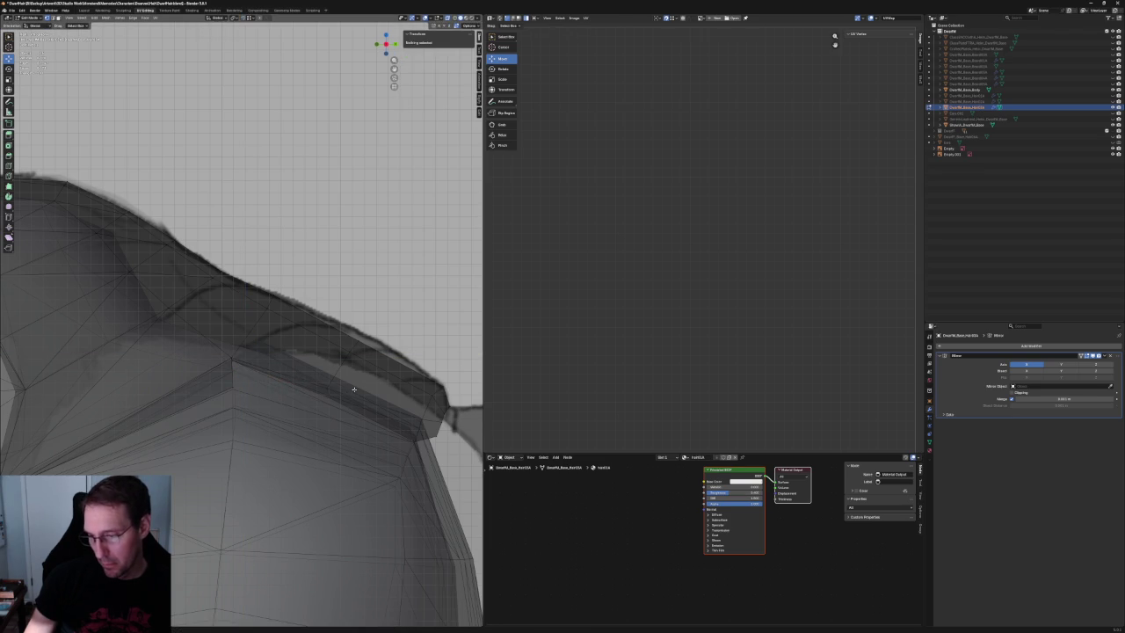
# With X-ray off, move another strip-edge vertex vertically to sit against the shoulder.
pyautogui.moveTo(311, 320); pyautogui.dragTo(388, 421)
pyautogui.hotkey('alt', 'z')
pyautogui.press('g')
pyautogui.press('z')
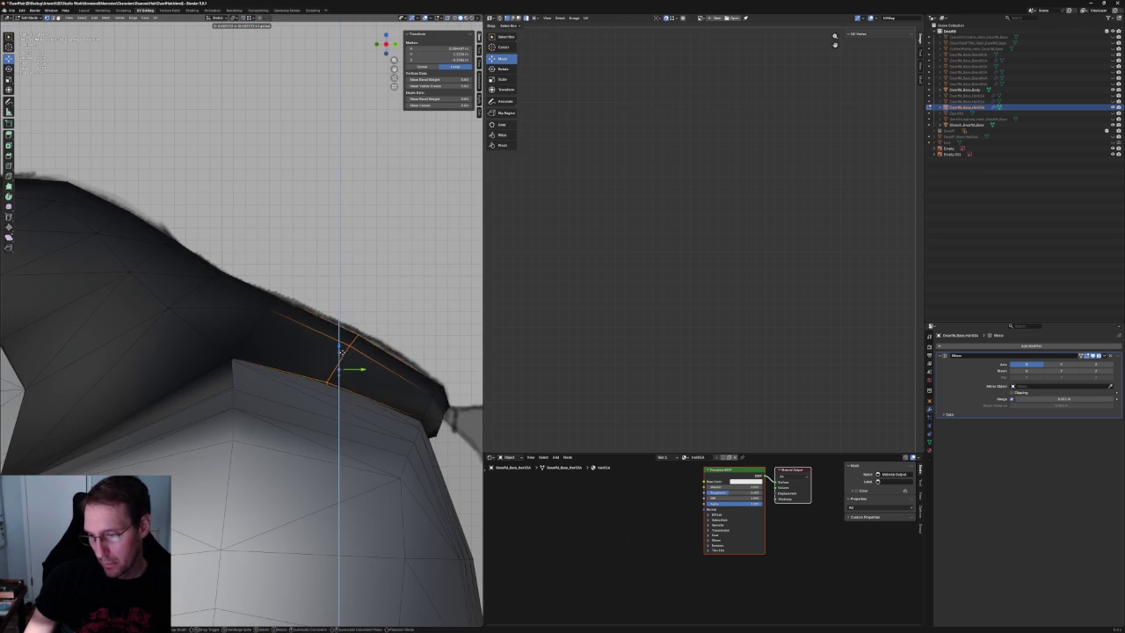
pyautogui.click(341, 352)
pyautogui.scroll(-10, 264, 453)
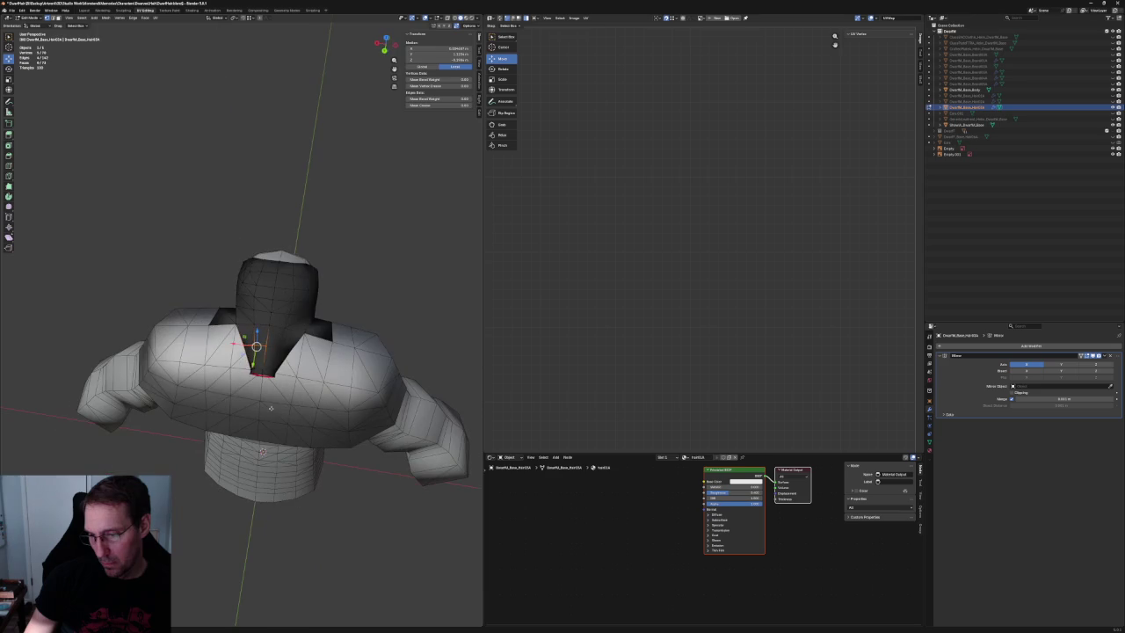
# Orbit around the neck in X-ray and inspect the hair faces behind it.
pyautogui.scroll(3, 262, 453)
pyautogui.scroll(3, 259, 369)
pyautogui.scroll(3, 254, 292)
pyautogui.hotkey('alt', 'z')
pyautogui.scroll(-2, 254, 292)
pyautogui.moveTo(253, 291); pyautogui.dragTo(247, 428, button='middle')
pyautogui.scroll(3, 247, 428)
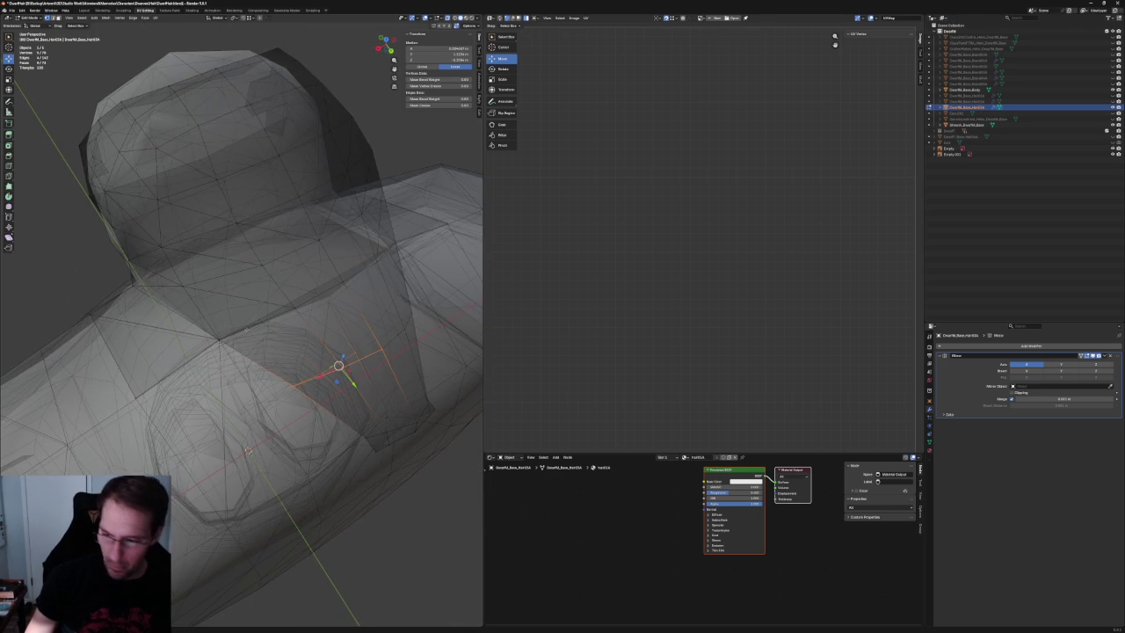
pyautogui.keyDown('alt'); pyautogui.click(246, 328); pyautogui.keyUp('alt')
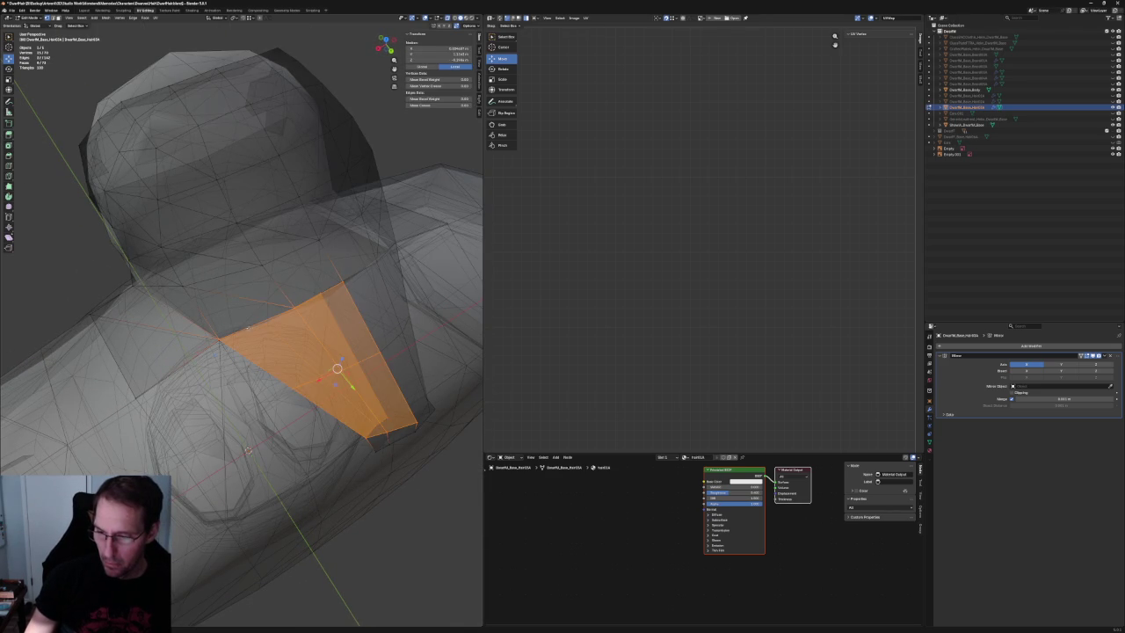
pyautogui.click(253, 327)
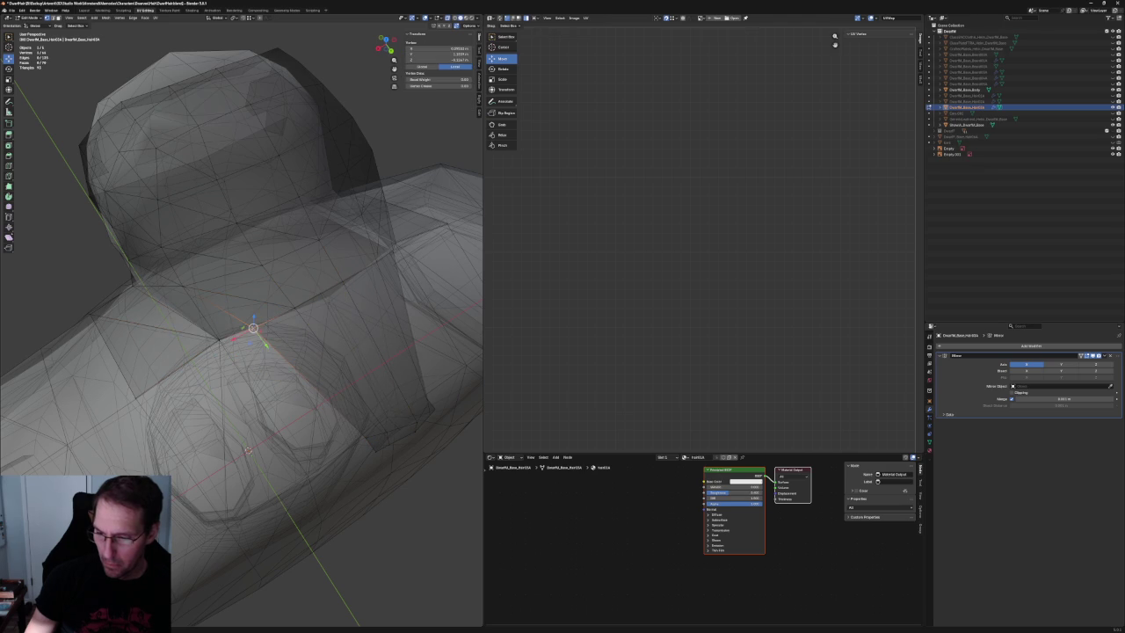
pyautogui.hotkey('alt', 'a')
pyautogui.hotkey('alt', 'z')
# Delete the hair face at the back of the neck.
pyautogui.hotkey('alt', 'z')
pyautogui.click(247, 303)
pyautogui.hotkey('alt', 'z')
pyautogui.press('x')
pyautogui.click(213, 326)
pyautogui.moveTo(212, 326); pyautogui.dragTo(311, 485, button='middle')
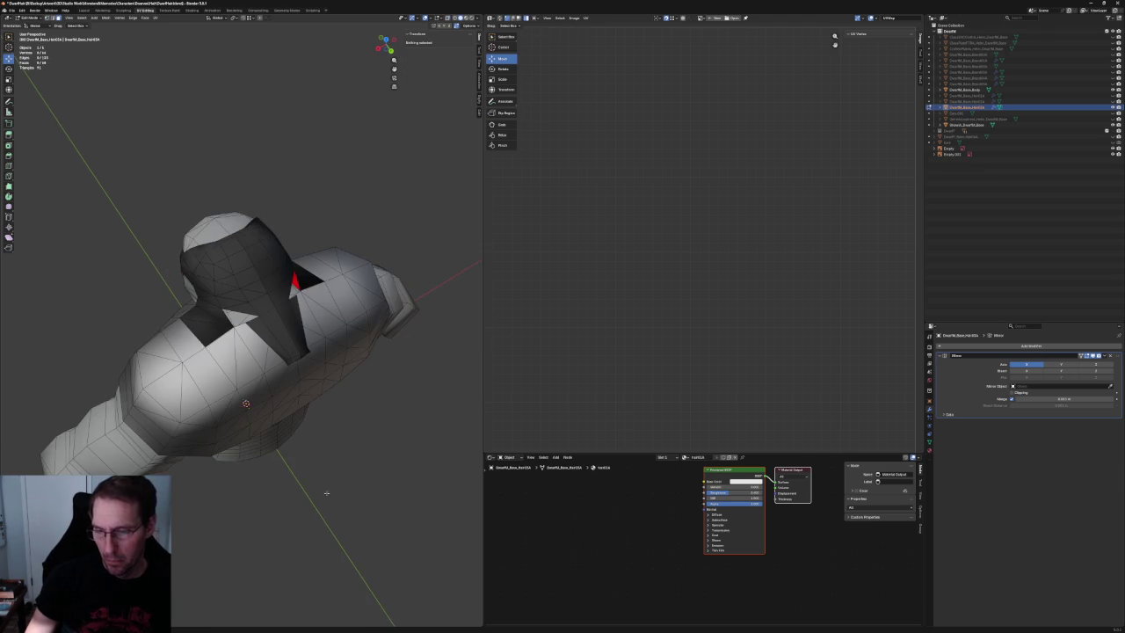
pyautogui.moveTo(285, 376); pyautogui.dragTo(290, 290, button='middle')
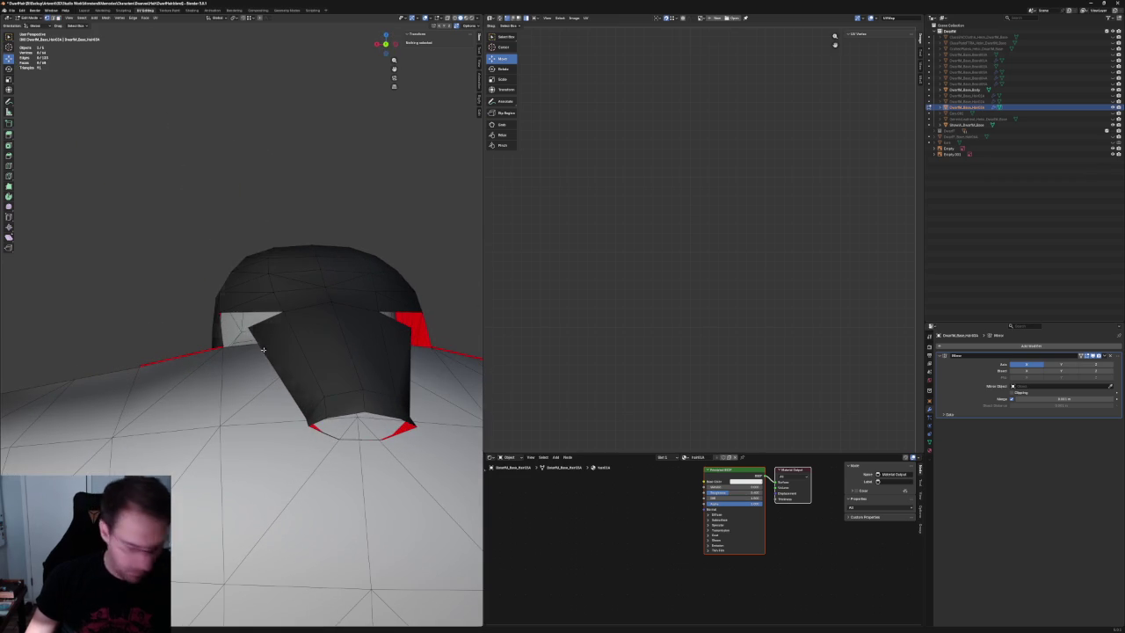
# Move the flap's corner vertex twice within the XZ plane.
pyautogui.click(249, 326)
pyautogui.press('g')
pyautogui.hotkey('shift', 'y')
pyautogui.click(267, 335)
pyautogui.hotkey('alt', 'z')
pyautogui.press('g')
pyautogui.hotkey('shift', 'y')
pyautogui.click(260, 343)
# Shift the corner vertex twice along the X axis, then return to solid shading.
pyautogui.press('g')
pyautogui.press('x')
pyautogui.click(272, 345)
pyautogui.moveTo(272, 344)
pyautogui.mouseDown(button='middle')
pyautogui.moveTo(287, 367)
pyautogui.moveTo(273, 343)
pyautogui.moveTo(301, 319)
pyautogui.moveTo(306, 367)
pyautogui.mouseUp(button='middle')
pyautogui.press('g')
pyautogui.press('x')
pyautogui.click(277, 343)
pyautogui.hotkey('alt', 'z')
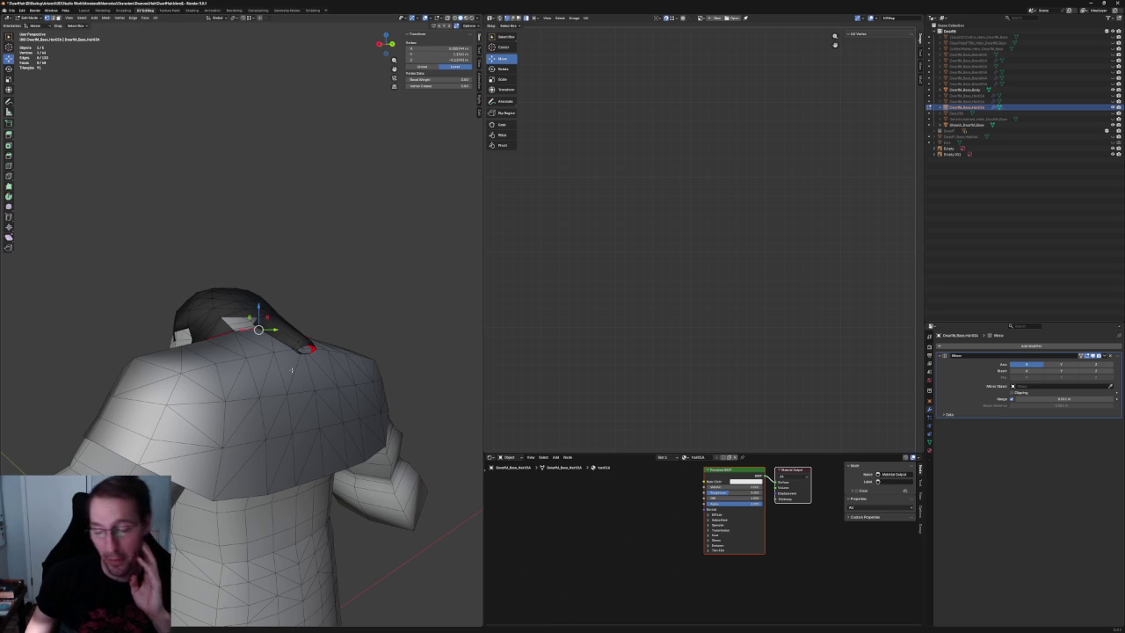
# Nudge the faces at the hole's corner and move a vertex toward the sketch outline.
pyautogui.scroll(3, 286, 303)
pyautogui.scroll(2, 287, 299)
pyautogui.scroll(5, 286, 299)
pyautogui.hotkey('alt', 'a')
pyautogui.moveTo(281, 334); pyautogui.dragTo(242, 396)
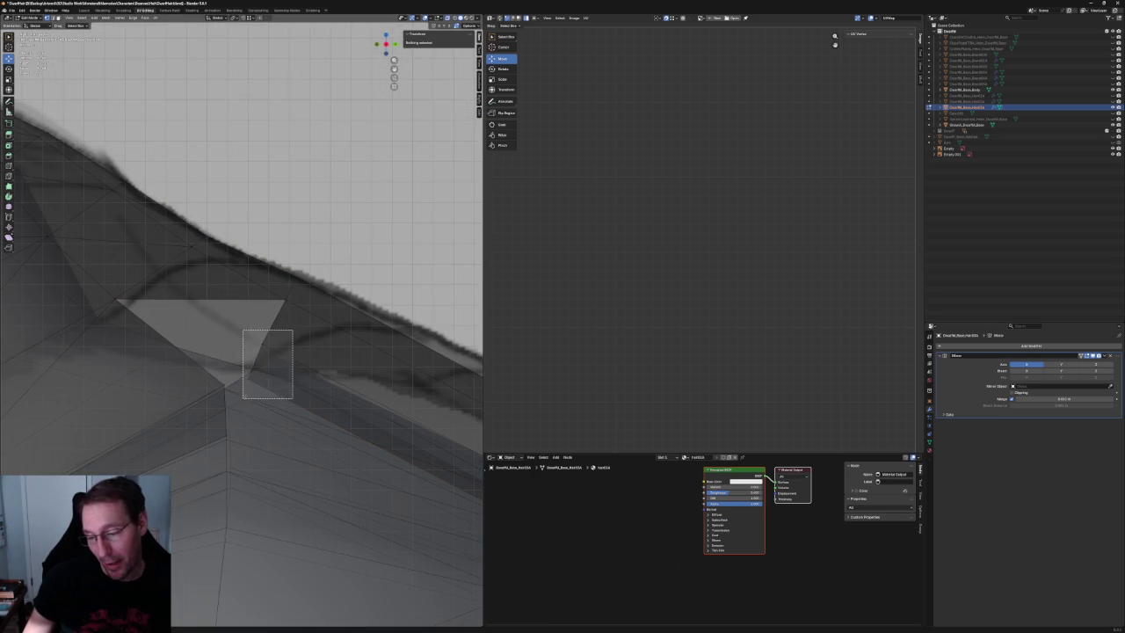
pyautogui.moveTo(266, 355); pyautogui.dragTo(264, 364)
pyautogui.click(296, 296)
pyautogui.moveTo(297, 285); pyautogui.dragTo(299, 284)
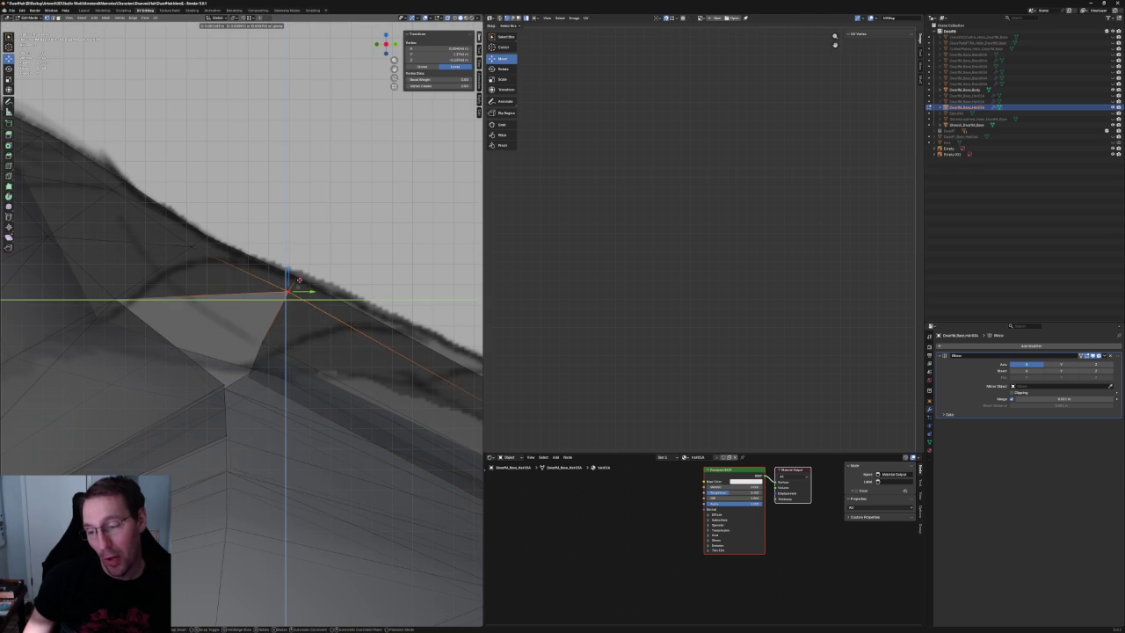
pyautogui.click(297, 283)
pyautogui.hotkey('alt', 'a')
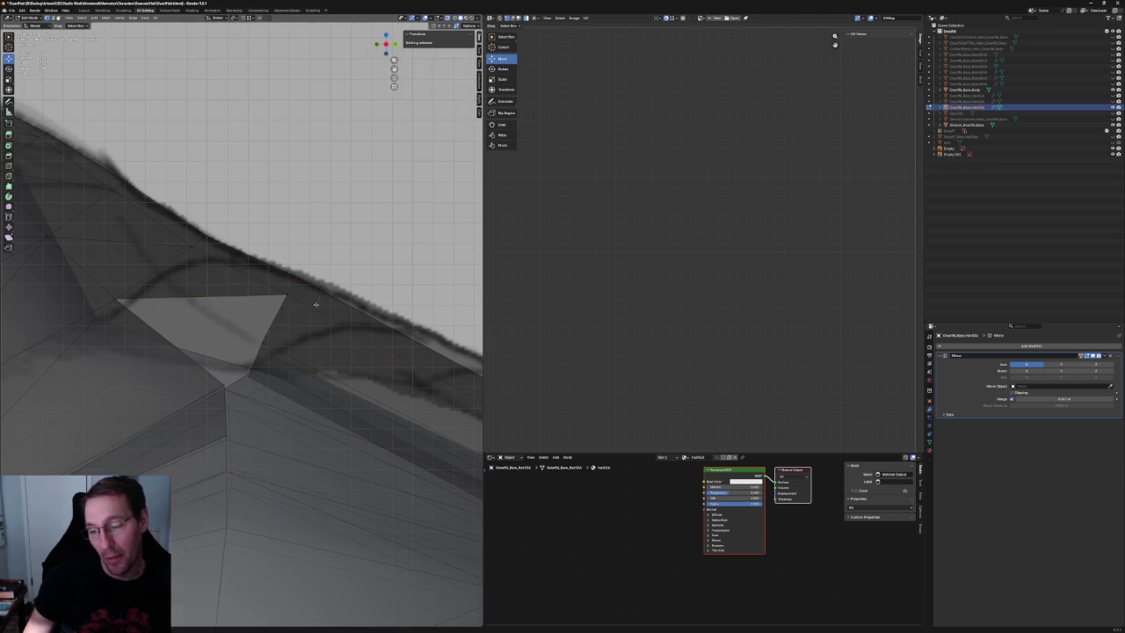
# Reposition two strand-tip vertices with moves locked off the X axis.
pyautogui.scroll(-5, 298, 283)
pyautogui.scroll(3, 384, 322)
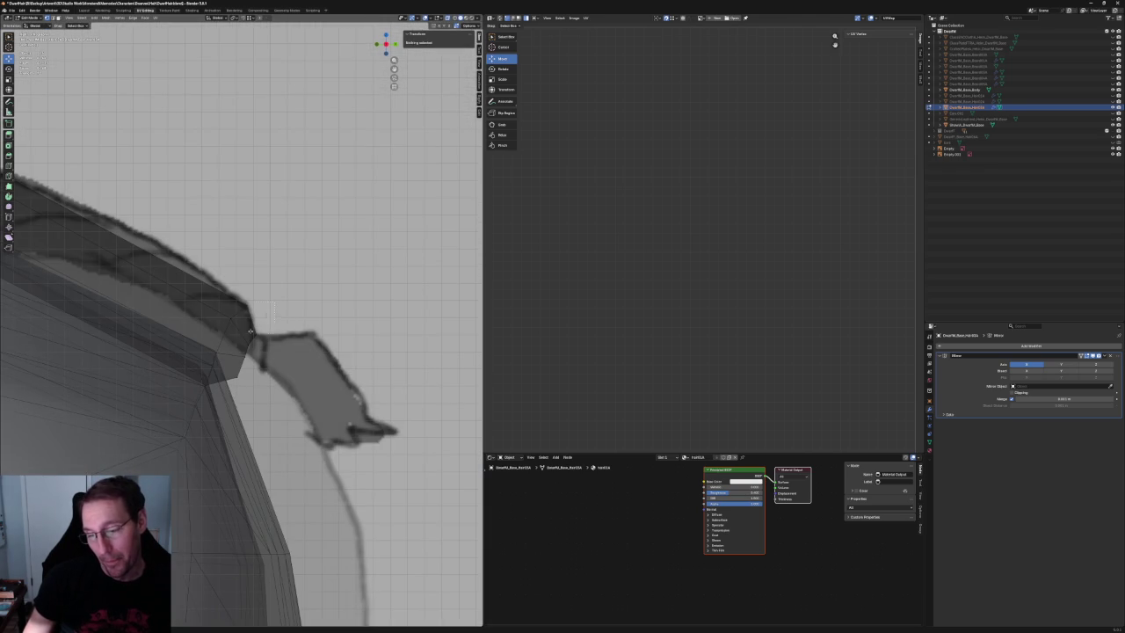
pyautogui.moveTo(241, 335); pyautogui.dragTo(240, 336)
pyautogui.press('g')
pyautogui.hotkey('shift', 'x')
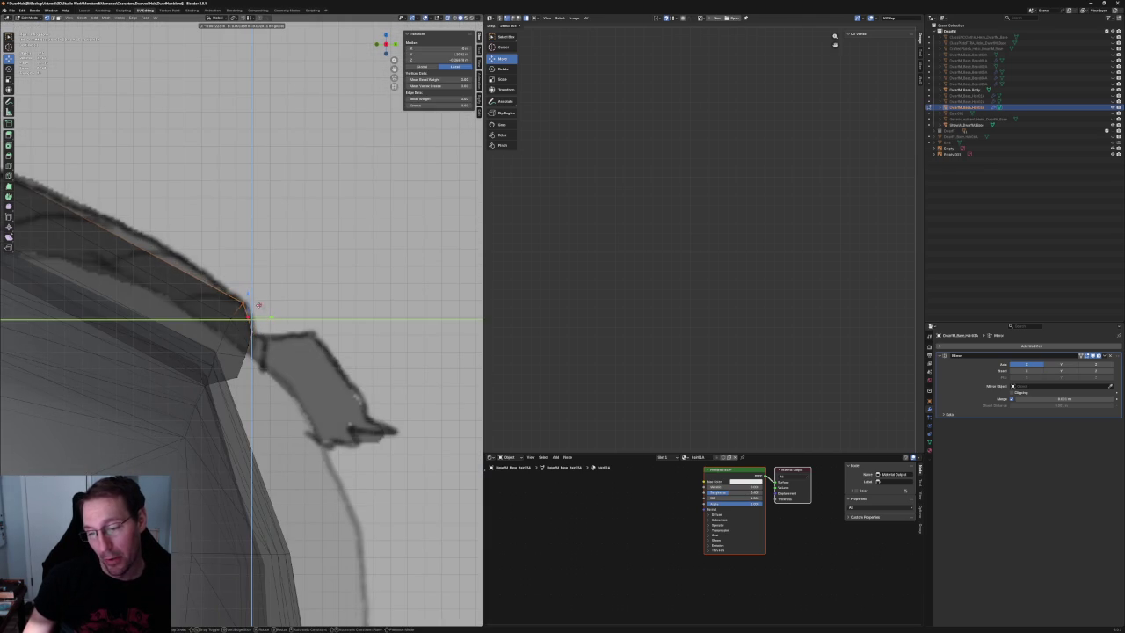
pyautogui.click(246, 318)
pyautogui.click(240, 298)
pyautogui.press('g')
pyautogui.hotkey('shift', 'x')
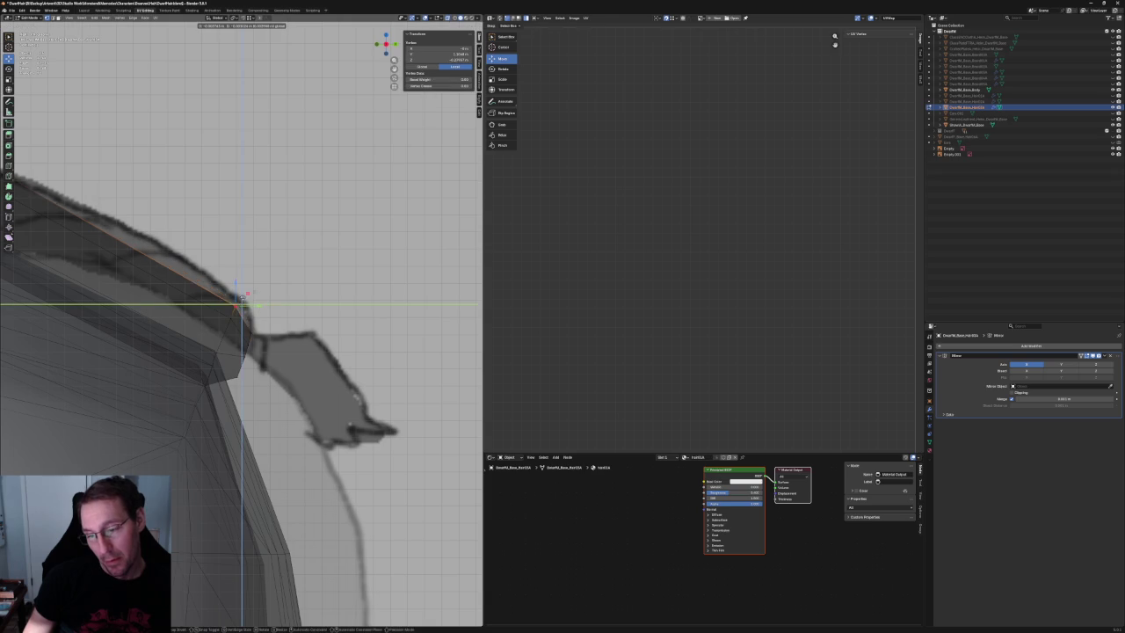
pyautogui.click(241, 301)
# Select the strand ridge edge loop with its linked faces and hide the selection.
pyautogui.moveTo(240, 301); pyautogui.dragTo(245, 327, button='middle')
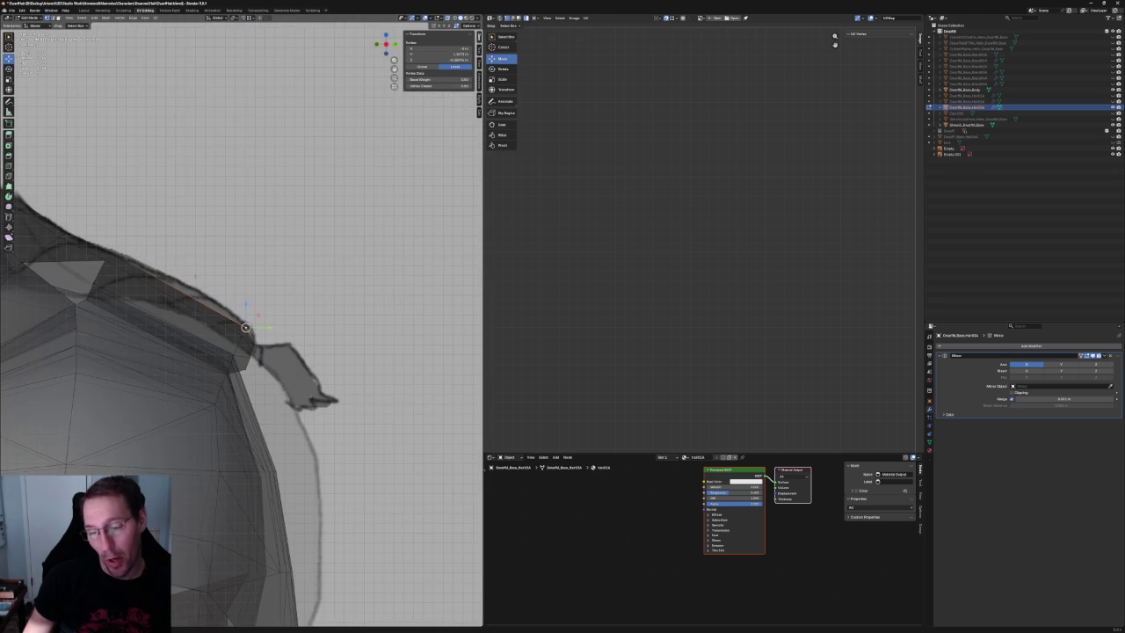
pyautogui.keyDown('alt'); pyautogui.click(184, 338); pyautogui.keyUp('alt')
pyautogui.scroll(3, 184, 337)
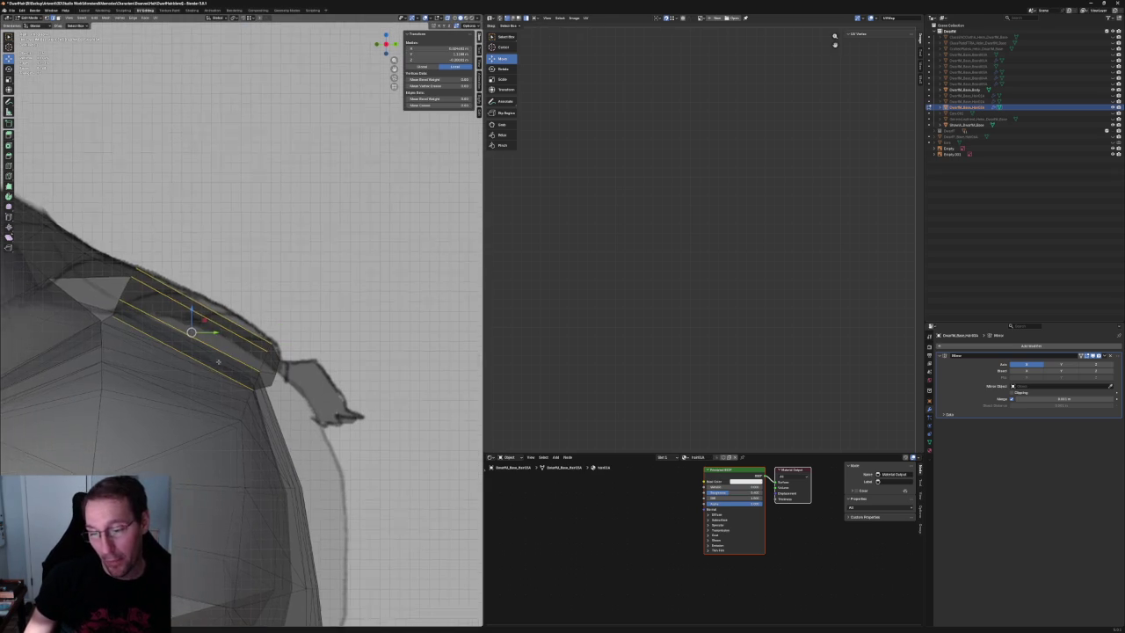
pyautogui.hotkey('ctrl', 'l')
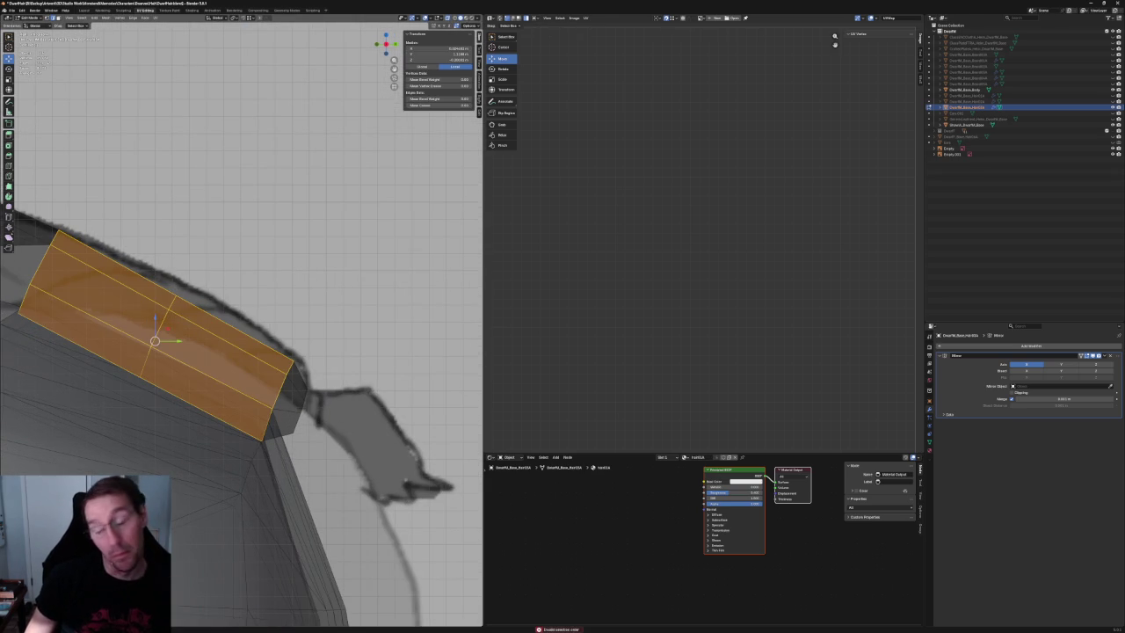
pyautogui.press('h')
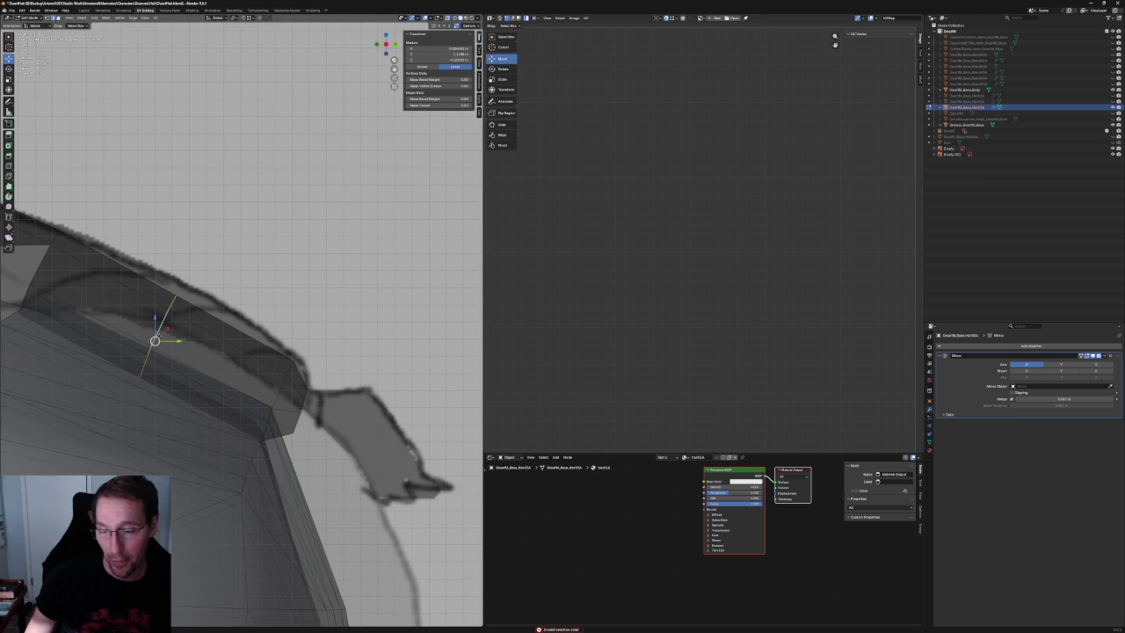
pyautogui.press('g')
pyautogui.press('Return')
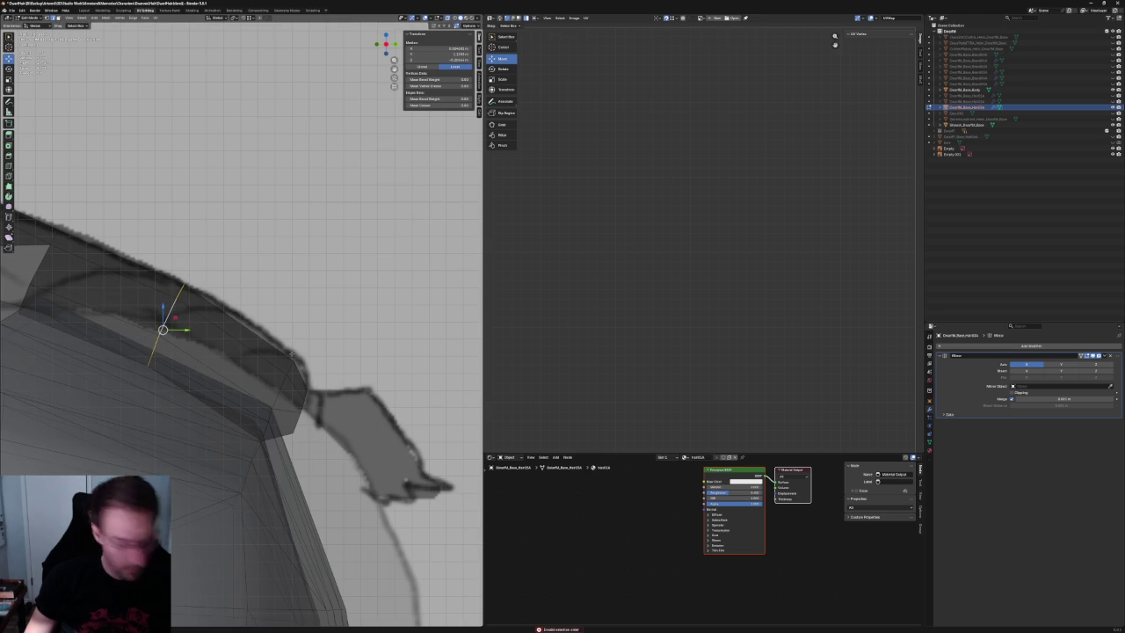
# Move the strand-tip vertices into a new position following the sketch.
pyautogui.moveTo(344, 306); pyautogui.dragTo(227, 468)
pyautogui.press('g')
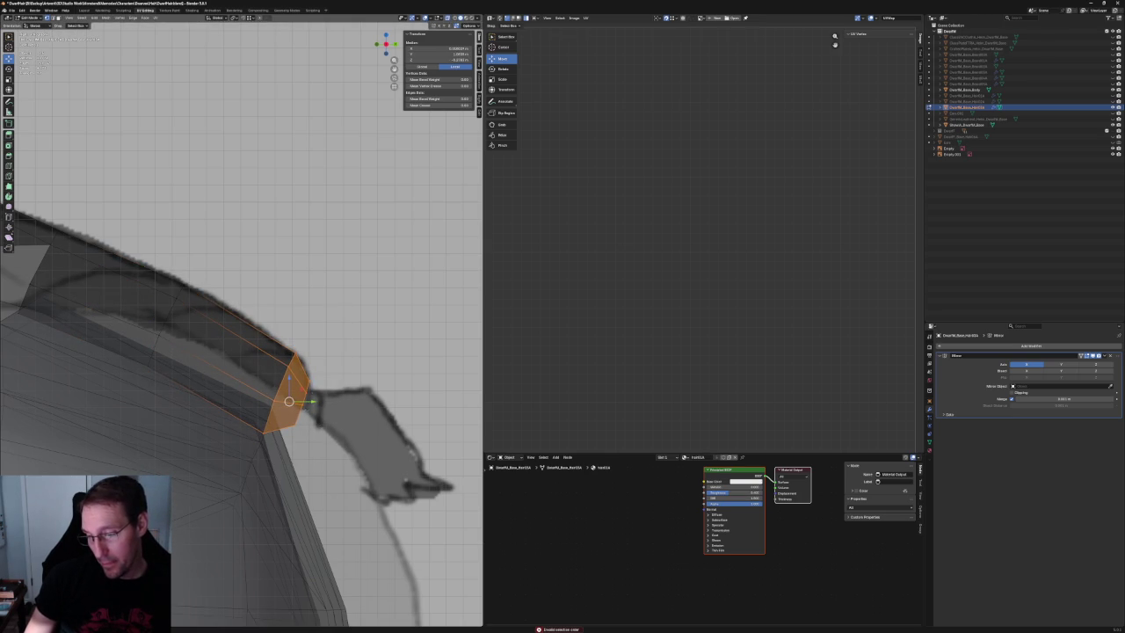
pyautogui.moveTo(327, 366); pyautogui.dragTo(289, 442)
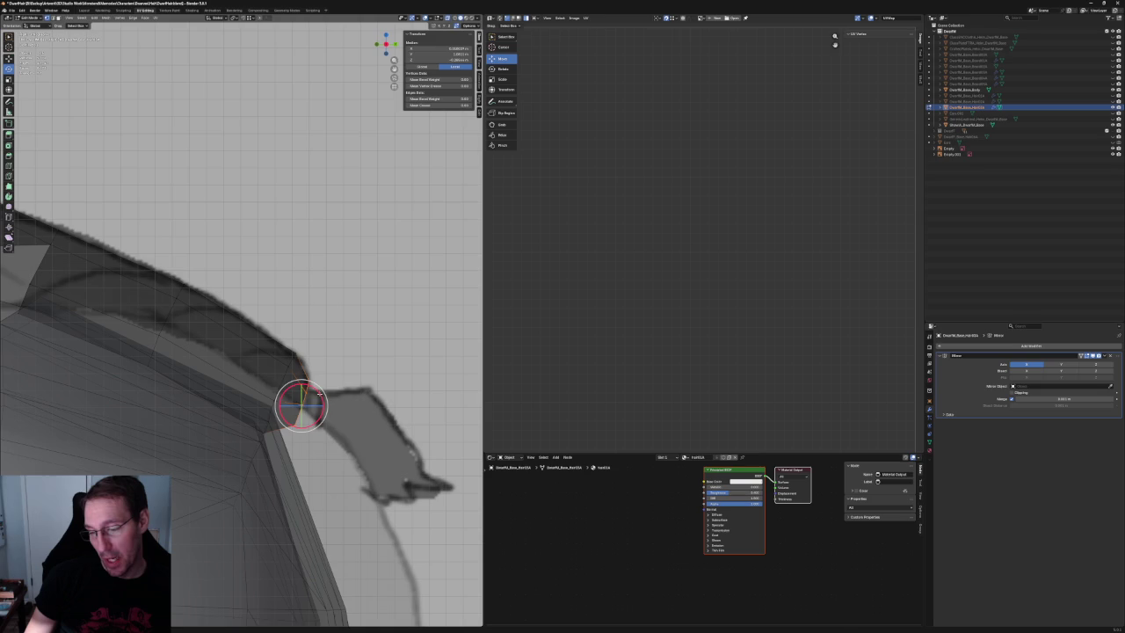
pyautogui.press('r')
pyautogui.press('g')
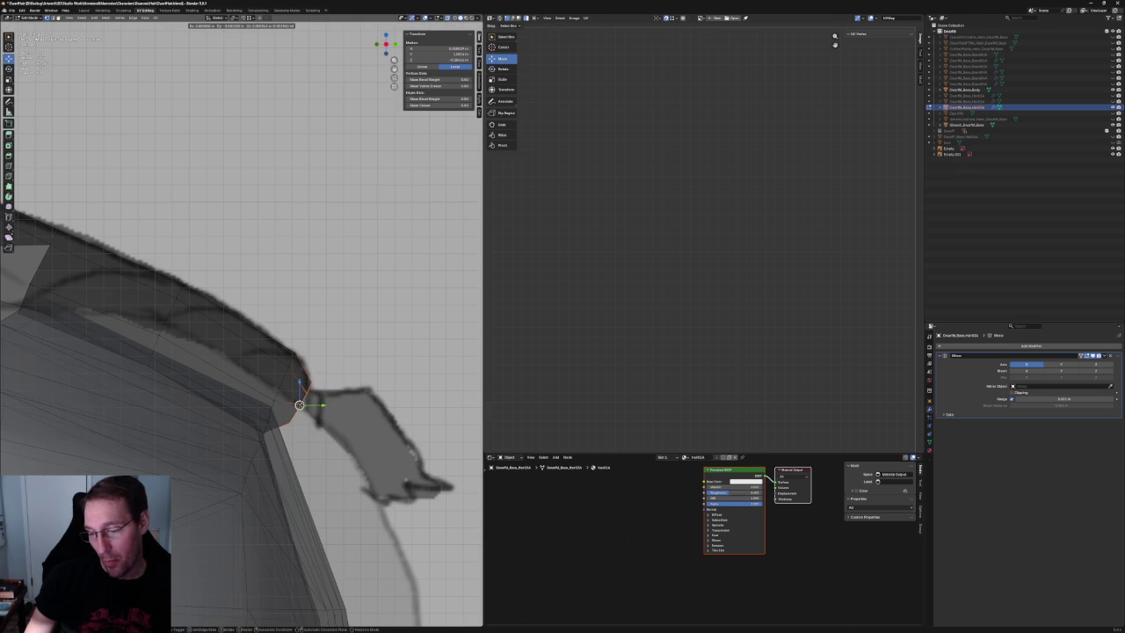
pyautogui.click(302, 414)
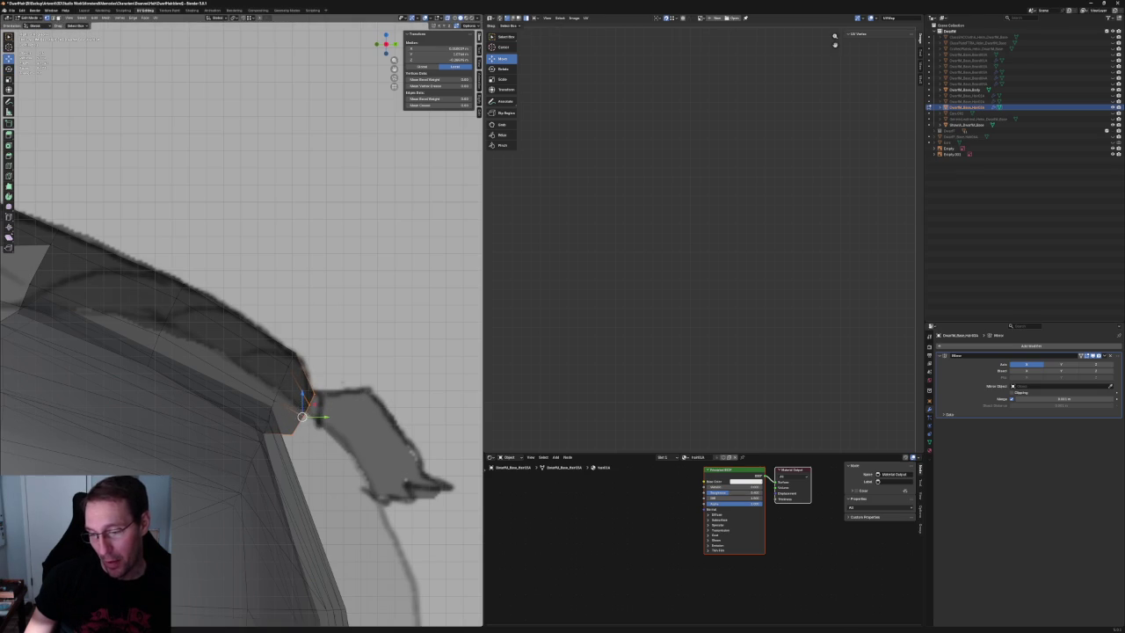
pyautogui.moveTo(302, 415)
pyautogui.mouseDown(button='middle')
pyautogui.moveTo(311, 410)
pyautogui.moveTo(213, 384)
pyautogui.moveTo(240, 381)
pyautogui.moveTo(324, 429)
pyautogui.moveTo(292, 385)
pyautogui.mouseUp(button='middle')
# Move a strand vertex twice along the X axis against the body.
pyautogui.click(210, 375)
pyautogui.press('g')
pyautogui.press('x')
pyautogui.click(206, 380)
pyautogui.press('g')
pyautogui.press('x')
pyautogui.click(213, 382)
# With X-ray off, shift a vertex at the notch under the hair cap along the X axis.
pyautogui.click(323, 429)
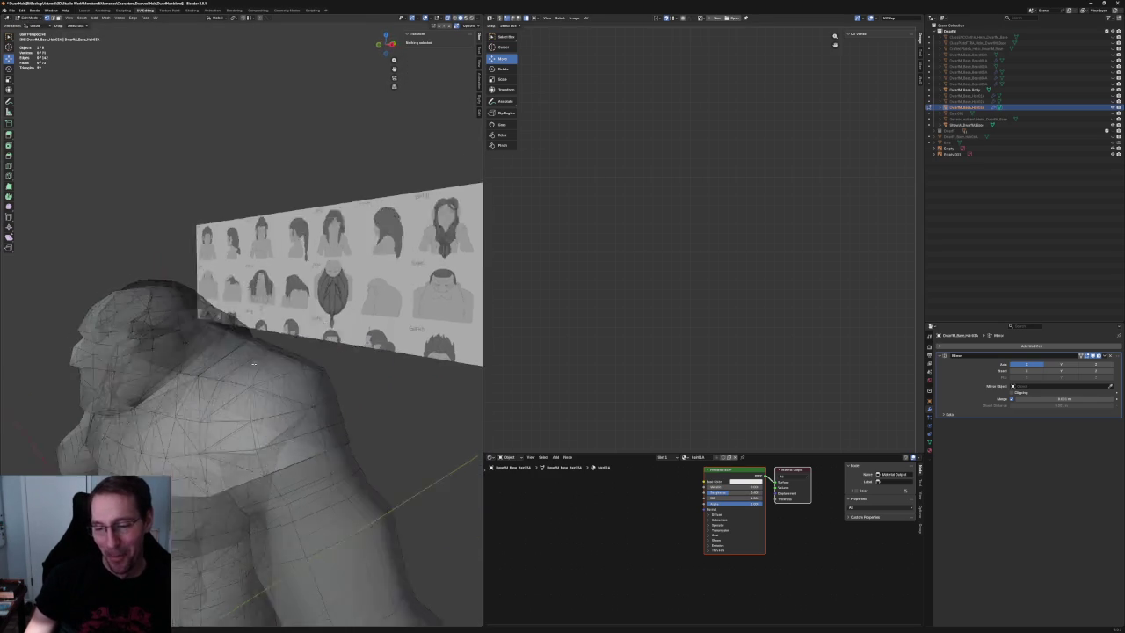
pyautogui.scroll(2, 197, 506)
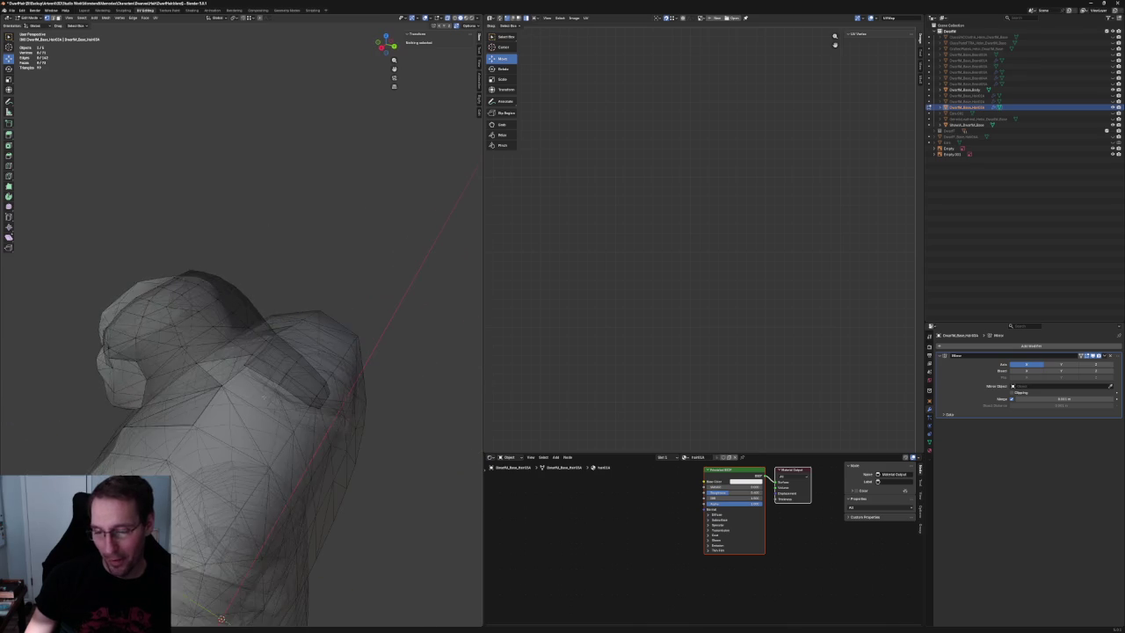
pyautogui.hotkey('alt', 'z')
pyautogui.moveTo(197, 506); pyautogui.dragTo(235, 395, button='middle')
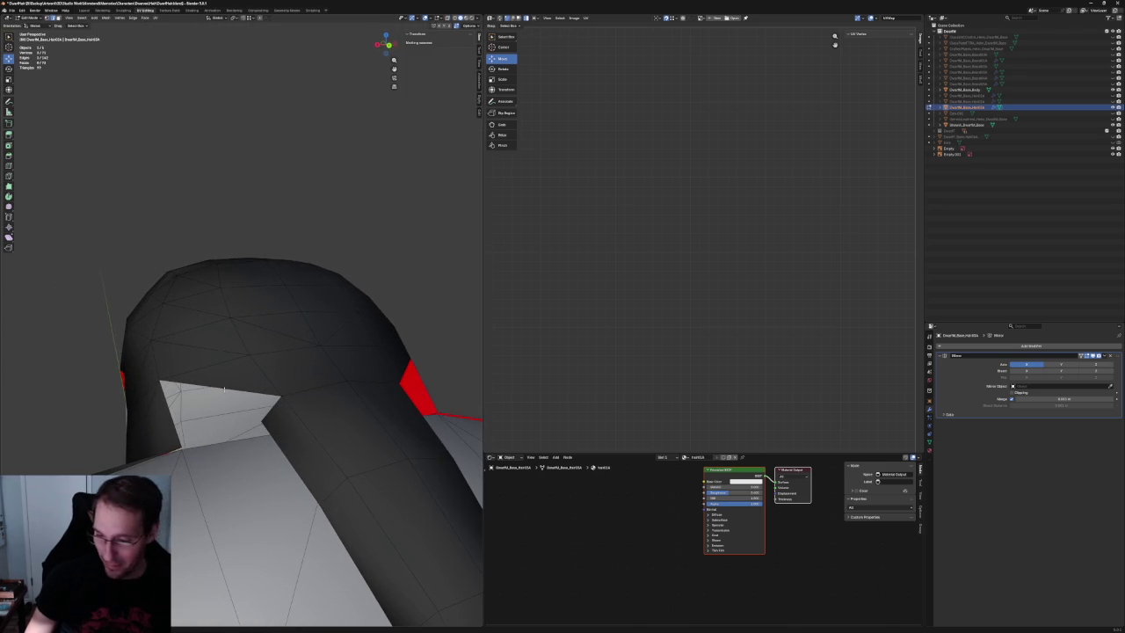
pyautogui.click(235, 384)
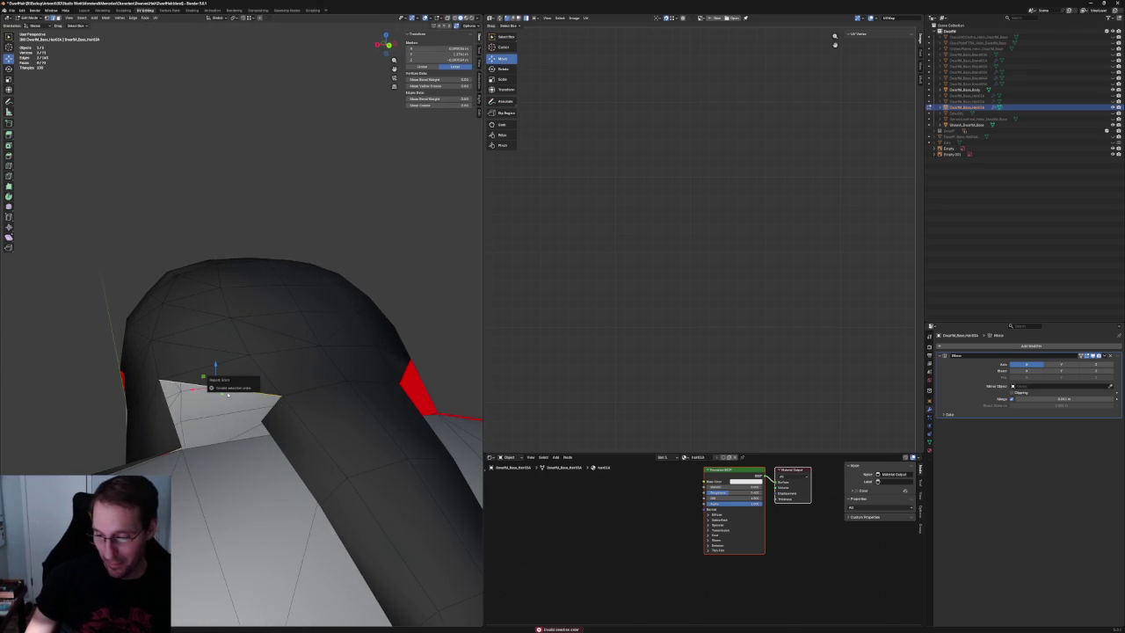
pyautogui.click(217, 387)
pyautogui.click(253, 398)
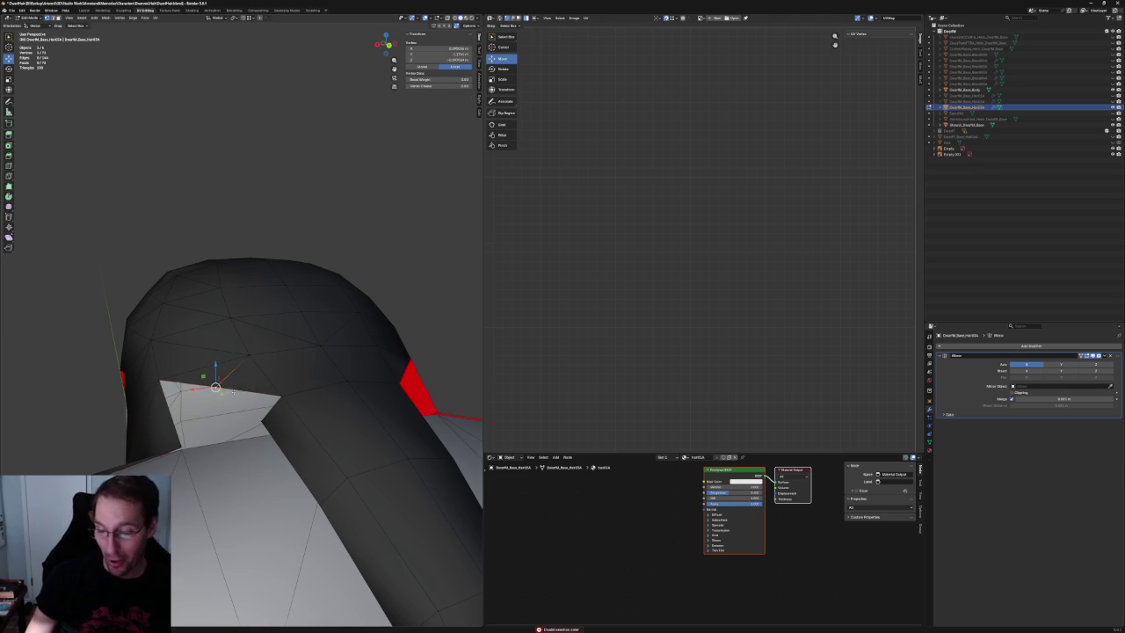
pyautogui.moveTo(232, 388); pyautogui.dragTo(270, 394, button='middle')
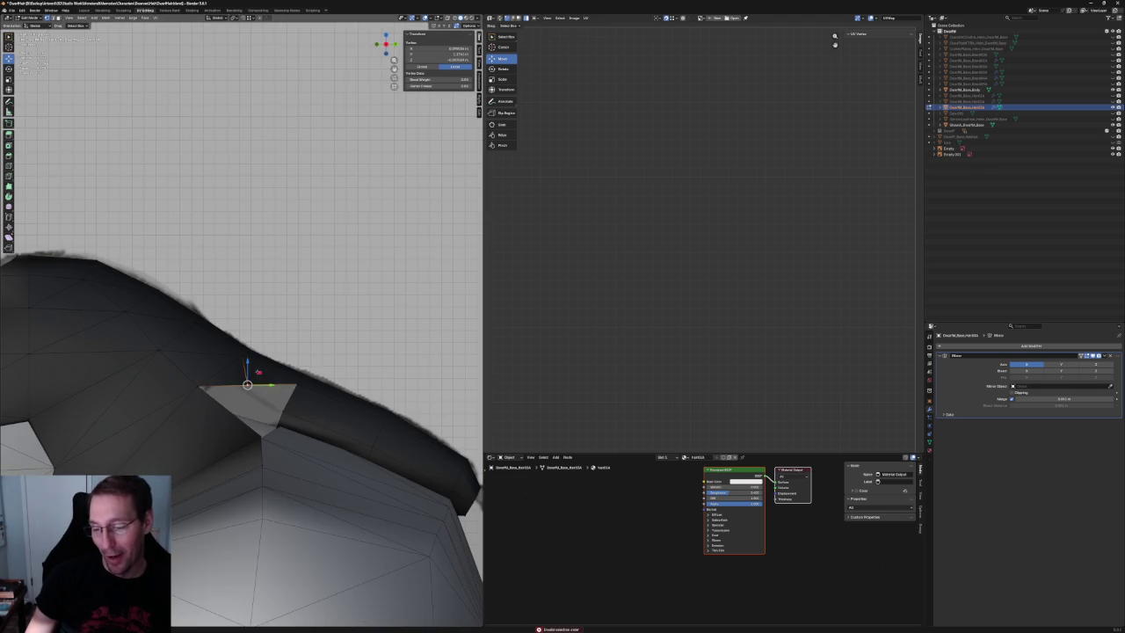
pyautogui.press('g')
pyautogui.press('y')
pyautogui.press('Escape')
pyautogui.moveTo(288, 389); pyautogui.dragTo(239, 413, button='middle')
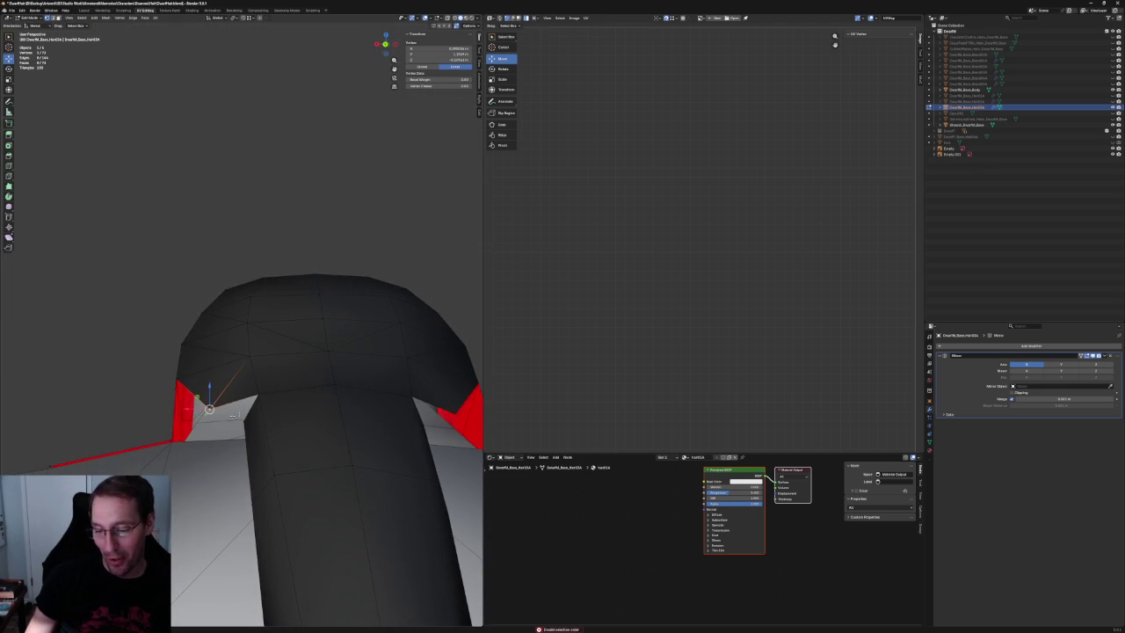
pyautogui.press('g')
pyautogui.press('x')
pyautogui.click(217, 405)
# In an orthographic side view, reposition a vertex on the hair's edge.
pyautogui.moveTo(217, 405); pyautogui.dragTo(340, 322, button='middle')
pyautogui.press('z')
pyautogui.click(271, 396)
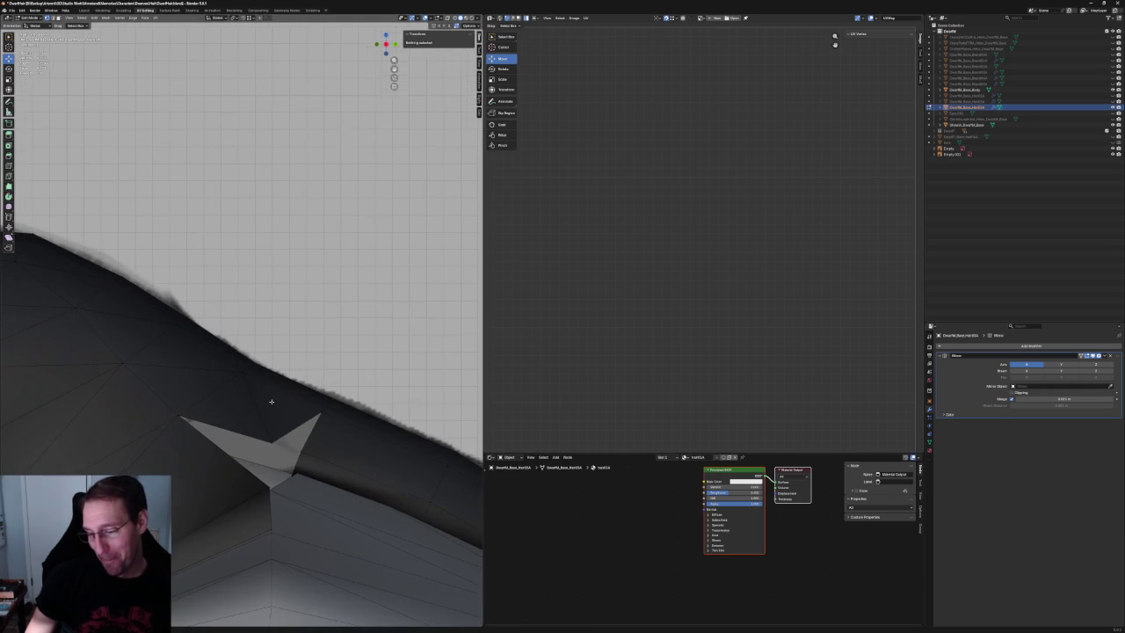
pyautogui.click(279, 438)
pyautogui.press('g')
pyautogui.click(279, 439)
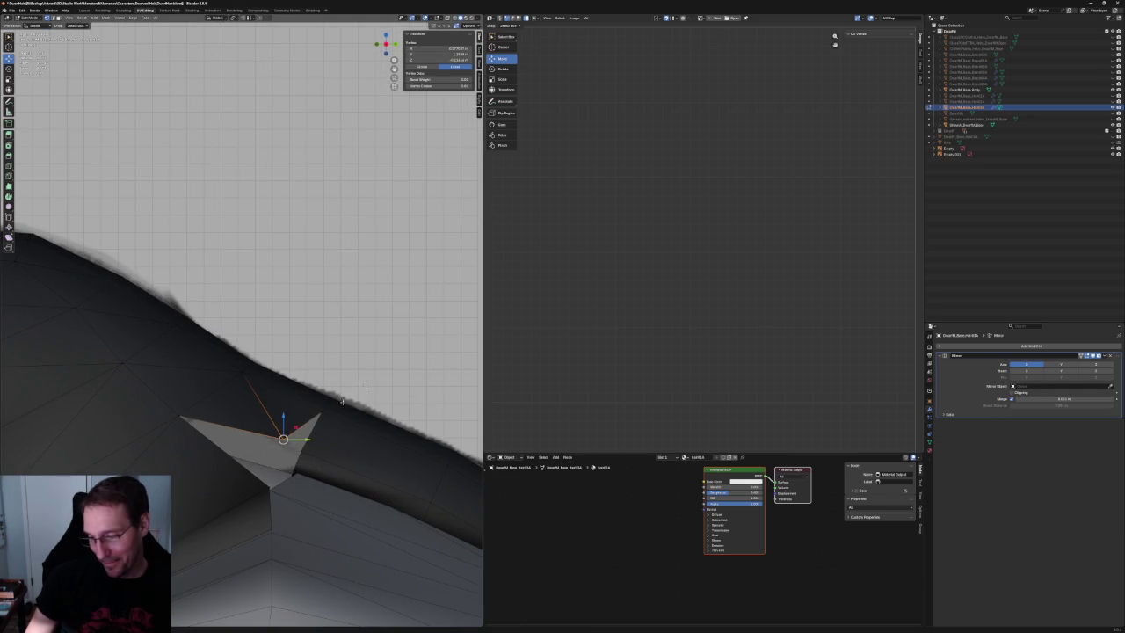
# Try moving a silhouette edge of the hair along Y and X, then zoom out.
pyautogui.click(325, 402)
pyautogui.press('g')
pyautogui.press('y')
pyautogui.press('Escape')
pyautogui.press('g')
pyautogui.press('x')
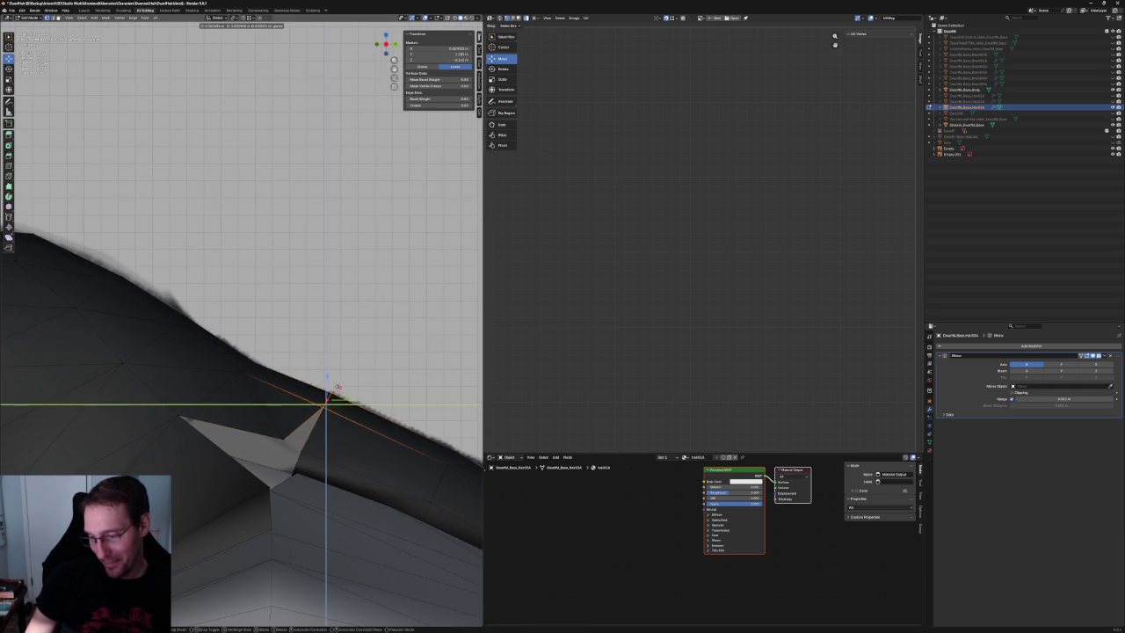
pyautogui.press('Escape')
pyautogui.scroll(-2, 333, 396)
pyautogui.scroll(-3, 333, 396)
pyautogui.scroll(-3, 326, 397)
pyautogui.scroll(-2, 320, 398)
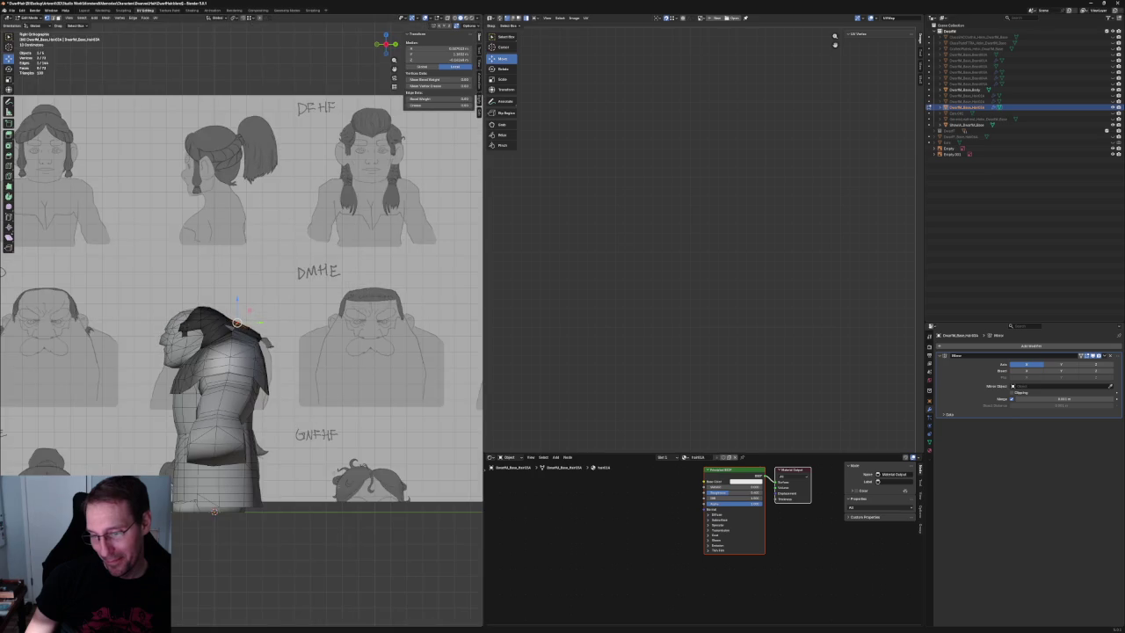
# Select the notch edge under the hair cap and pull it down and to the right.
pyautogui.hotkey('alt', 'a')
pyautogui.moveTo(321, 397); pyautogui.dragTo(263, 439, button='middle')
pyautogui.scroll(3, 258, 535)
pyautogui.moveTo(258, 535)
pyautogui.mouseDown(button='middle')
pyautogui.moveTo(184, 321)
pyautogui.moveTo(234, 309)
pyautogui.moveTo(299, 327)
pyautogui.mouseUp(button='middle')
pyautogui.scroll(3, 298, 326)
pyautogui.click(204, 336)
pyautogui.moveTo(204, 336); pyautogui.dragTo(241, 46, button='middle')
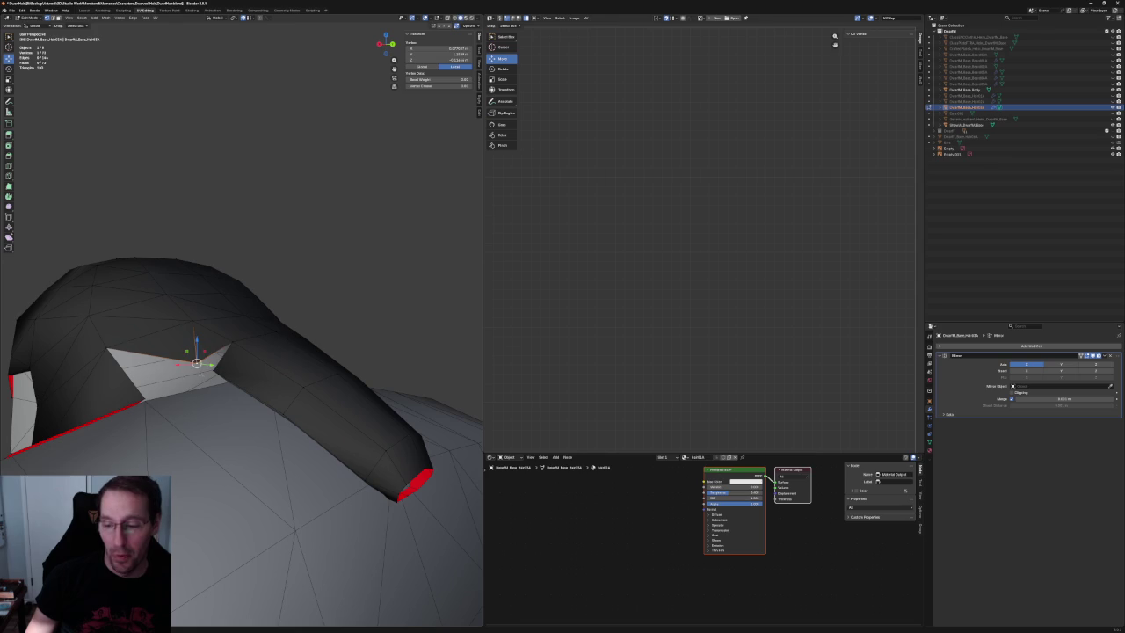
pyautogui.moveTo(218, 369)
pyautogui.mouseDown(button='middle')
pyautogui.moveTo(264, 313)
pyautogui.moveTo(253, 336)
pyautogui.moveTo(243, 328)
pyautogui.moveTo(263, 325)
pyautogui.moveTo(238, 326)
pyautogui.moveTo(246, 360)
pyautogui.mouseUp(button='middle')
pyautogui.hotkey('alt', 'a')
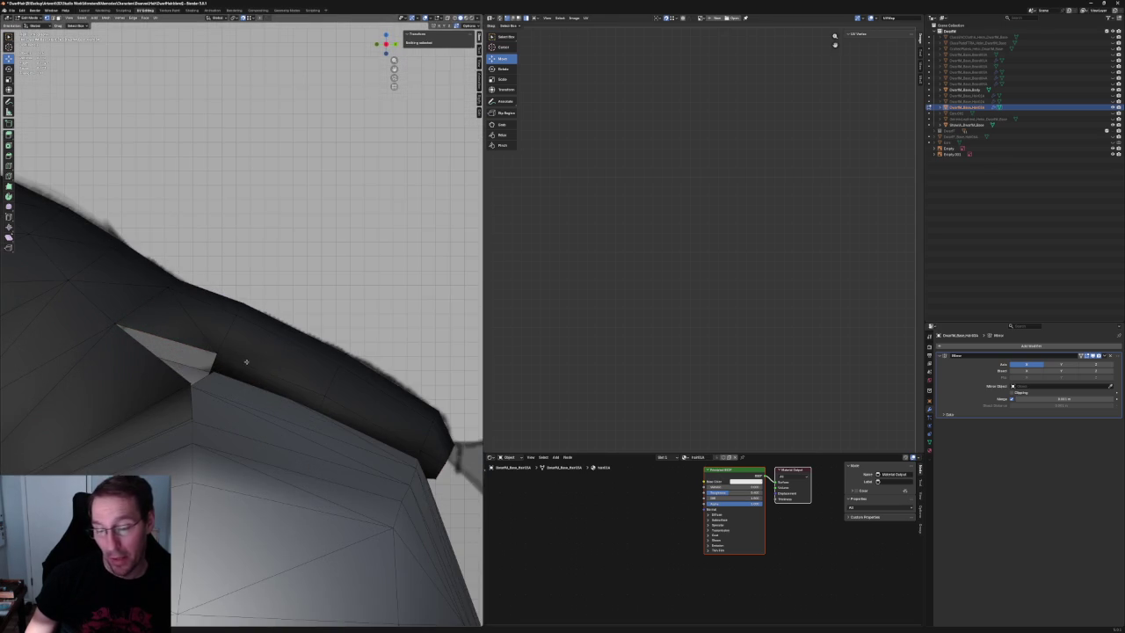
pyautogui.click(218, 330)
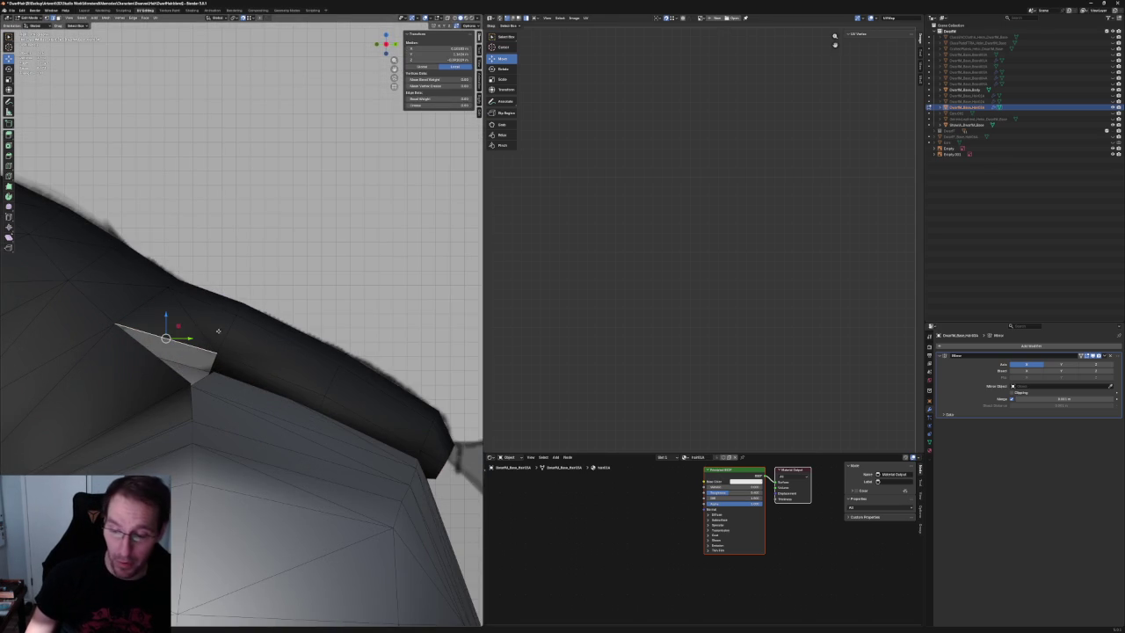
pyautogui.moveTo(165, 338); pyautogui.dragTo(177, 360)
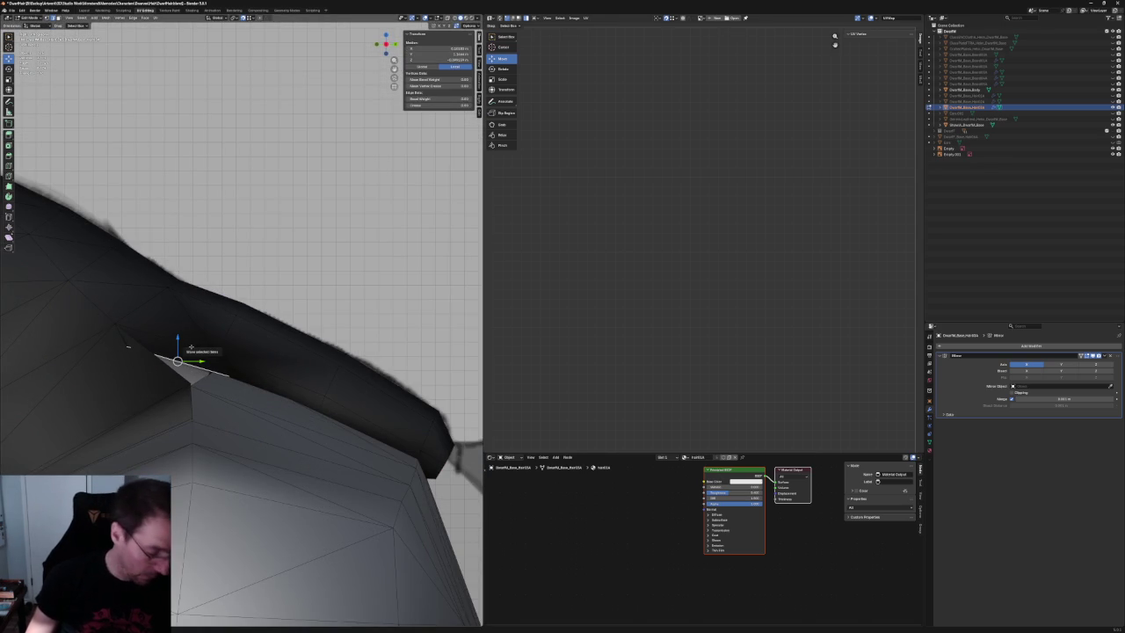
pyautogui.moveTo(191, 345)
pyautogui.mouseDown(button='middle')
pyautogui.moveTo(222, 325)
pyautogui.moveTo(264, 332)
pyautogui.moveTo(234, 283)
pyautogui.mouseUp(button='middle')
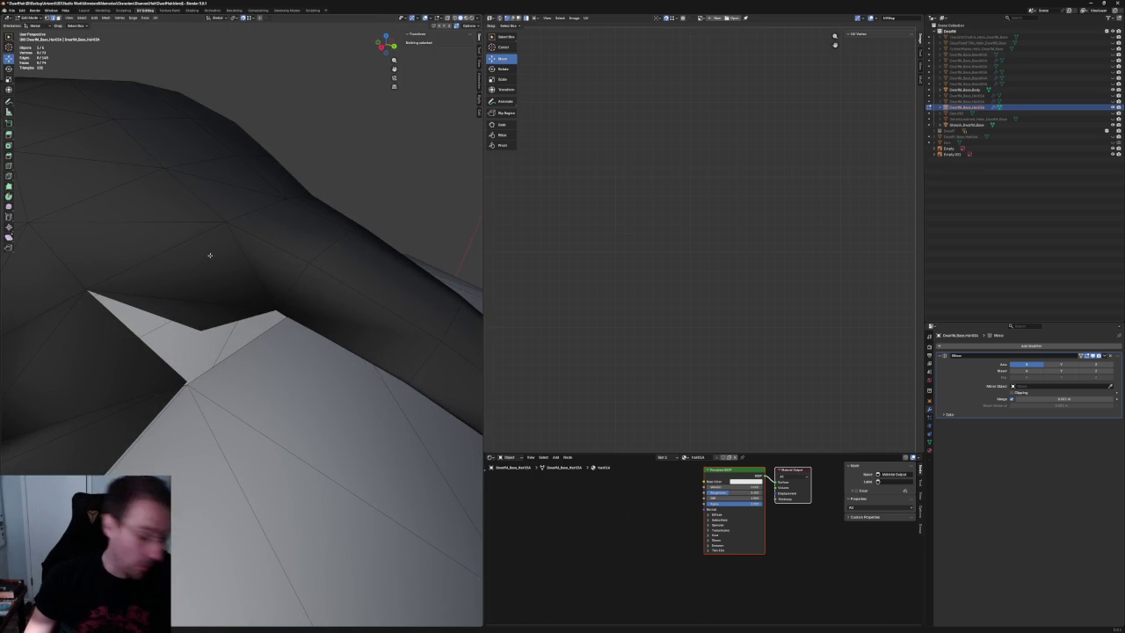
# Shift a vertex on the hair cap along the X axis.
pyautogui.click(225, 224)
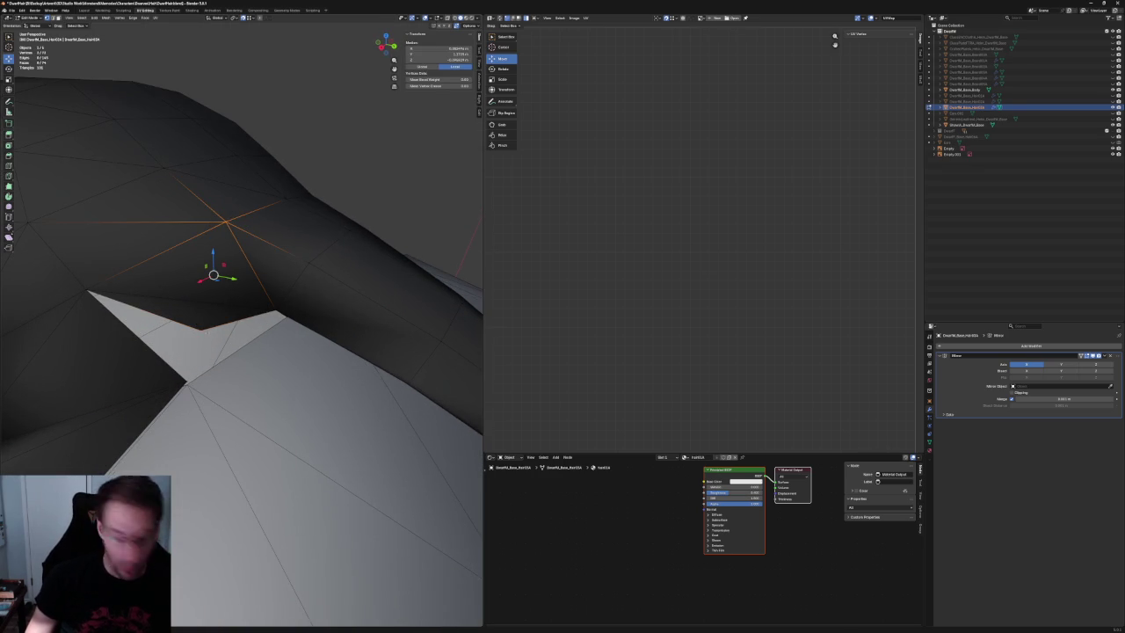
pyautogui.moveTo(234, 282)
pyautogui.mouseDown(button='middle')
pyautogui.moveTo(290, 321)
pyautogui.moveTo(279, 345)
pyautogui.moveTo(334, 351)
pyautogui.moveTo(307, 384)
pyautogui.moveTo(290, 369)
pyautogui.mouseUp(button='middle')
pyautogui.press('g')
pyautogui.press('x')
pyautogui.click(279, 346)
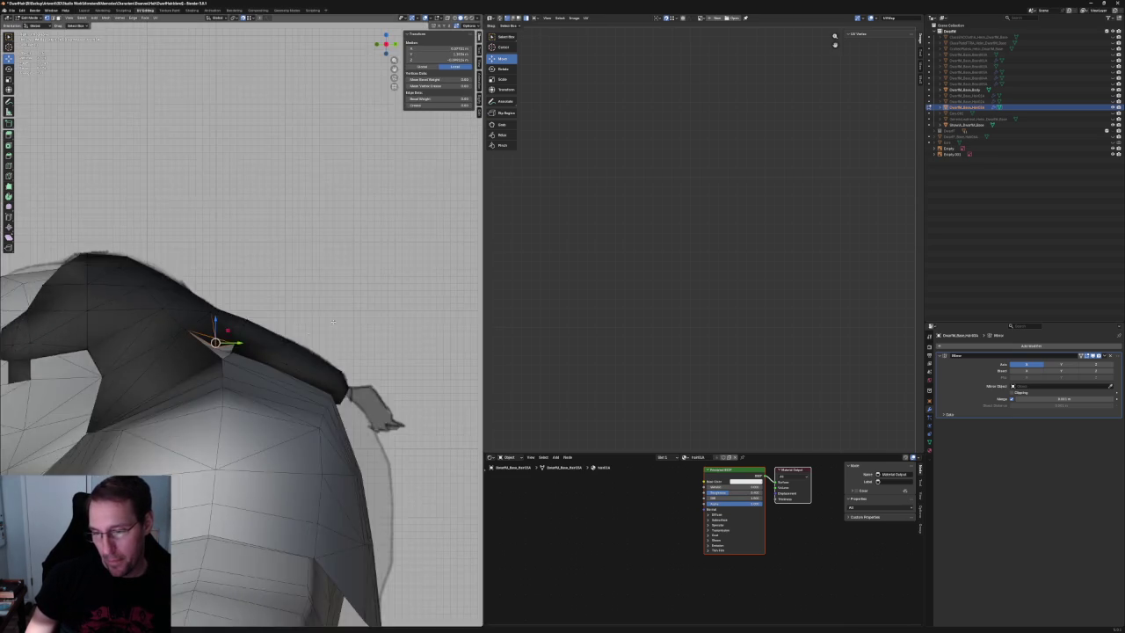
# Move the vertex again within the X-Z plane, then deselect and turn X-ray back on.
pyautogui.scroll(3, 290, 369)
pyautogui.scroll(3, 290, 369)
pyautogui.moveTo(211, 378)
pyautogui.mouseDown(button='middle')
pyautogui.moveTo(220, 363)
pyautogui.moveTo(284, 370)
pyautogui.moveTo(256, 370)
pyautogui.moveTo(272, 343)
pyautogui.moveTo(259, 366)
pyautogui.mouseUp(button='middle')
pyautogui.press('g')
pyautogui.hotkey('shift', 'y')
pyautogui.click(243, 370)
pyautogui.hotkey('alt', 'a')
pyautogui.hotkey('alt', 'z')
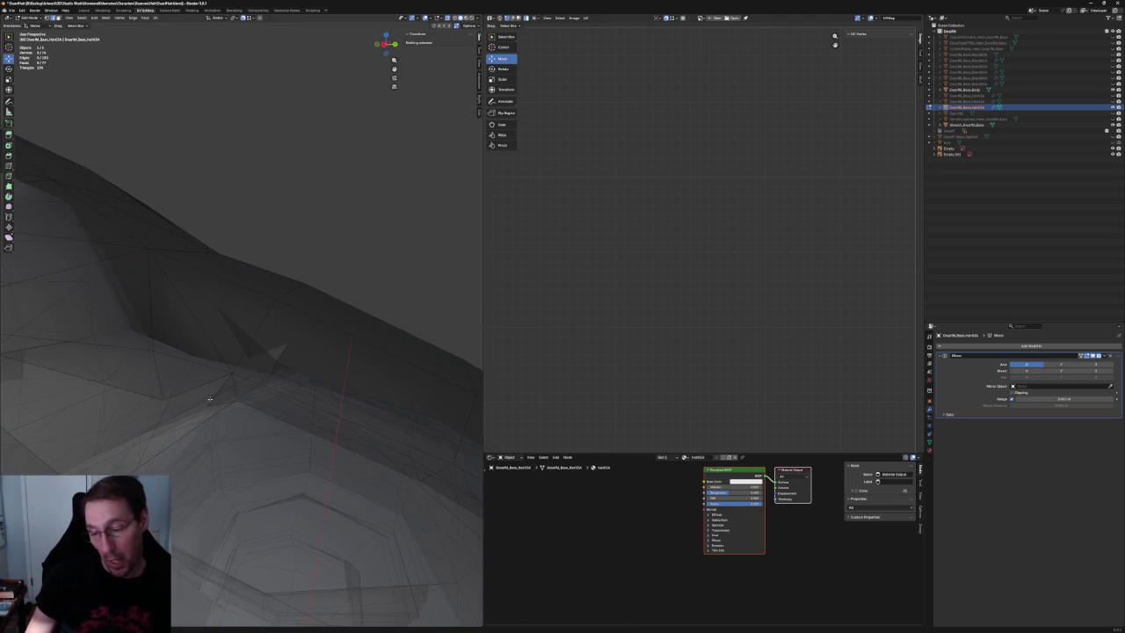
# With X-ray off, move a notch vertex to the left.
pyautogui.click(220, 389)
pyautogui.click(207, 405)
pyautogui.hotkey('alt', 'z')
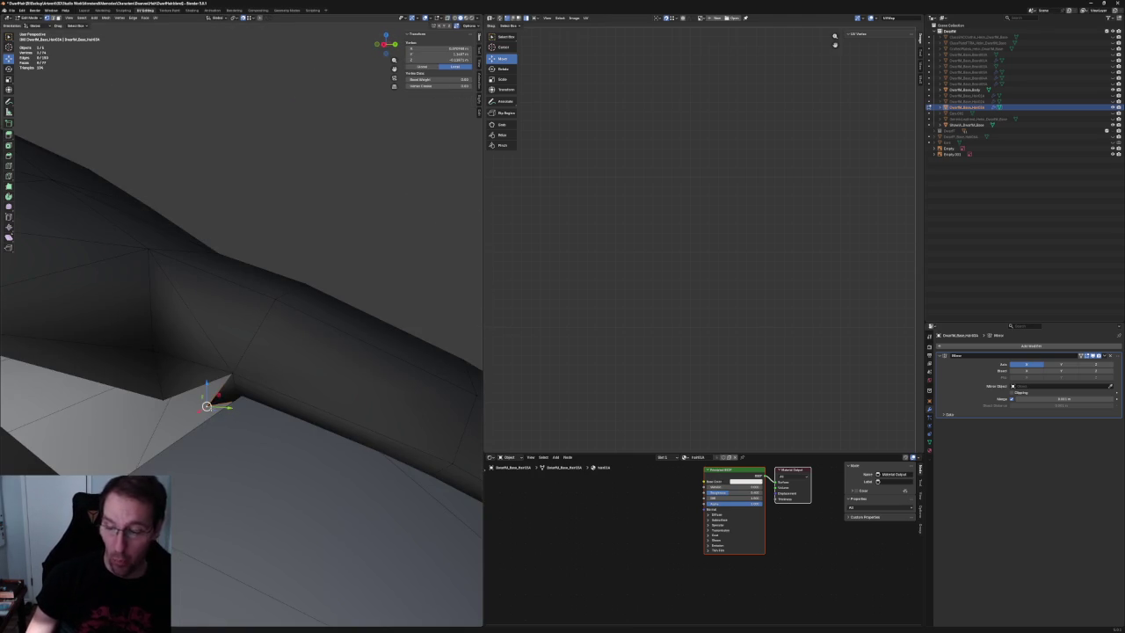
pyautogui.press('g')
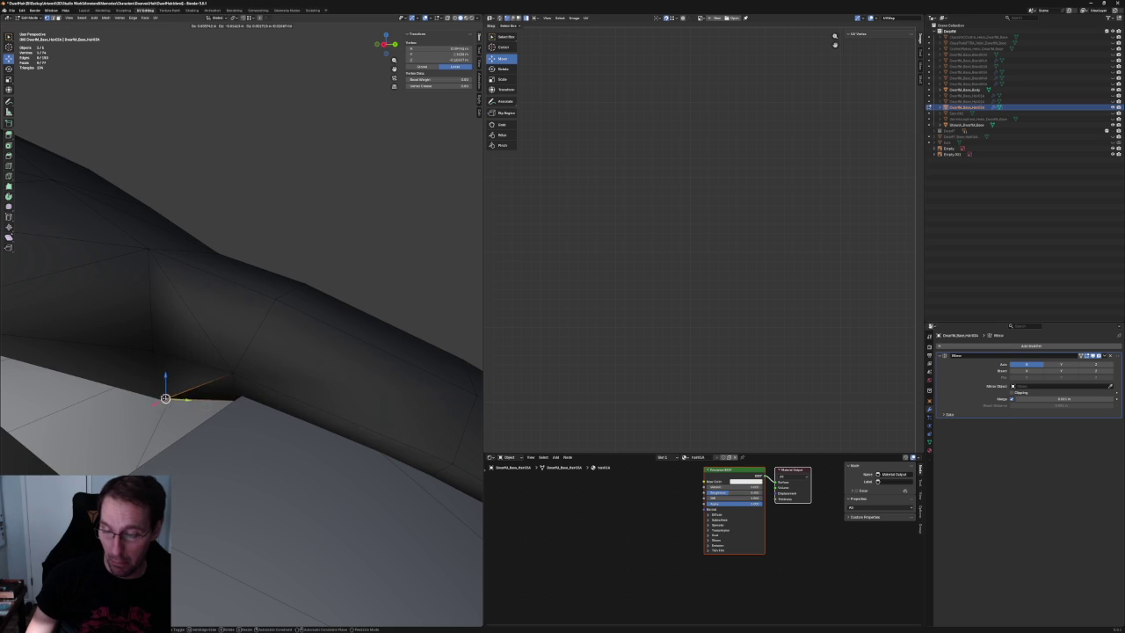
pyautogui.click(171, 400)
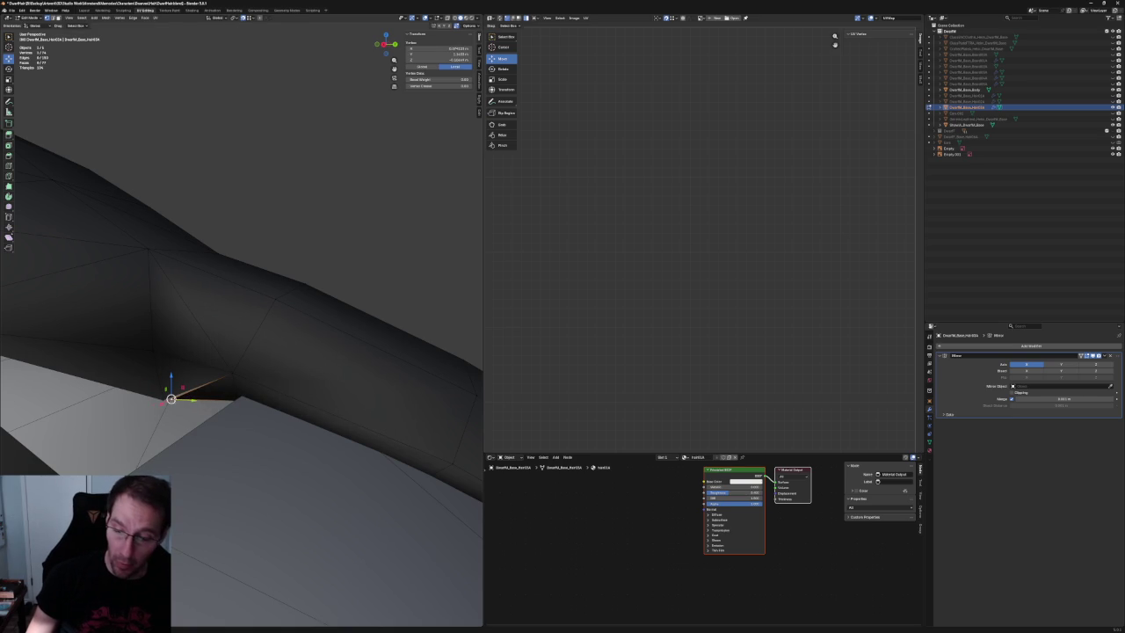
pyautogui.moveTo(171, 399)
pyautogui.mouseDown(button='middle')
pyautogui.moveTo(262, 365)
pyautogui.moveTo(191, 357)
pyautogui.mouseUp(button='middle')
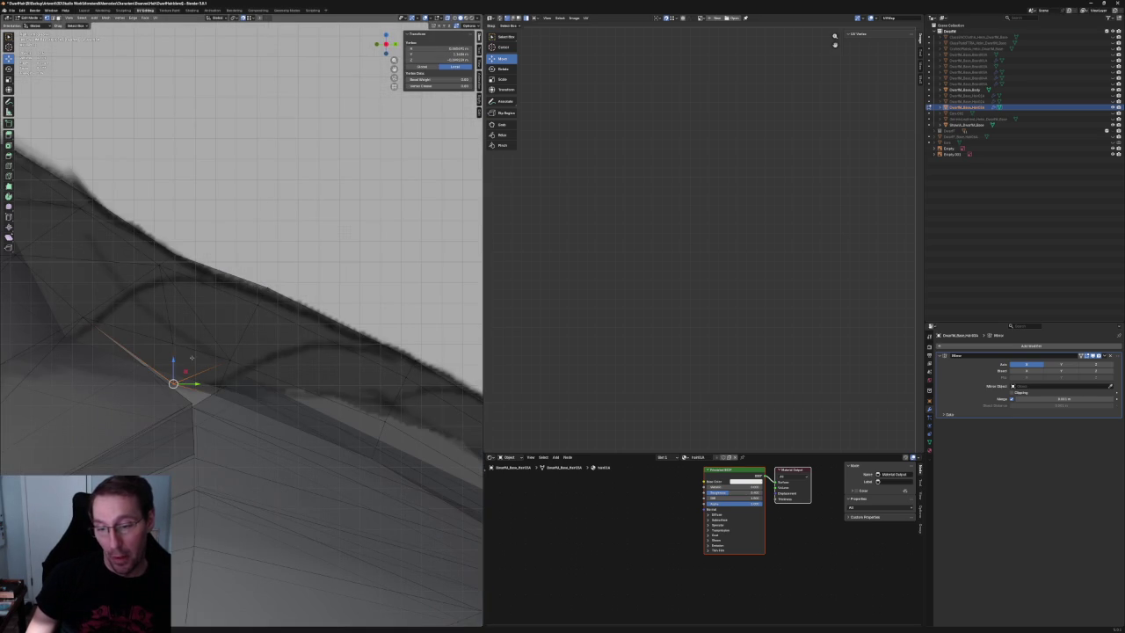
# Move two hair-edge vertices onto the sketched hair line, locking X for the second one.
pyautogui.click(189, 281)
pyautogui.moveTo(186, 260); pyautogui.dragTo(205, 260)
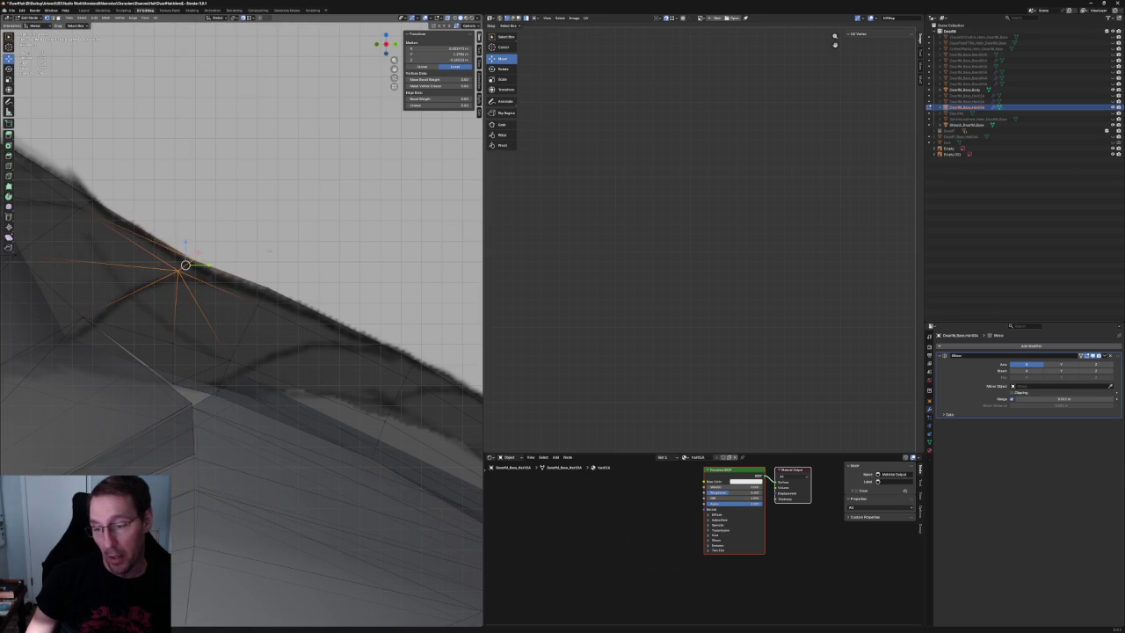
pyautogui.click(274, 265)
pyautogui.moveTo(274, 265); pyautogui.dragTo(215, 325)
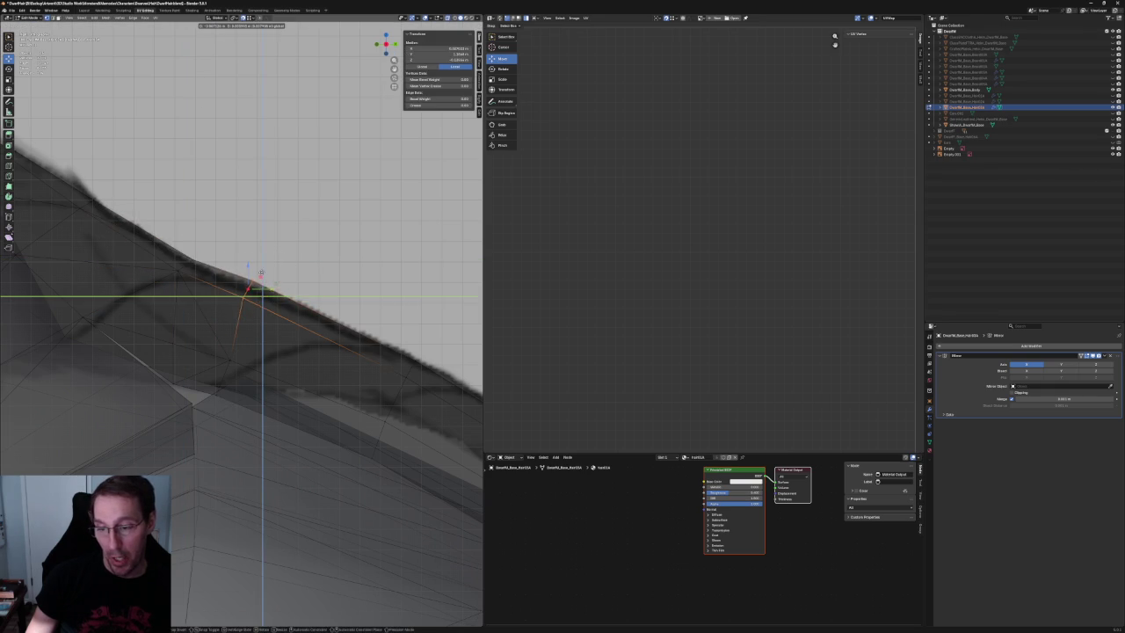
pyautogui.press('r')
pyautogui.press('g')
pyautogui.hotkey('shift', 'x')
pyautogui.click(265, 284)
pyautogui.scroll(-3, 260, 281)
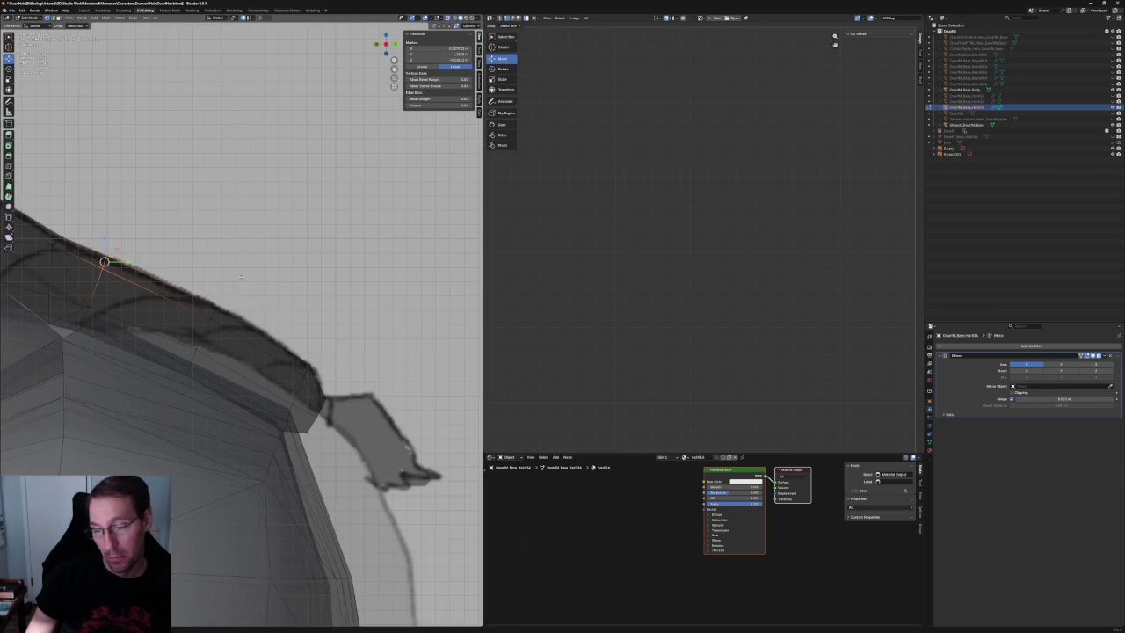
# Zoom out over the upper body and select two vertices on the curled top strand.
pyautogui.moveTo(304, 310)
pyautogui.mouseDown(button='middle')
pyautogui.moveTo(294, 319)
pyautogui.moveTo(344, 339)
pyautogui.moveTo(196, 300)
pyautogui.moveTo(435, 333)
pyautogui.mouseUp(button='middle')
pyautogui.scroll(-4, 295, 319)
pyautogui.click(344, 339)
pyautogui.scroll(5, 291, 318)
pyautogui.click(196, 300)
pyautogui.keyDown('shift'); pyautogui.click(225, 328); pyautogui.keyUp('shift')
pyautogui.rightClick(239, 331)
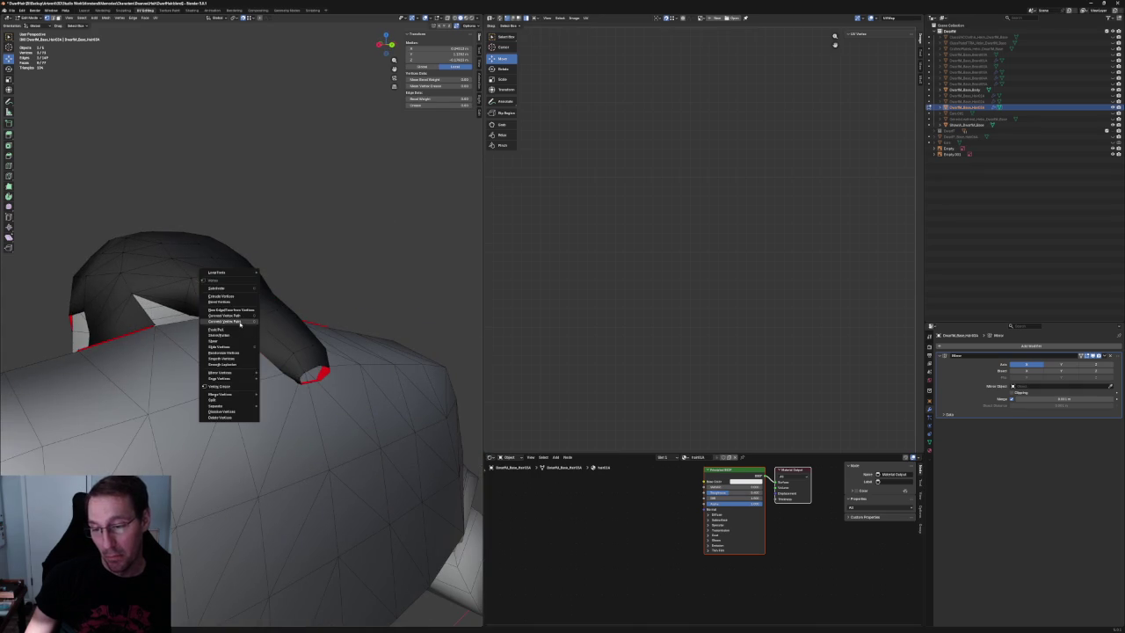
pyautogui.click(239, 321)
pyautogui.click(252, 317)
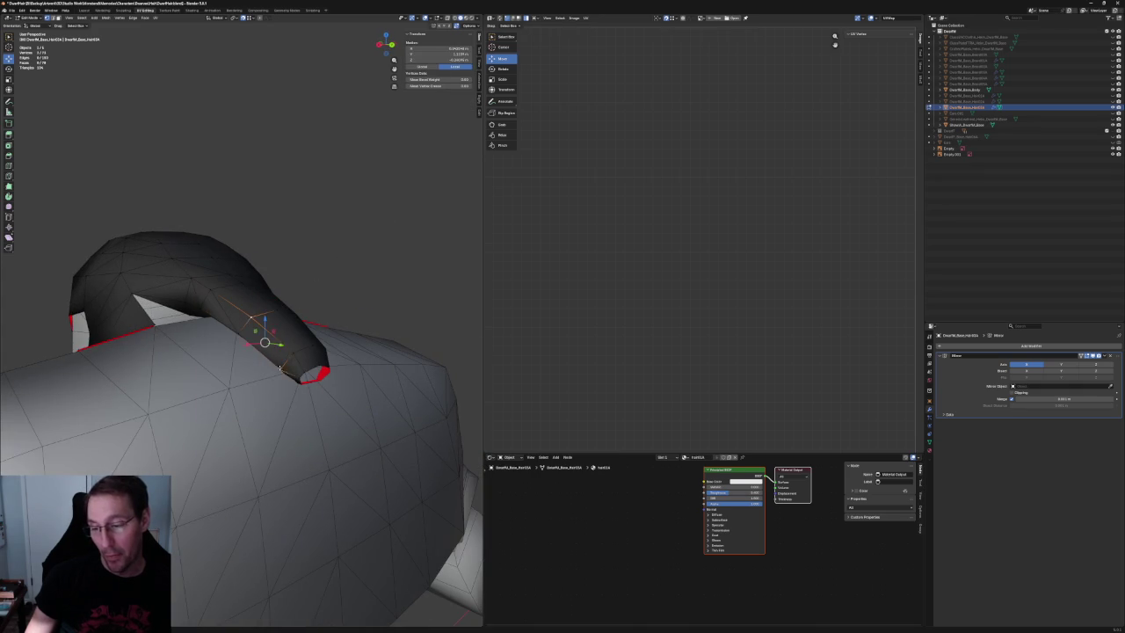
pyautogui.rightClick(268, 363)
pyautogui.click(267, 367)
pyautogui.moveTo(283, 272)
pyautogui.mouseDown(button='middle')
pyautogui.moveTo(294, 334)
pyautogui.moveTo(302, 326)
pyautogui.mouseUp(button='middle')
pyautogui.scroll(-3, 339, 384)
pyautogui.moveTo(339, 384)
pyautogui.mouseDown(button='middle')
pyautogui.moveTo(444, 384)
pyautogui.moveTo(296, 333)
pyautogui.mouseUp(button='middle')
pyautogui.press('`')
pyautogui.click(304, 281)
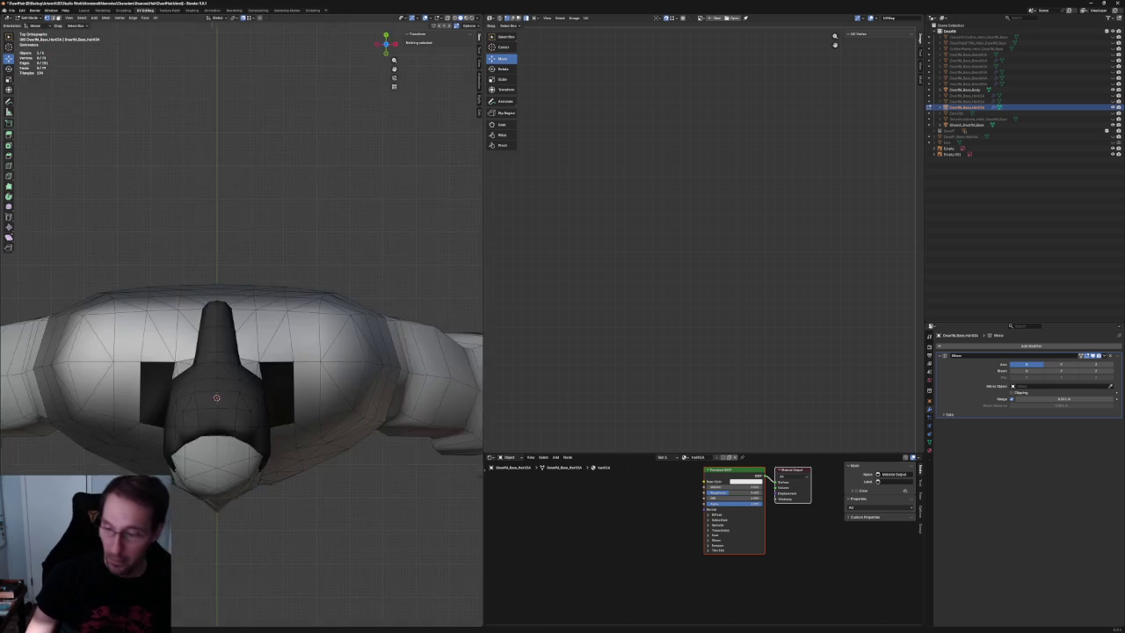
# With X-ray on, select a tail-root vertex and test an X-axis move, then cancel it.
pyautogui.hotkey('alt', 'z')
pyautogui.moveTo(250, 328); pyautogui.dragTo(252, 326)
pyautogui.press('g')
pyautogui.press('x')
pyautogui.press('Escape')
pyautogui.click(247, 18)
pyautogui.click(248, 19)
pyautogui.click(247, 18)
# Select vertices at the tail root and top of the tail, then clear the selection.
pyautogui.click(220, 348)
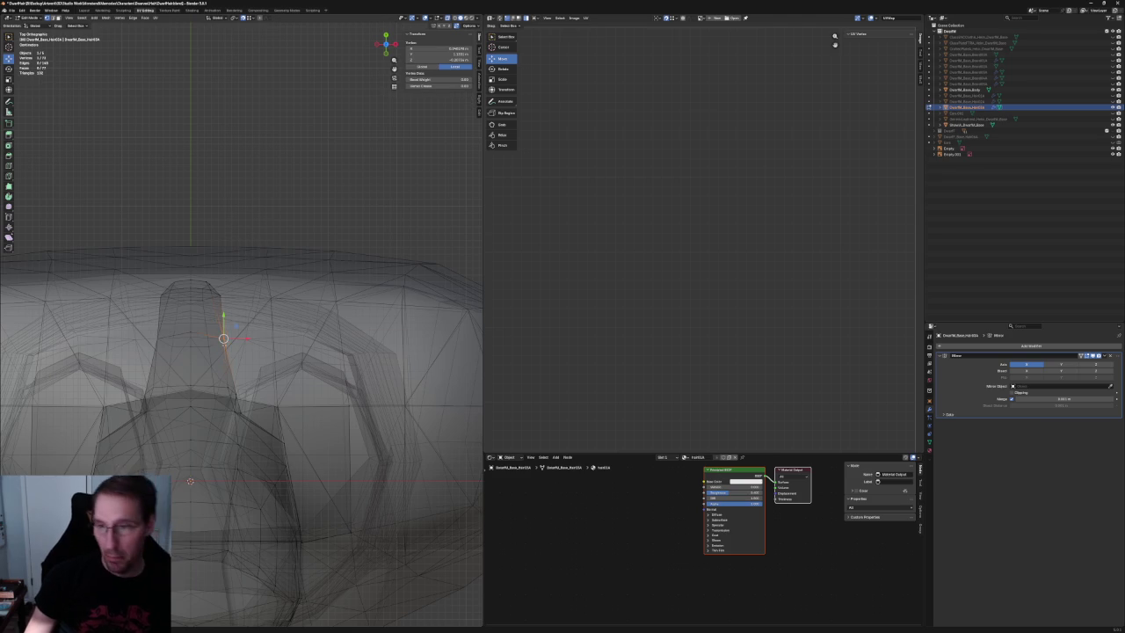
pyautogui.keyDown('shift'); pyautogui.click(255, 316); pyautogui.keyUp('shift')
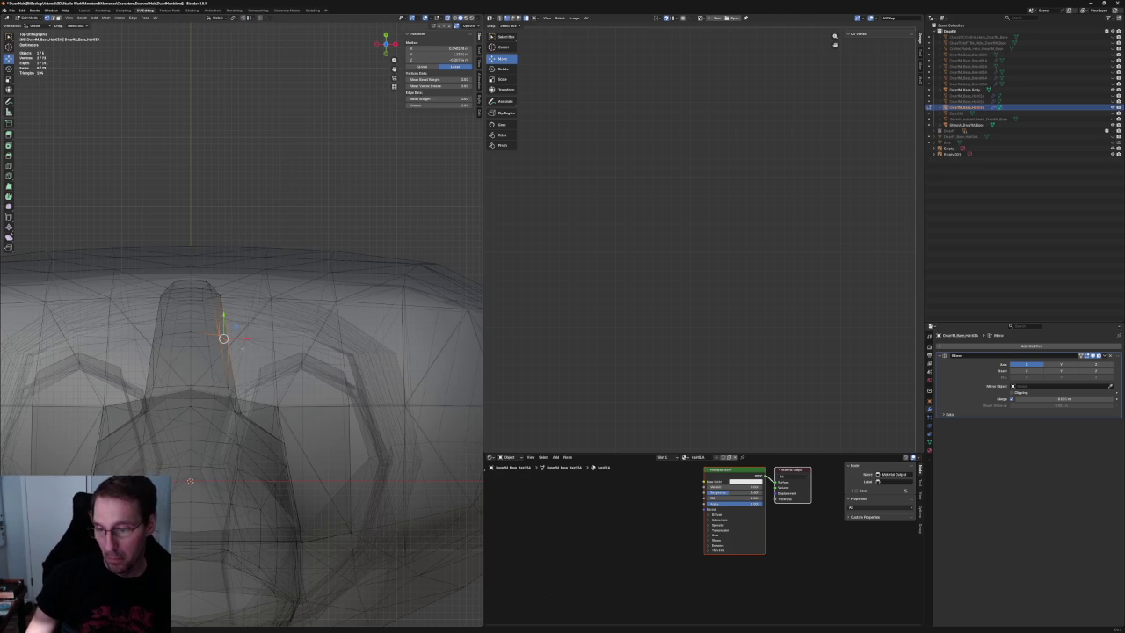
pyautogui.hotkey('alt', 'z')
pyautogui.hotkey('alt', 'z')
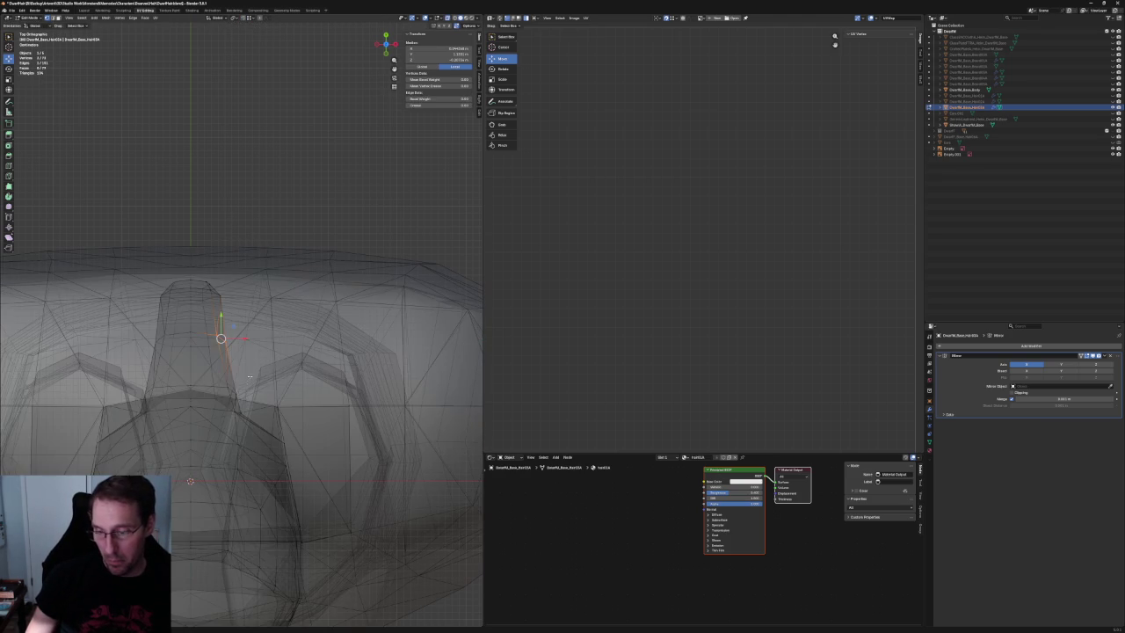
pyautogui.hotkey('alt', 'z')
pyautogui.click(229, 389)
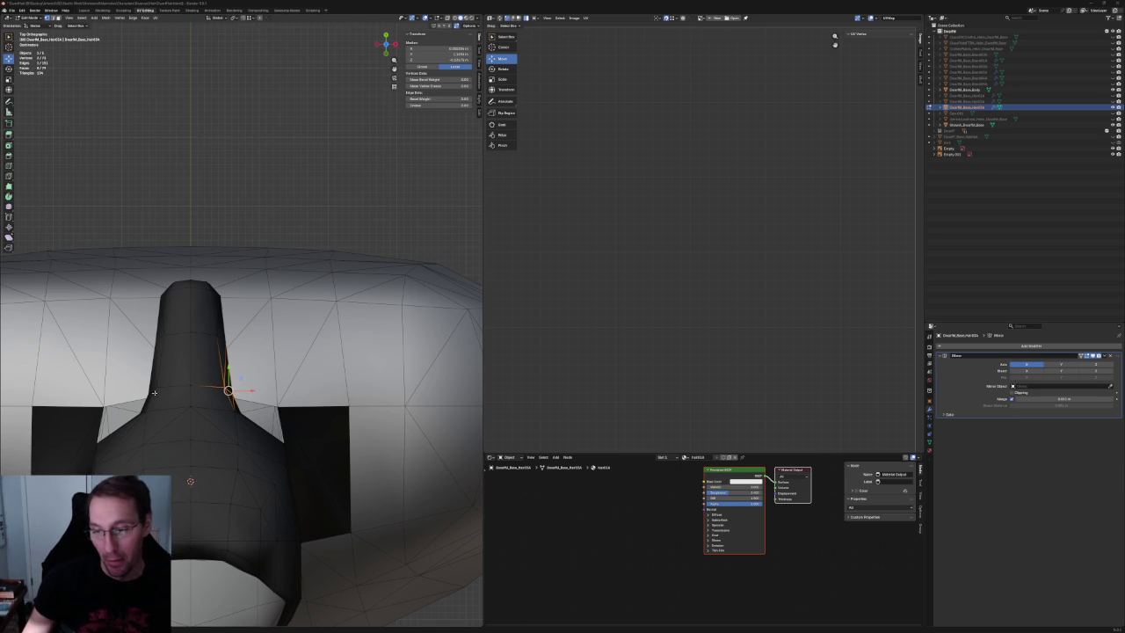
pyautogui.scroll(2, 167, 396)
pyautogui.scroll(2, 207, 395)
pyautogui.scroll(2, 246, 395)
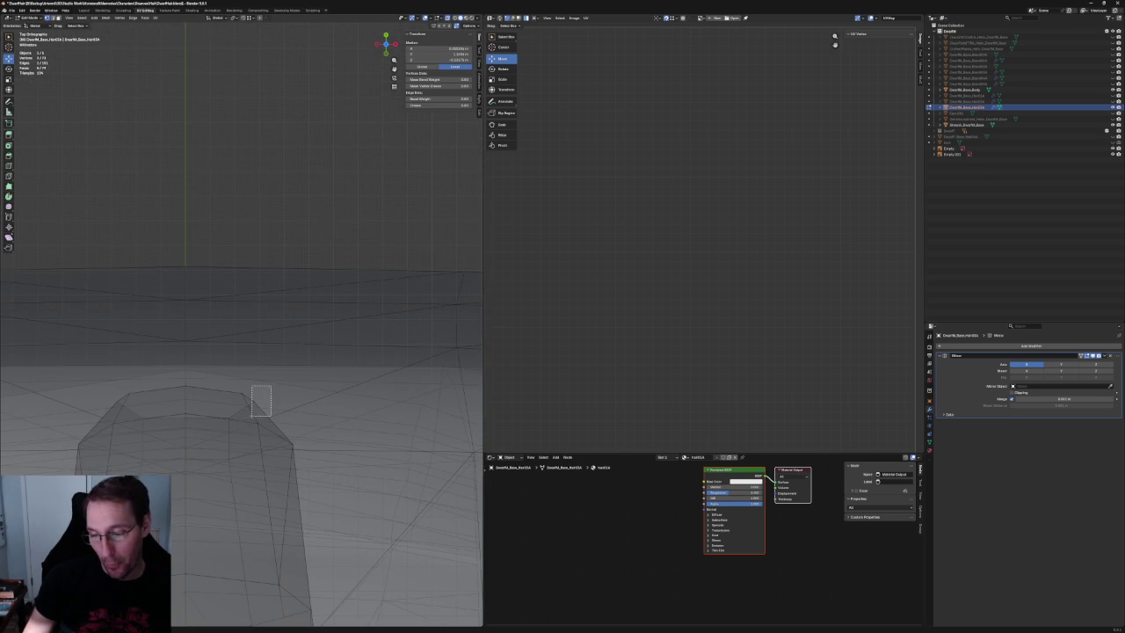
pyautogui.moveTo(271, 417); pyautogui.dragTo(261, 407)
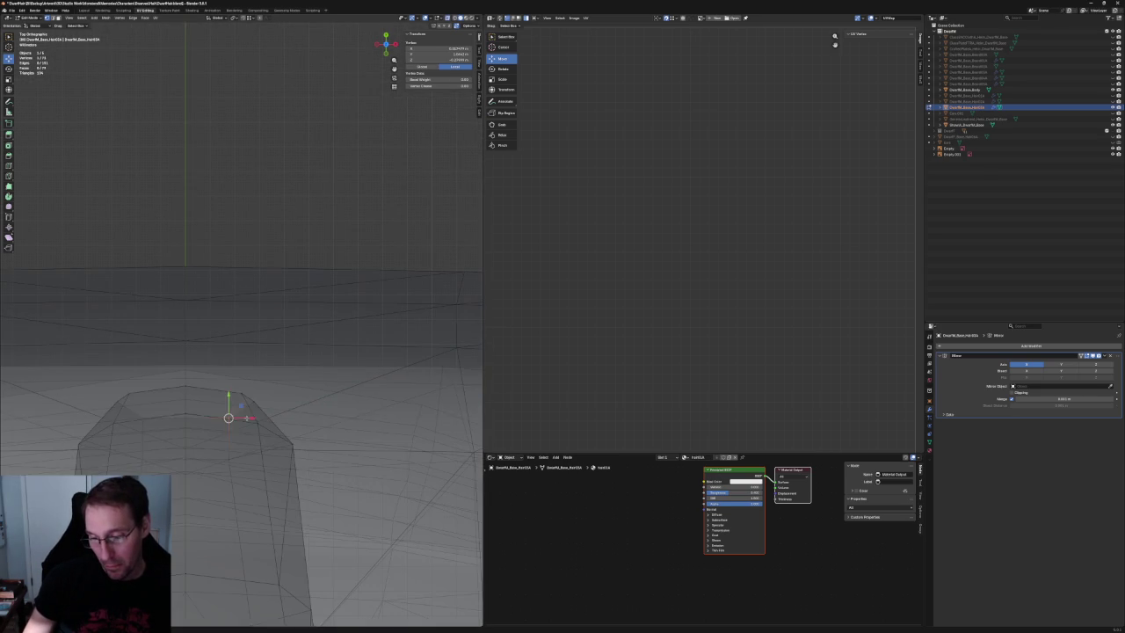
pyautogui.click(259, 376)
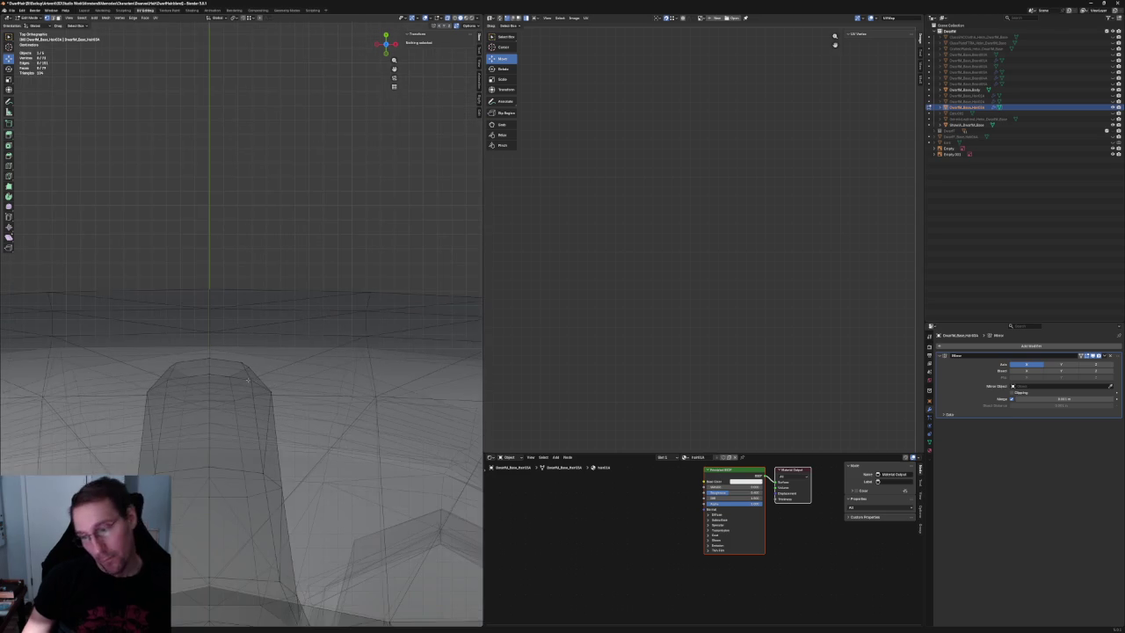
pyautogui.scroll(-3, 247, 384)
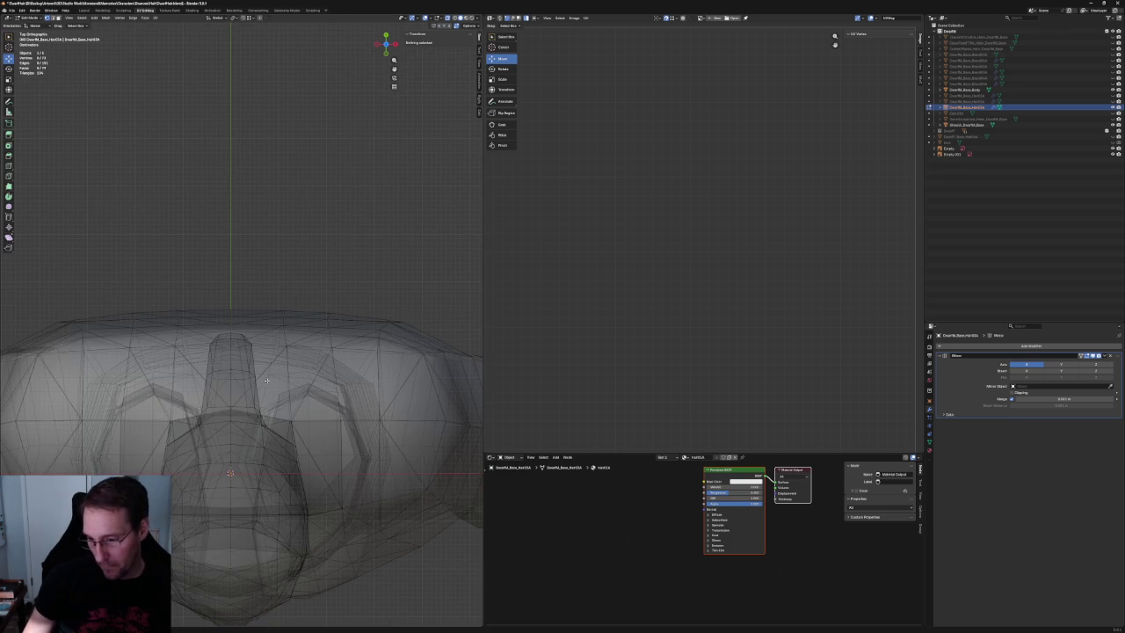
# Return to solid shading and orbit to a perspective view of the character.
pyautogui.hotkey('shift', 'z')
pyautogui.scroll(1, 266, 379)
pyautogui.scroll(-3, 267, 380)
pyautogui.moveTo(266, 380)
pyautogui.mouseDown(button='middle')
pyautogui.moveTo(165, 369)
pyautogui.moveTo(258, 364)
pyautogui.moveTo(167, 421)
pyautogui.moveTo(213, 383)
pyautogui.moveTo(279, 362)
pyautogui.moveTo(306, 618)
pyautogui.mouseUp(button='middle')
pyautogui.scroll(2, 258, 365)
pyautogui.scroll(3, 219, 386)
# Remove the thin red face by the gap under the back hair, inspect the underside, and deselect.
pyautogui.click(269, 374)
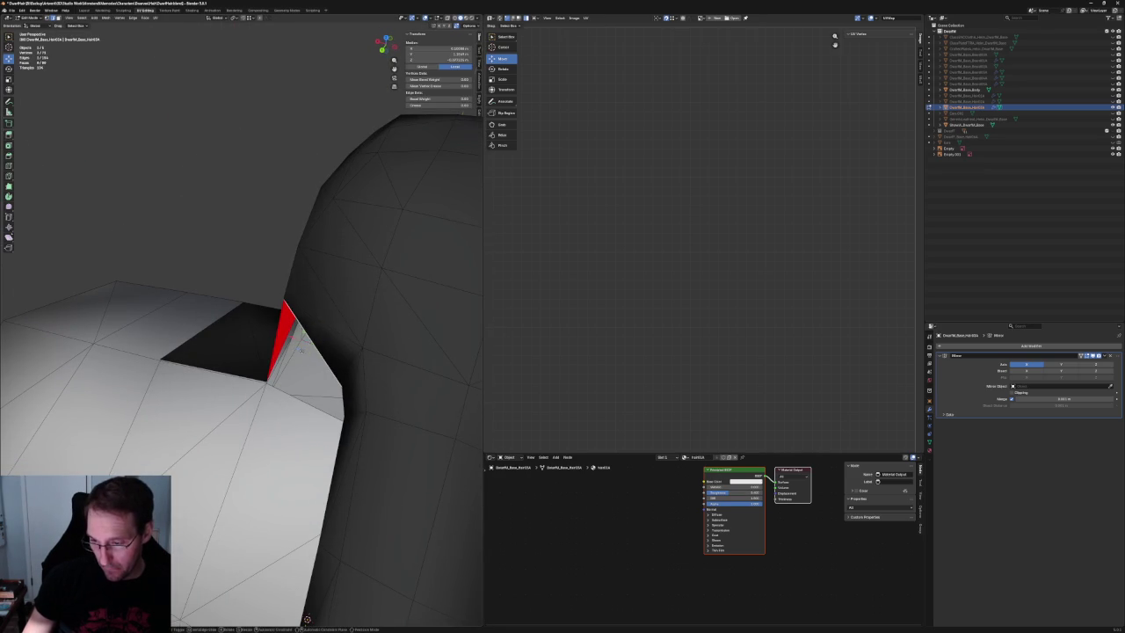
pyautogui.hotkey('ctrl', 'z')
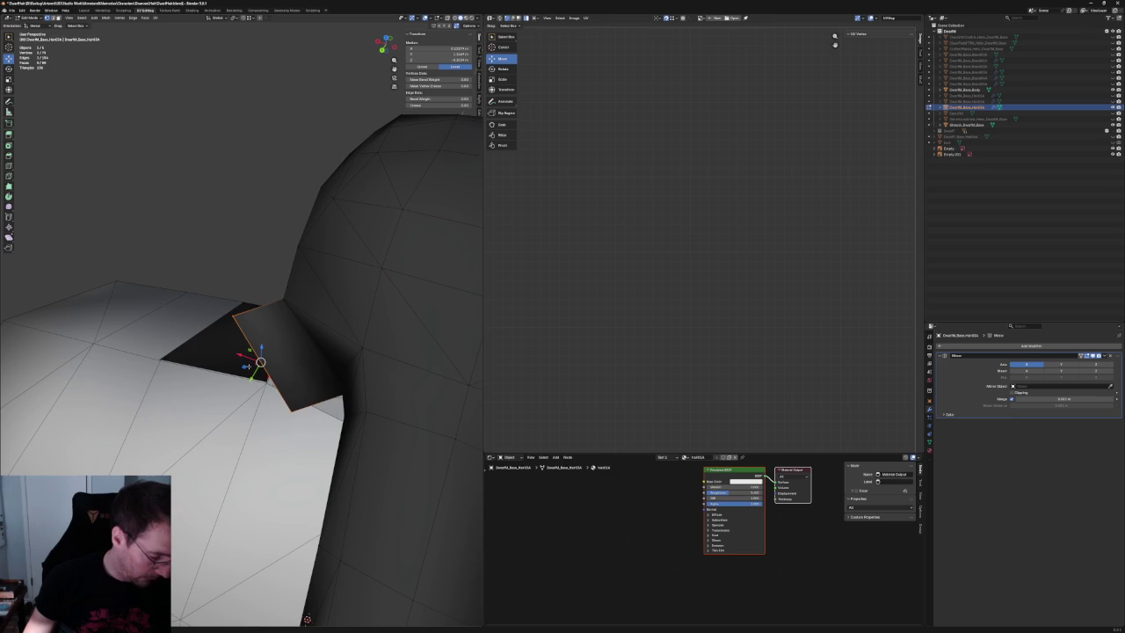
pyautogui.hotkey('ctrl', 'z')
pyautogui.moveTo(260, 362); pyautogui.dragTo(271, 381, button='middle')
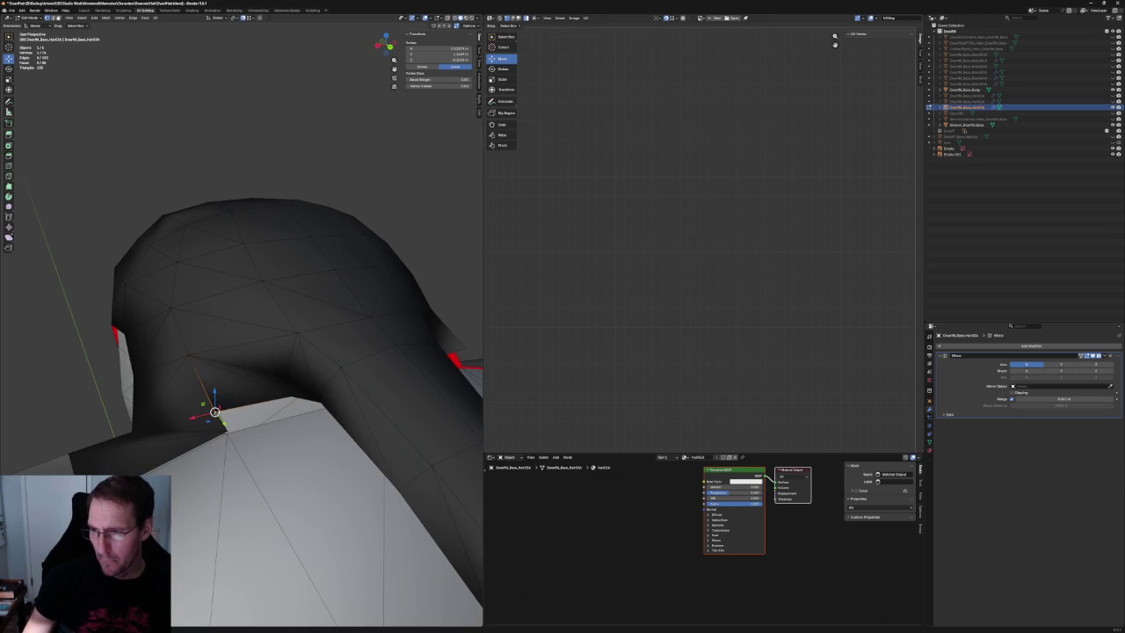
pyautogui.moveTo(215, 412)
pyautogui.mouseDown(button='middle')
pyautogui.moveTo(111, 357)
pyautogui.moveTo(145, 344)
pyautogui.moveTo(345, 387)
pyautogui.moveTo(292, 389)
pyautogui.moveTo(344, 384)
pyautogui.moveTo(308, 387)
pyautogui.mouseUp(button='middle')
pyautogui.click(110, 356)
# With X-ray on, box-select the hair vertices over the shoulder and nudge them slightly up and right.
pyautogui.hotkey('alt', 'z')
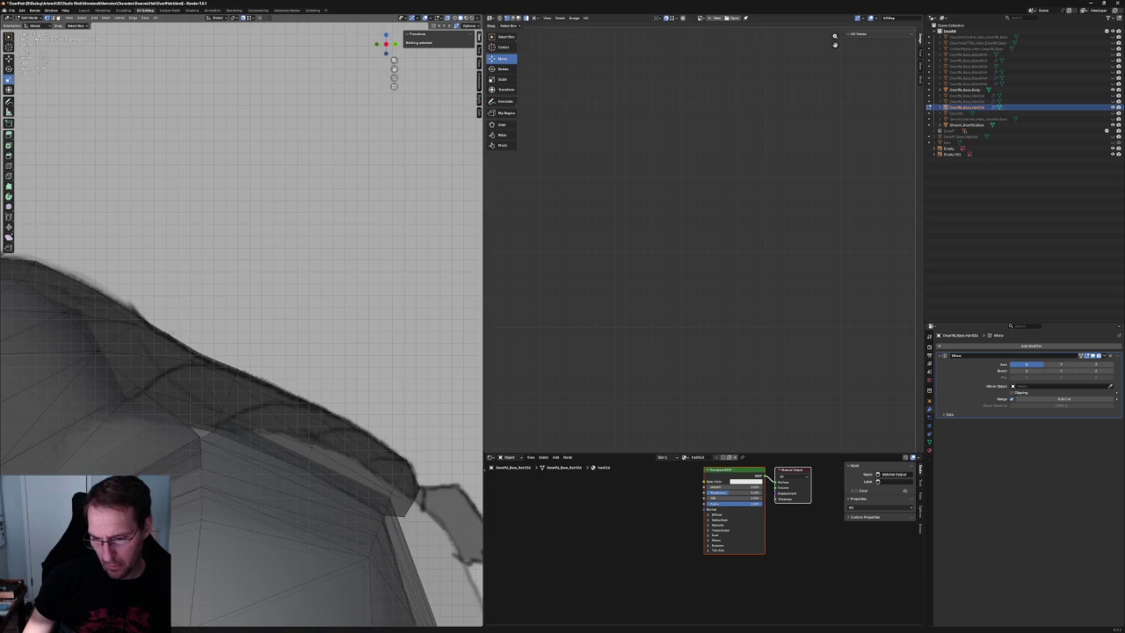
pyautogui.moveTo(185, 347); pyautogui.dragTo(214, 429)
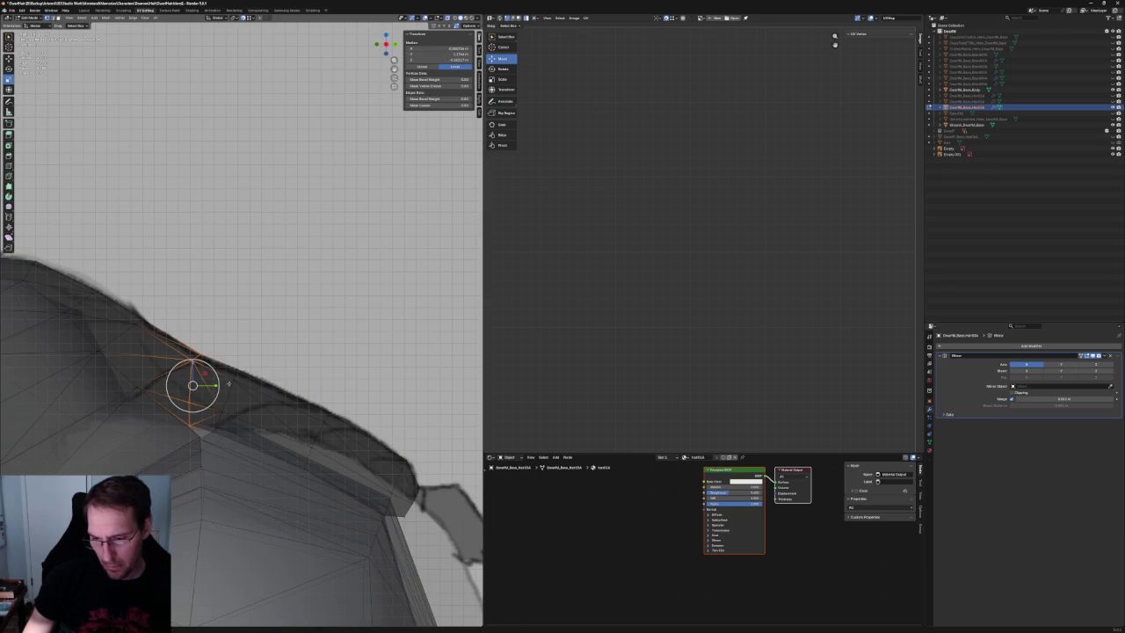
pyautogui.hotkey('shift', 'space')
pyautogui.press('g')
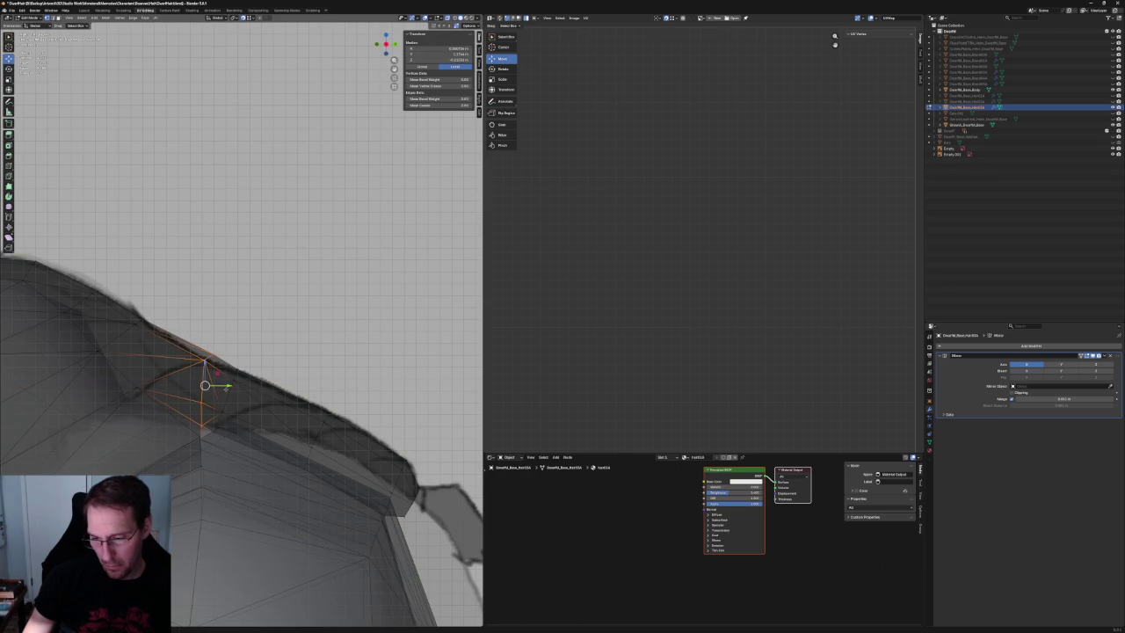
pyautogui.hotkey('alt', 'a')
pyautogui.moveTo(210, 356); pyautogui.dragTo(250, 444)
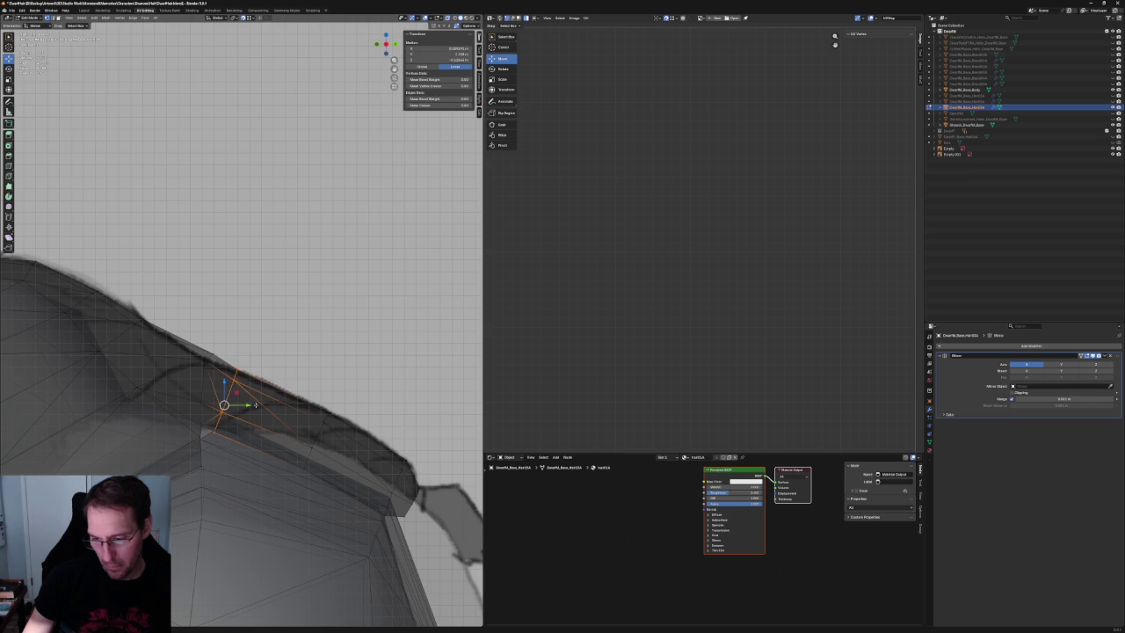
pyautogui.press('g')
pyautogui.press('Return')
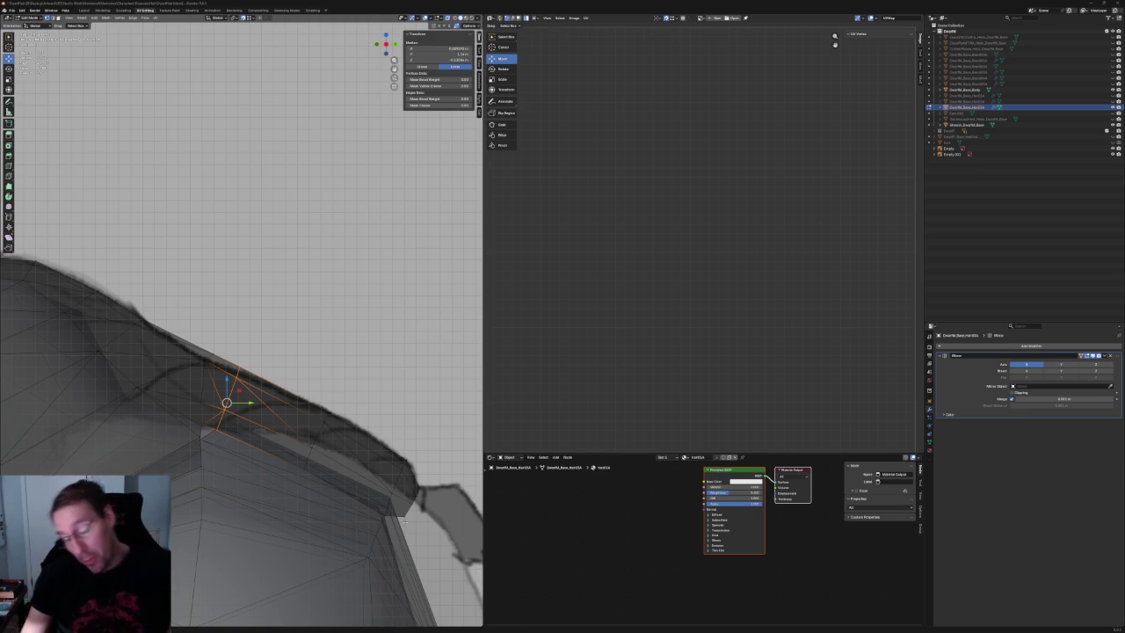
# Slide a hair-edge vertex along its neighbouring edges to fit the shoulder outline.
pyautogui.moveTo(263, 386)
pyautogui.mouseDown(button='middle')
pyautogui.moveTo(268, 337)
pyautogui.moveTo(248, 368)
pyautogui.mouseUp(button='middle')
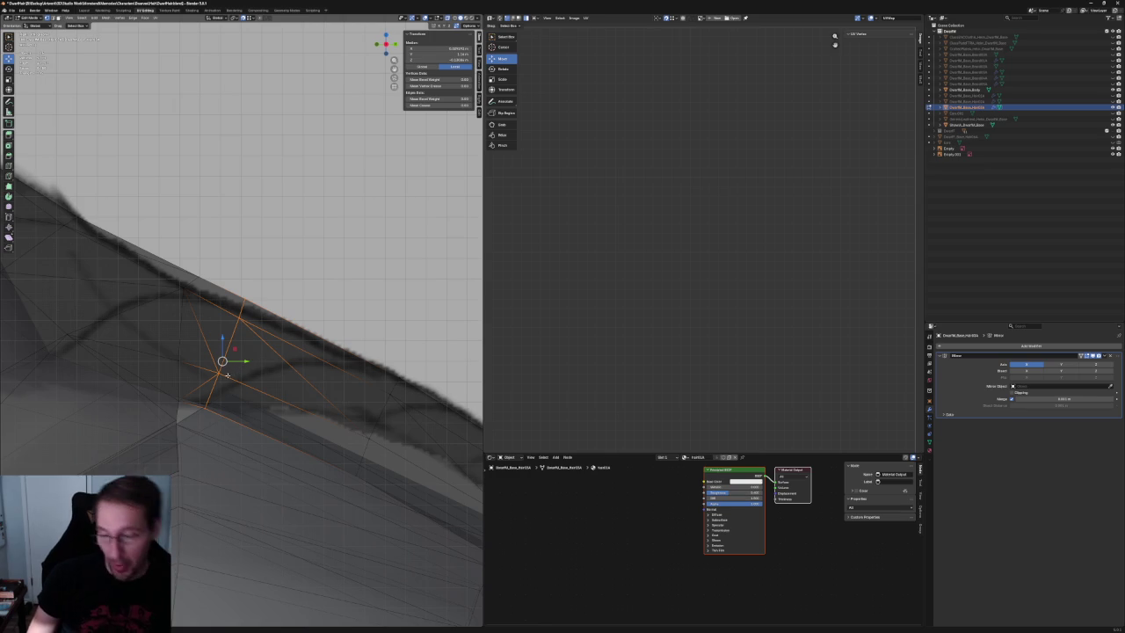
pyautogui.hotkey('shift', 'v')
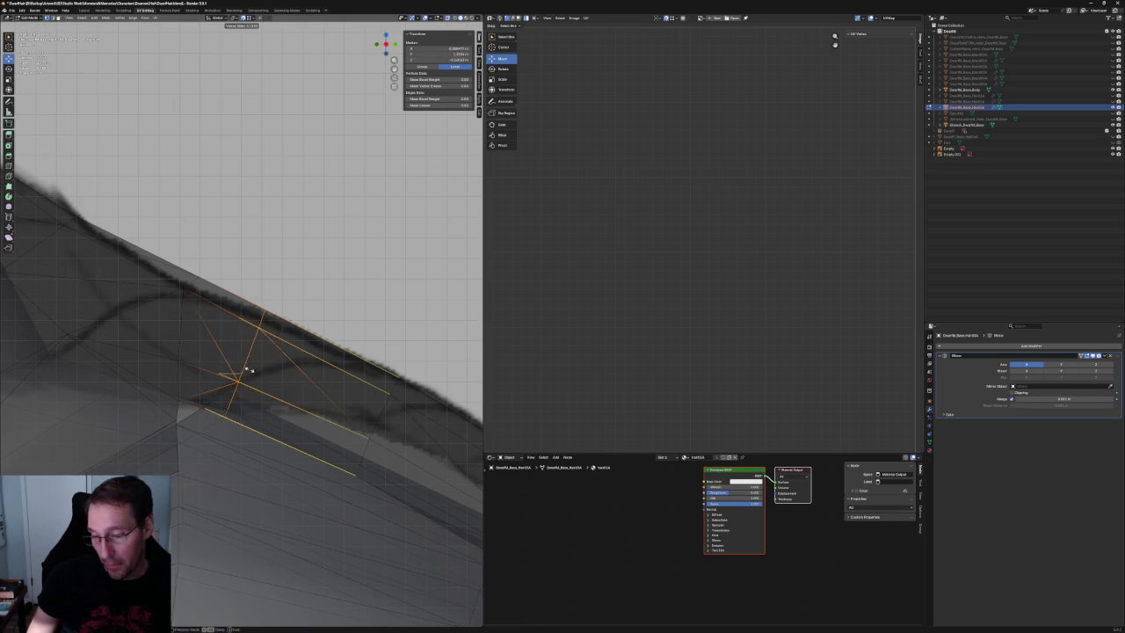
pyautogui.click(244, 372)
pyautogui.scroll(-2, 251, 372)
pyautogui.scroll(-3, 257, 364)
pyautogui.scroll(-6, 256, 364)
# Move the faces at the shoulder strand's end vertically (G Z) to a new height.
pyautogui.click(326, 495)
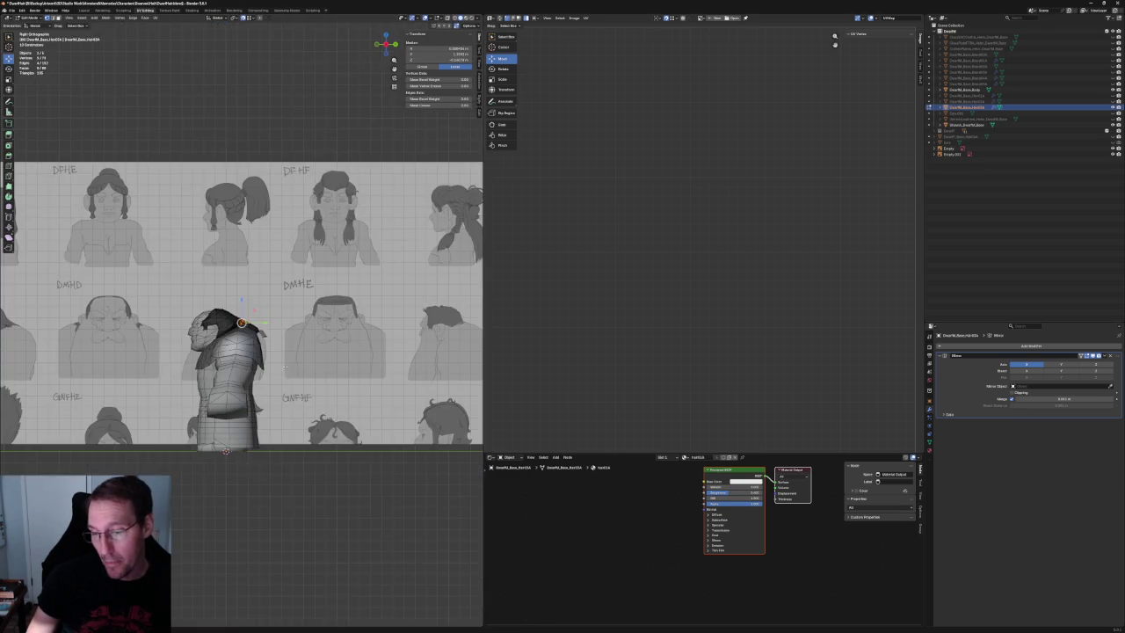
pyautogui.scroll(8, 281, 352)
pyautogui.scroll(3, 281, 352)
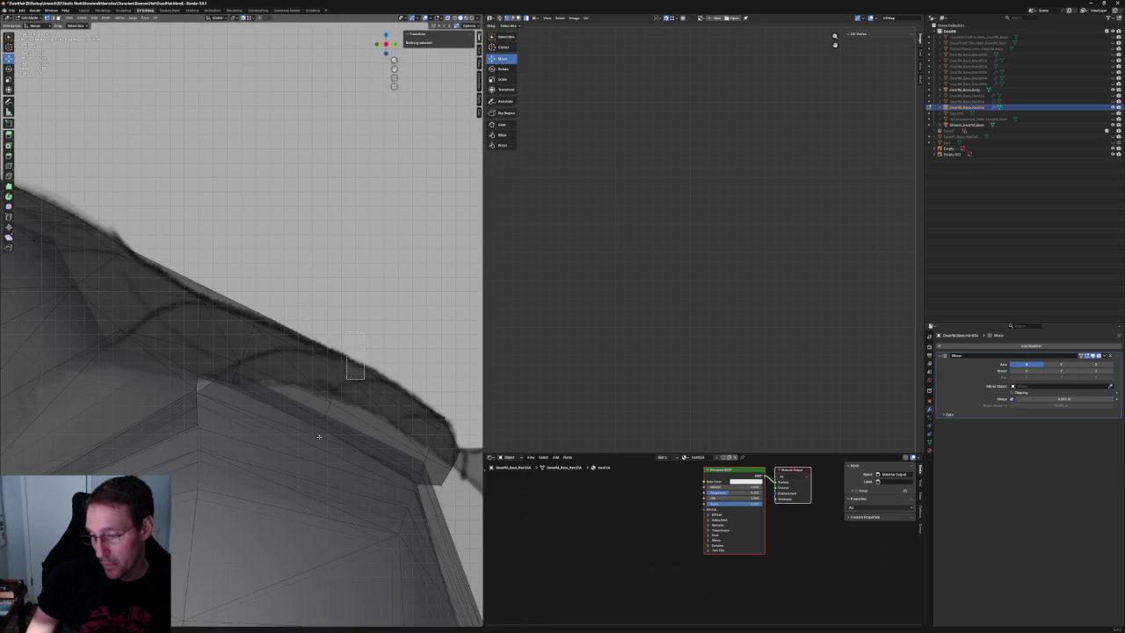
pyautogui.click(338, 397)
pyautogui.scroll(-3, 338, 397)
pyautogui.scroll(3, 351, 369)
pyautogui.moveTo(195, 320); pyautogui.dragTo(242, 445)
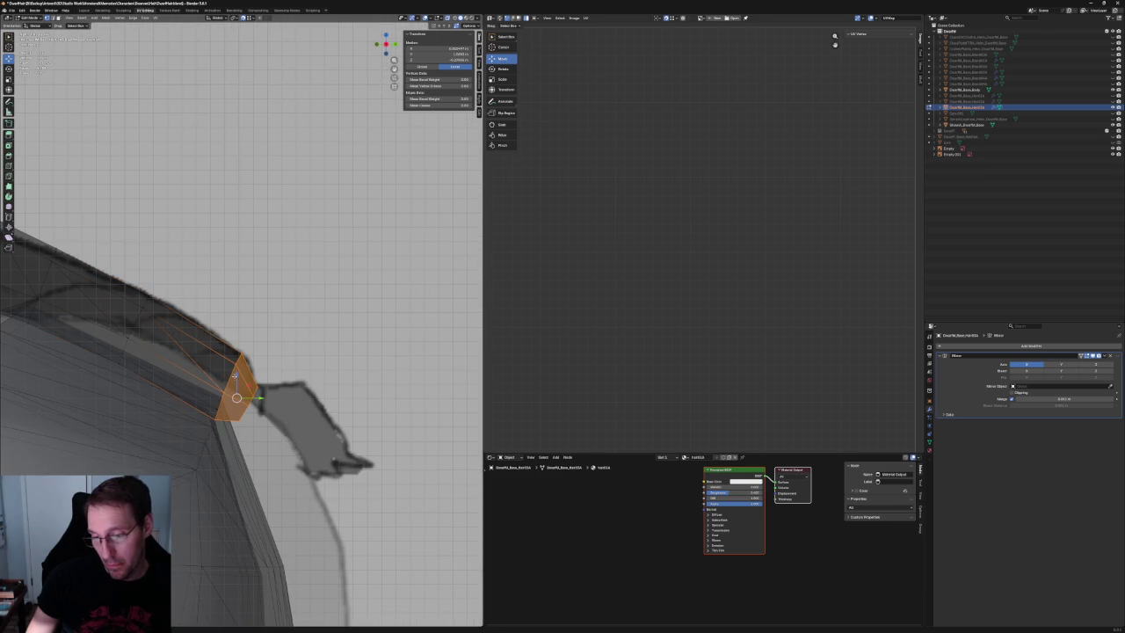
pyautogui.press('g')
pyautogui.press('z')
pyautogui.click(239, 370)
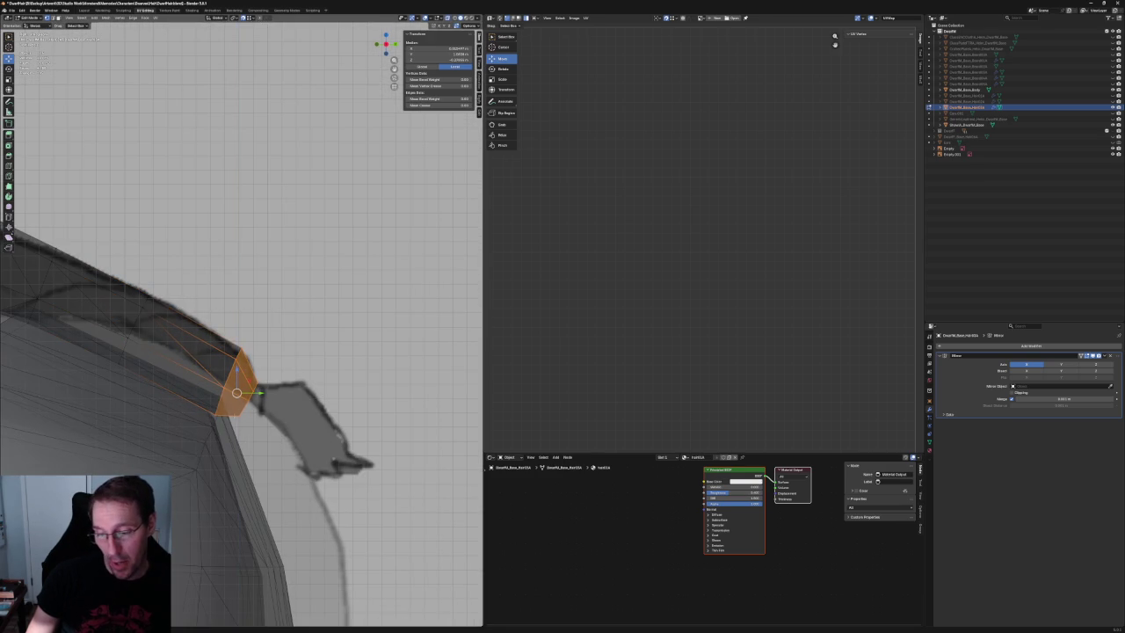
# Orbit and zoom to a close perspective view of the shoulder hair.
pyautogui.click(214, 414)
pyautogui.moveTo(207, 397)
pyautogui.mouseDown(button='middle')
pyautogui.moveTo(283, 404)
pyautogui.moveTo(176, 264)
pyautogui.moveTo(205, 311)
pyautogui.moveTo(183, 382)
pyautogui.mouseUp(button='middle')
pyautogui.scroll(-5, 285, 404)
pyautogui.click(146, 246)
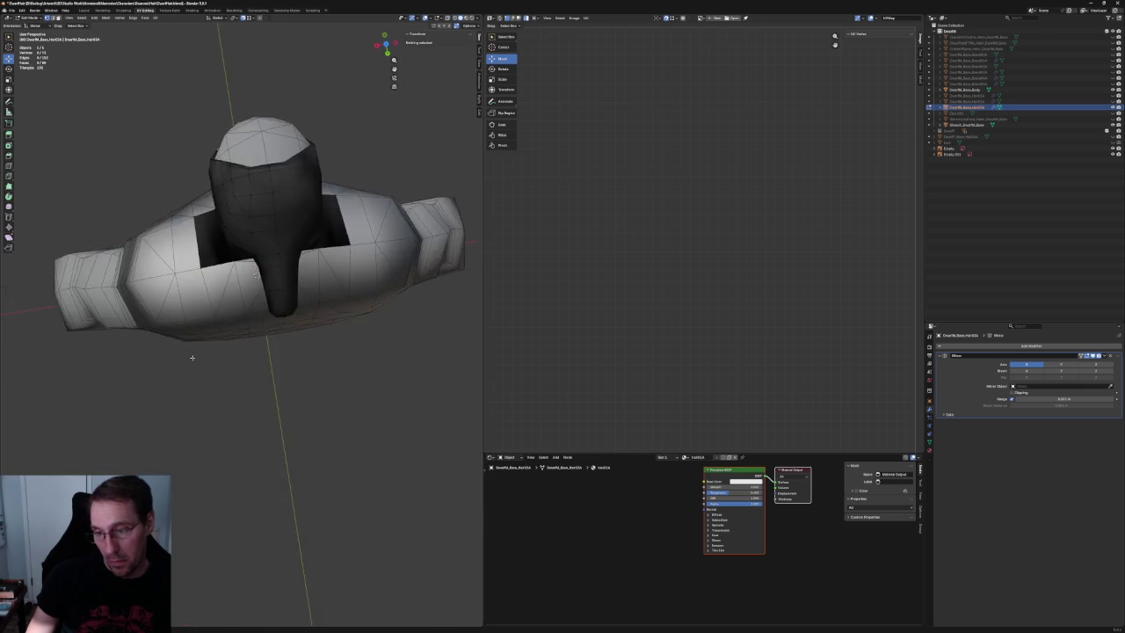
pyautogui.scroll(4, 184, 381)
pyautogui.moveTo(256, 306)
pyautogui.mouseDown(button='middle')
pyautogui.moveTo(275, 293)
pyautogui.moveTo(275, 320)
pyautogui.mouseUp(button='middle')
pyautogui.scroll(3, 275, 321)
pyautogui.scroll(2, 275, 327)
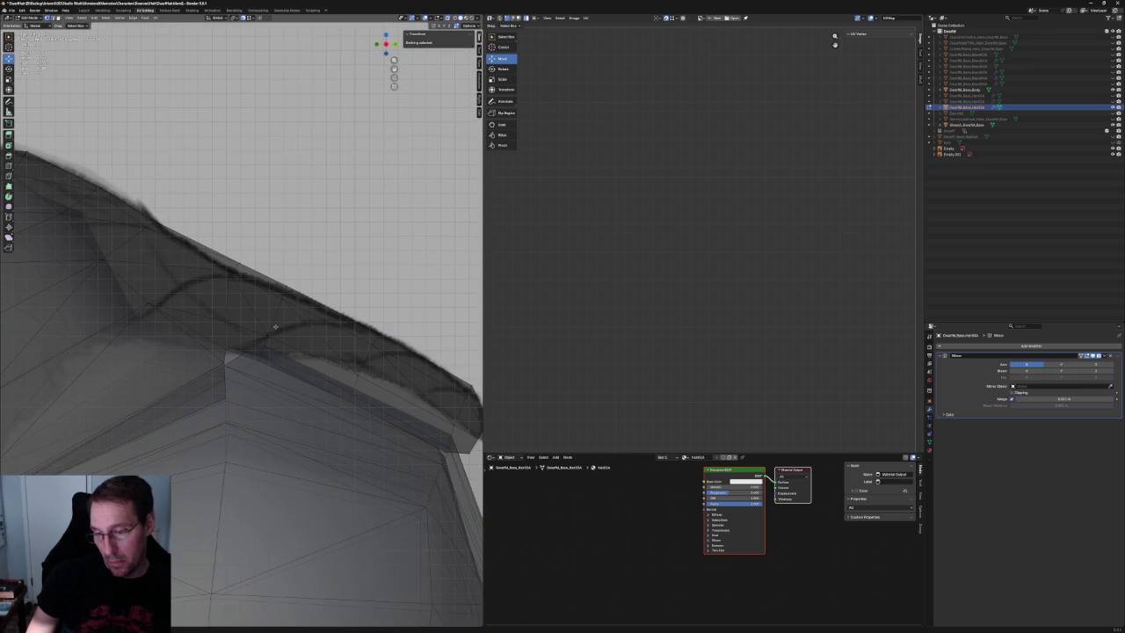
pyautogui.moveTo(275, 327)
pyautogui.mouseDown(button='middle')
pyautogui.moveTo(239, 317)
pyautogui.moveTo(248, 310)
pyautogui.mouseUp(button='middle')
# Move a vertex on the shoulder hair edge down-right along the rim.
pyautogui.moveTo(208, 248); pyautogui.dragTo(246, 325)
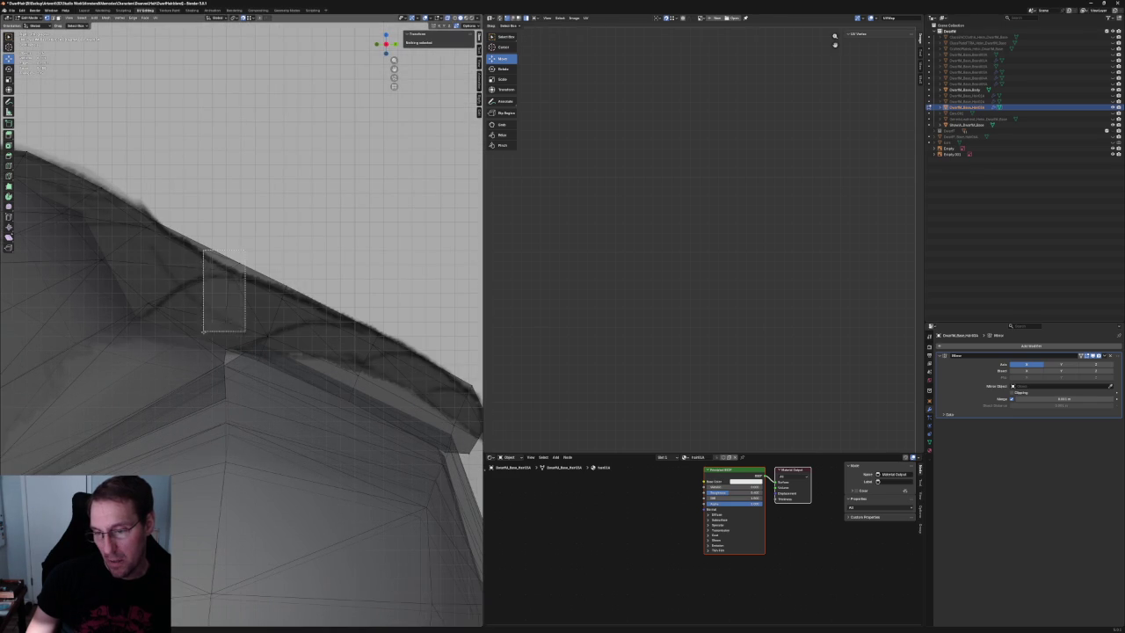
pyautogui.press('g')
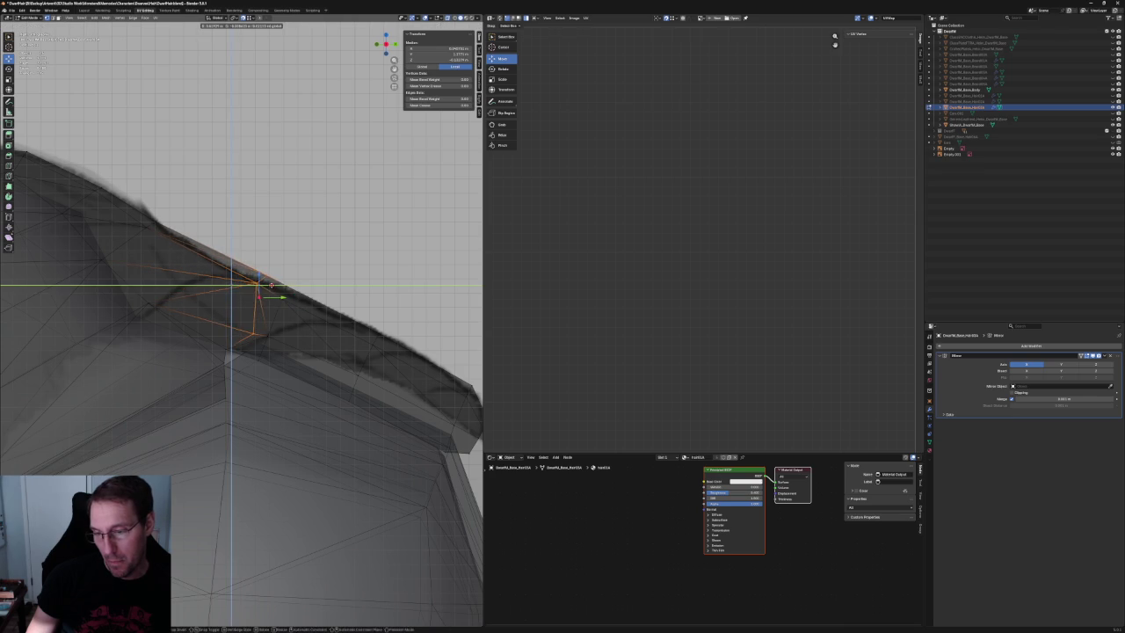
pyautogui.click(263, 323)
pyautogui.hotkey('alt', 'a')
pyautogui.moveTo(240, 331)
pyautogui.mouseDown(button='middle')
pyautogui.moveTo(258, 309)
pyautogui.moveTo(243, 333)
pyautogui.moveTo(260, 349)
pyautogui.moveTo(225, 358)
pyautogui.moveTo(291, 360)
pyautogui.moveTo(276, 367)
pyautogui.moveTo(278, 354)
pyautogui.moveTo(234, 327)
pyautogui.moveTo(251, 314)
pyautogui.moveTo(254, 326)
pyautogui.mouseUp(button='middle')
pyautogui.scroll(3, 279, 353)
pyautogui.scroll(2, 279, 352)
# Centre the view on a vertex at the shoulder strand's edge.
pyautogui.click(234, 328)
pyautogui.hotkey('alt', 'a')
pyautogui.click(245, 440)
pyautogui.press('KP_Decimal')
pyautogui.scroll(3, 283, 325)
pyautogui.scroll(-3, 283, 326)
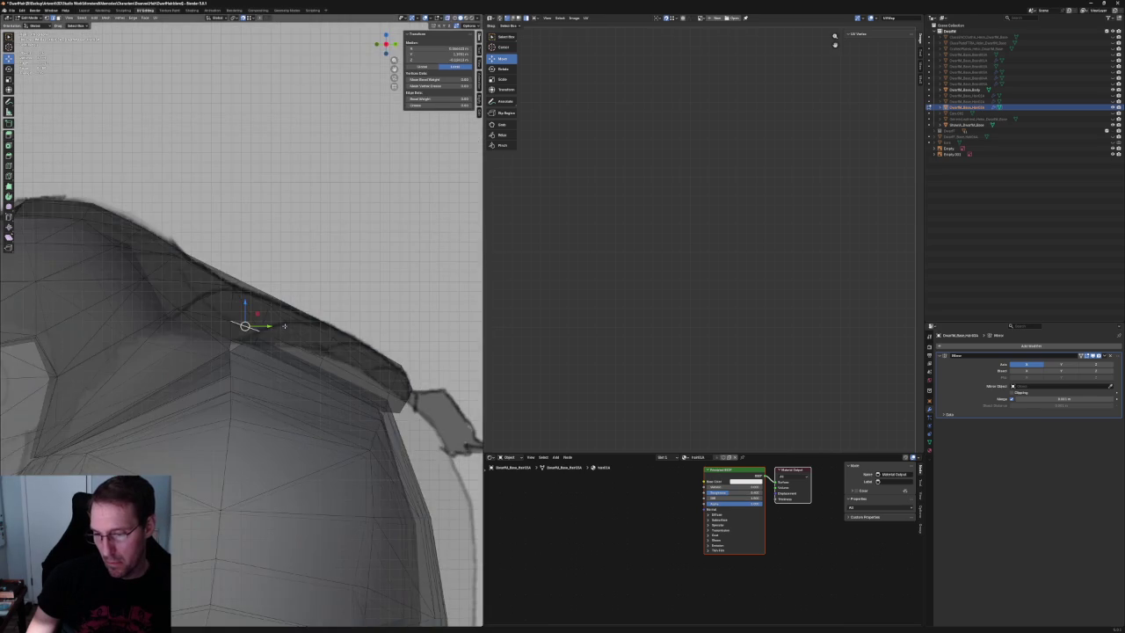
pyautogui.scroll(4, 284, 326)
# Shift the selected rim vertices along the X axis onto the sketched outline.
pyautogui.press('ctrl+KP_Add')
pyautogui.moveTo(256, 231); pyautogui.dragTo(200, 361)
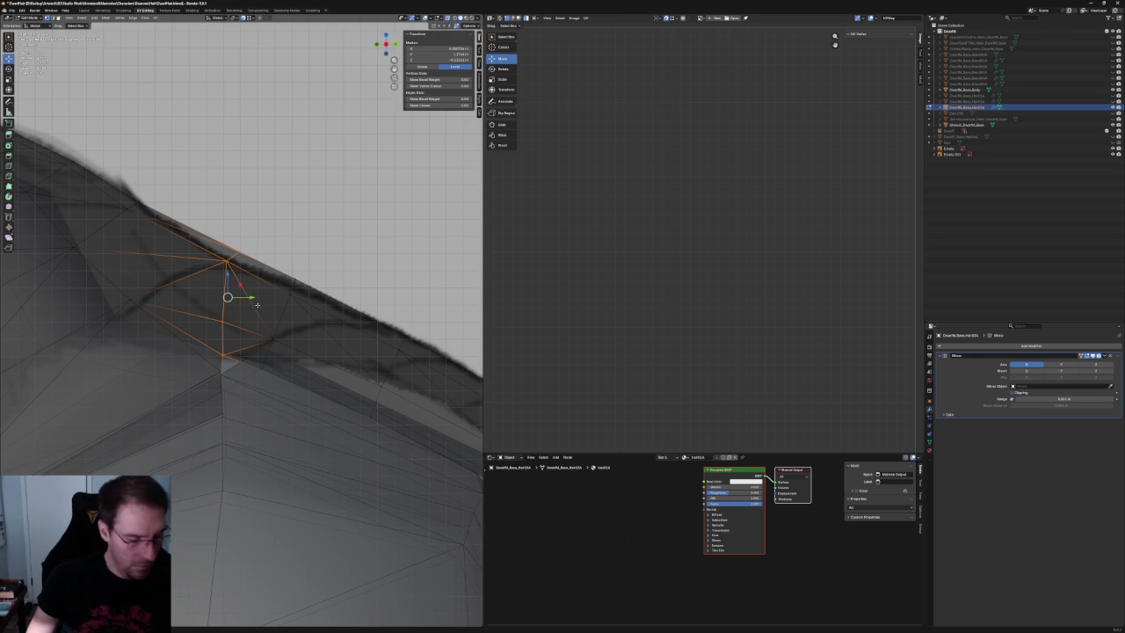
pyautogui.press('g')
pyautogui.press('x')
pyautogui.click(282, 300)
pyautogui.scroll(-5, 283, 300)
# Slide a rim vertex down-right along its edges onto the sketch line, with X-ray on.
pyautogui.moveTo(283, 300)
pyautogui.mouseDown(button='middle')
pyautogui.moveTo(252, 335)
pyautogui.moveTo(324, 282)
pyautogui.moveTo(236, 364)
pyautogui.moveTo(299, 317)
pyautogui.mouseUp(button='middle')
pyautogui.hotkey('alt', 'z')
pyautogui.scroll(5, 325, 281)
pyautogui.scroll(-4, 259, 338)
pyautogui.scroll(4, 236, 365)
pyautogui.hotkey('alt', 'z')
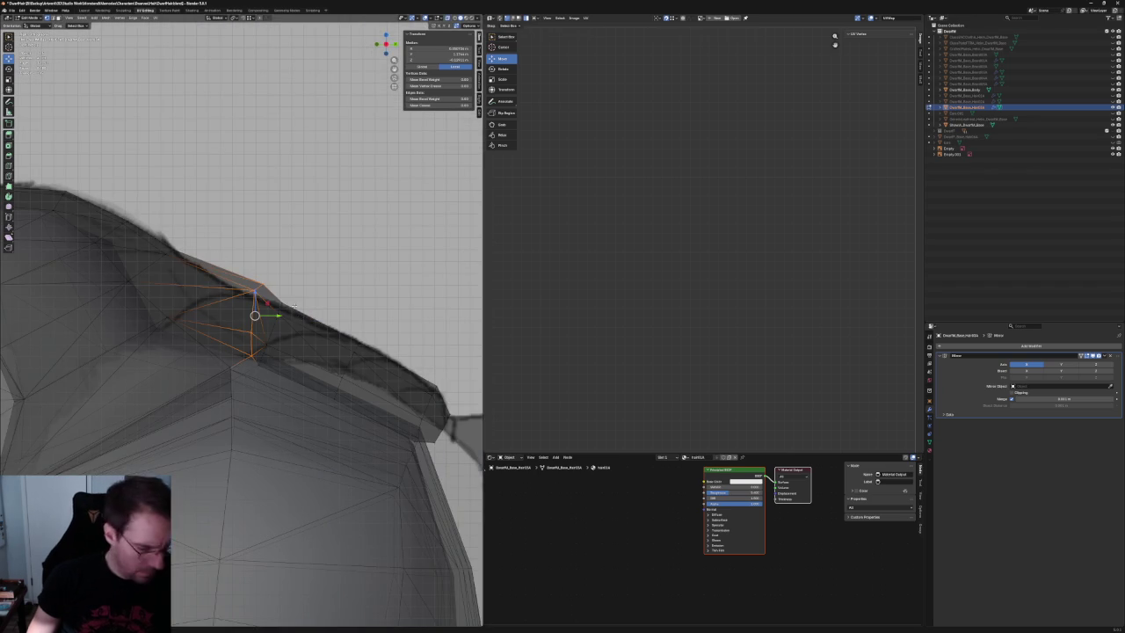
pyautogui.moveTo(254, 314)
pyautogui.mouseDown()
pyautogui.moveTo(284, 334)
pyautogui.moveTo(265, 365)
pyautogui.mouseUp()
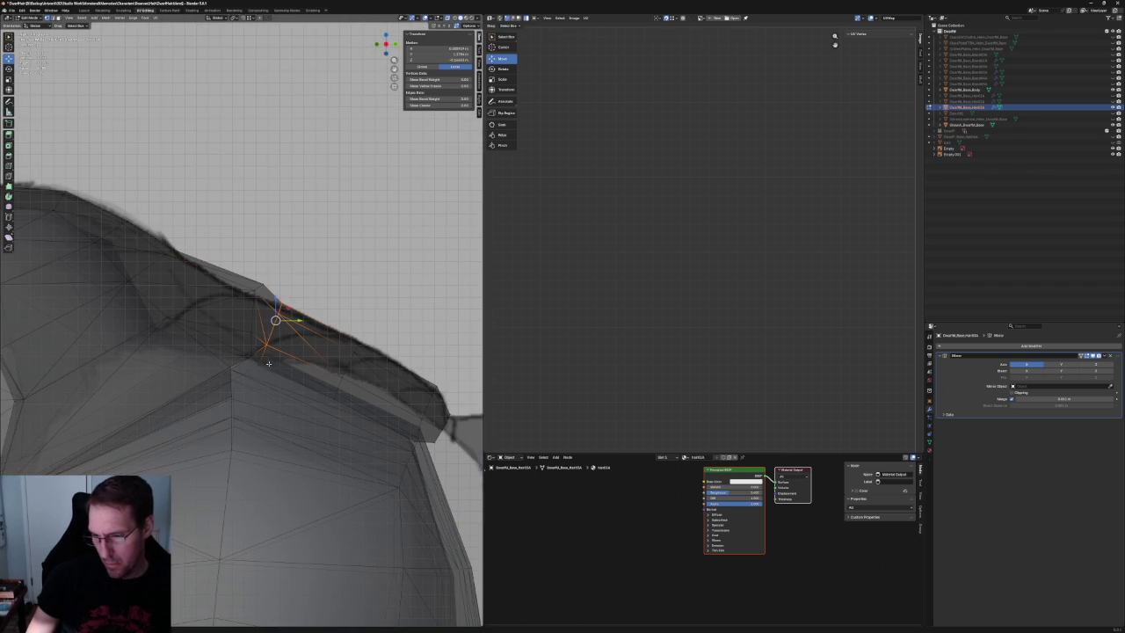
pyautogui.press('g')
pyautogui.press('g')
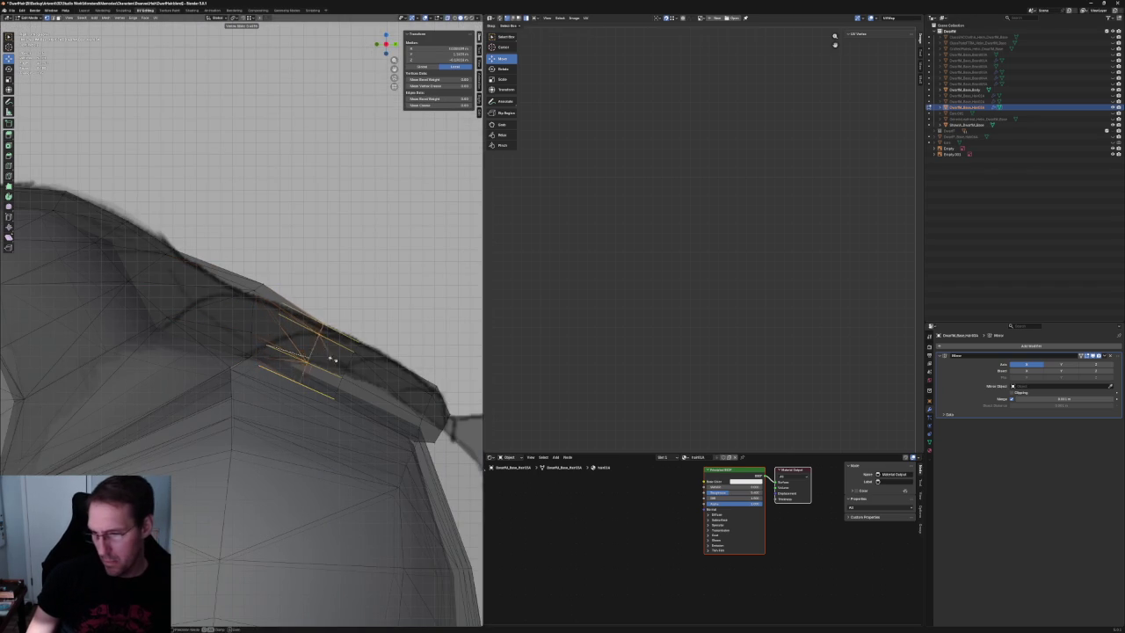
pyautogui.click(335, 359)
# Scale the selected strand rim edges outward so the tip hugs the shoulder.
pyautogui.moveTo(319, 344); pyautogui.dragTo(279, 369, button='middle')
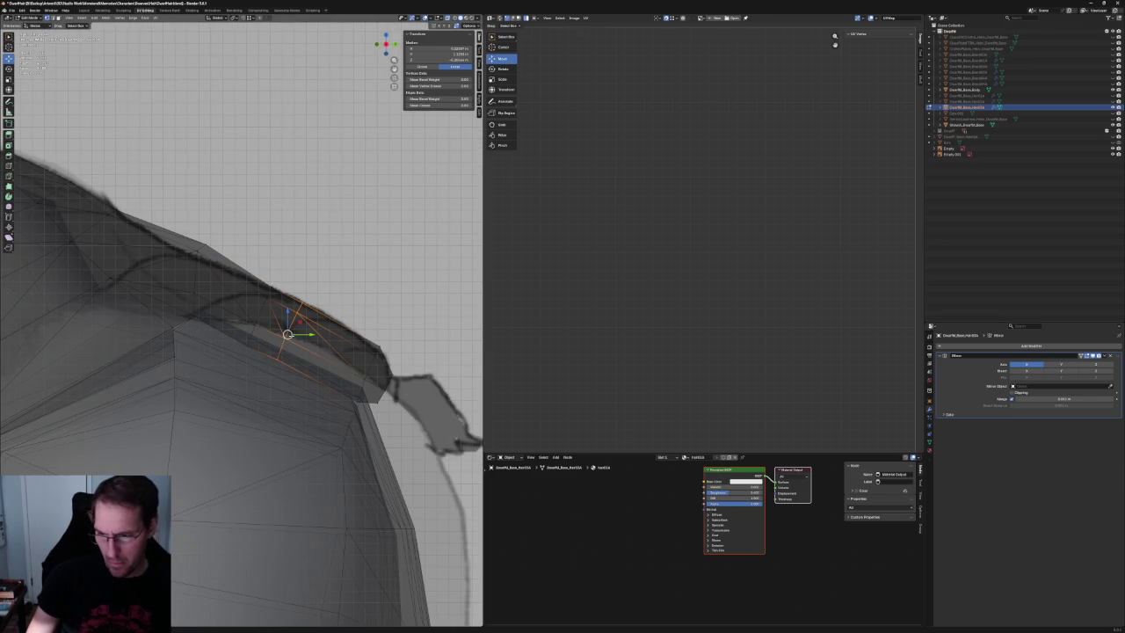
pyautogui.click(269, 292)
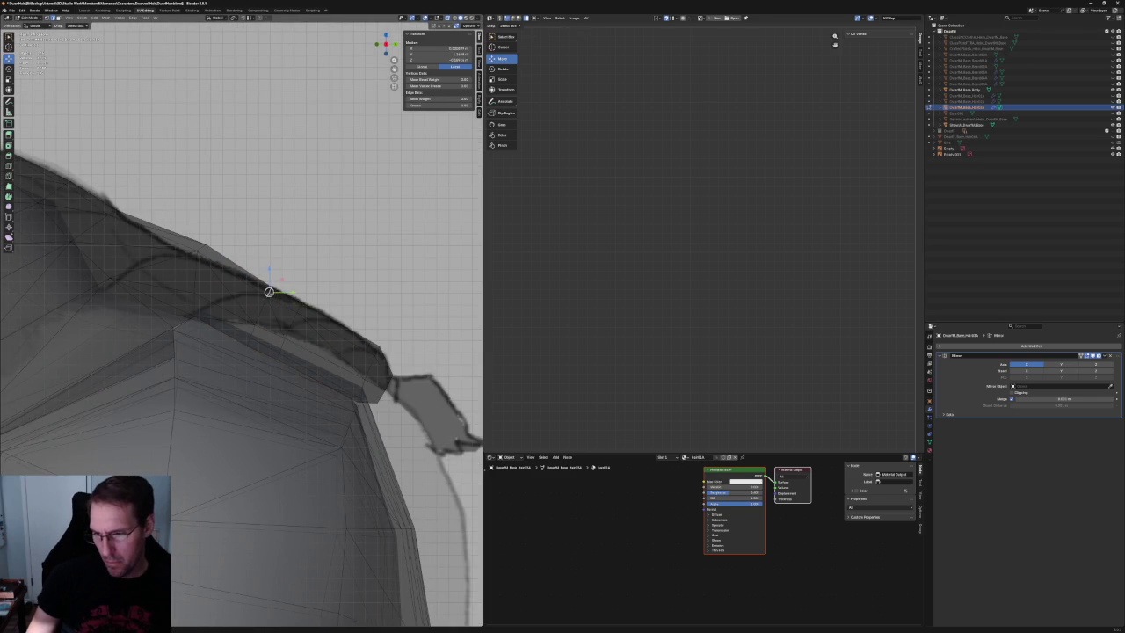
pyautogui.click(261, 312)
pyautogui.moveTo(252, 343); pyautogui.dragTo(288, 325, button='middle')
pyautogui.click(279, 352)
pyautogui.keyDown('shift'); pyautogui.click(280, 352); pyautogui.keyUp('shift')
pyautogui.moveTo(279, 352)
pyautogui.mouseDown(button='middle')
pyautogui.moveTo(304, 312)
pyautogui.moveTo(288, 358)
pyautogui.mouseUp(button='middle')
pyautogui.press('s')
pyautogui.click(319, 296)
pyautogui.hotkey('alt', 'z')
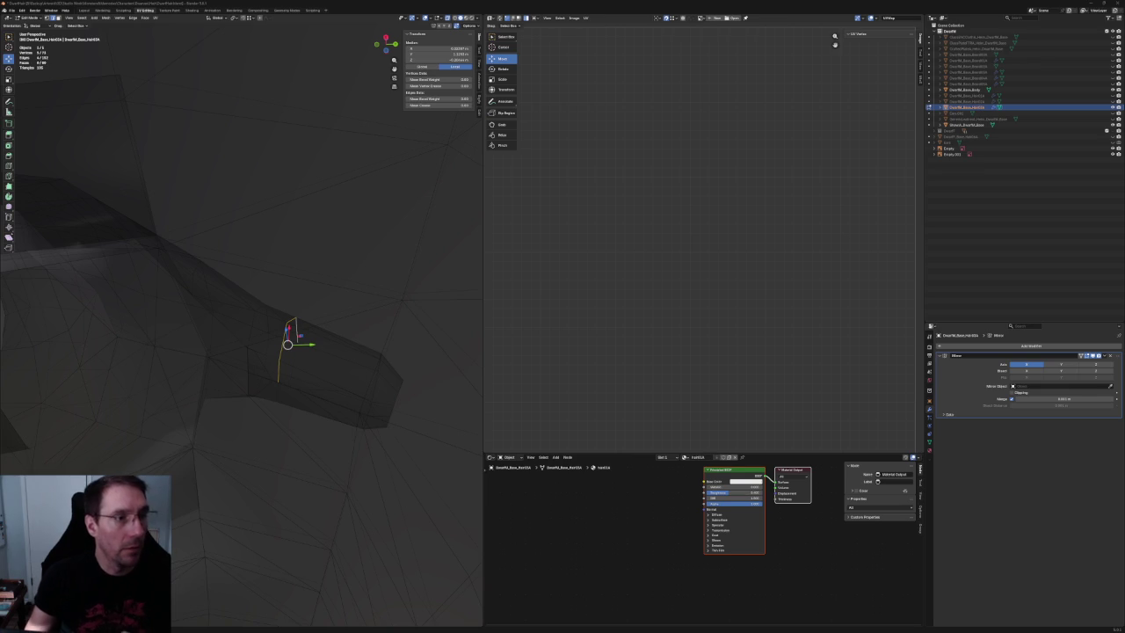
# Switch the viewport shading while inspecting the shoulder strand's rim.
pyautogui.scroll(-3, 290, 329)
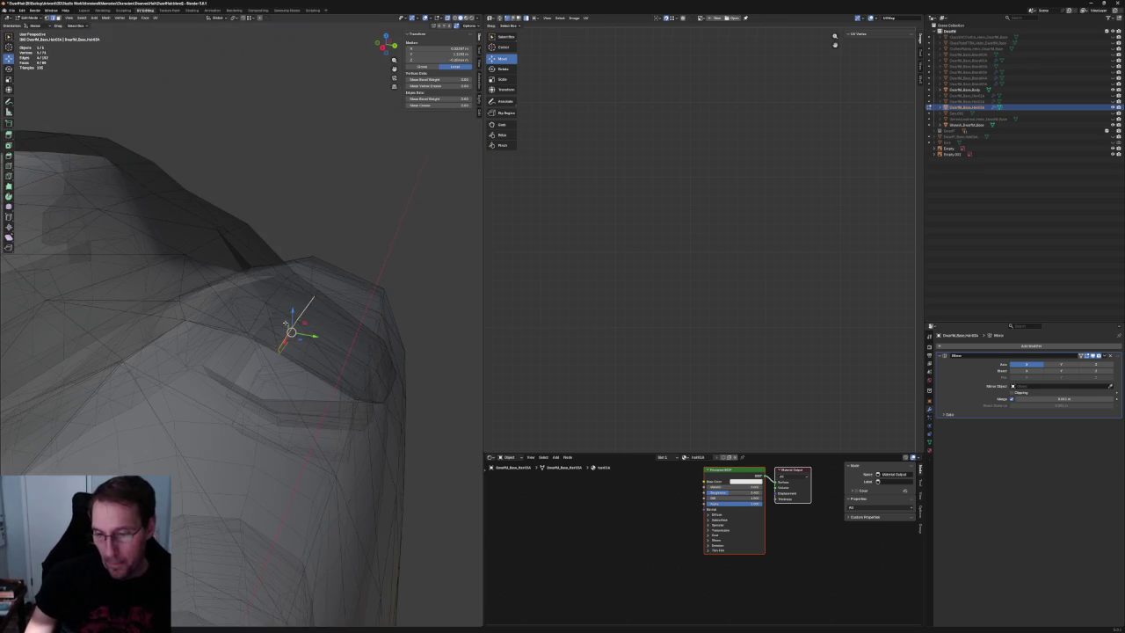
pyautogui.click(288, 333)
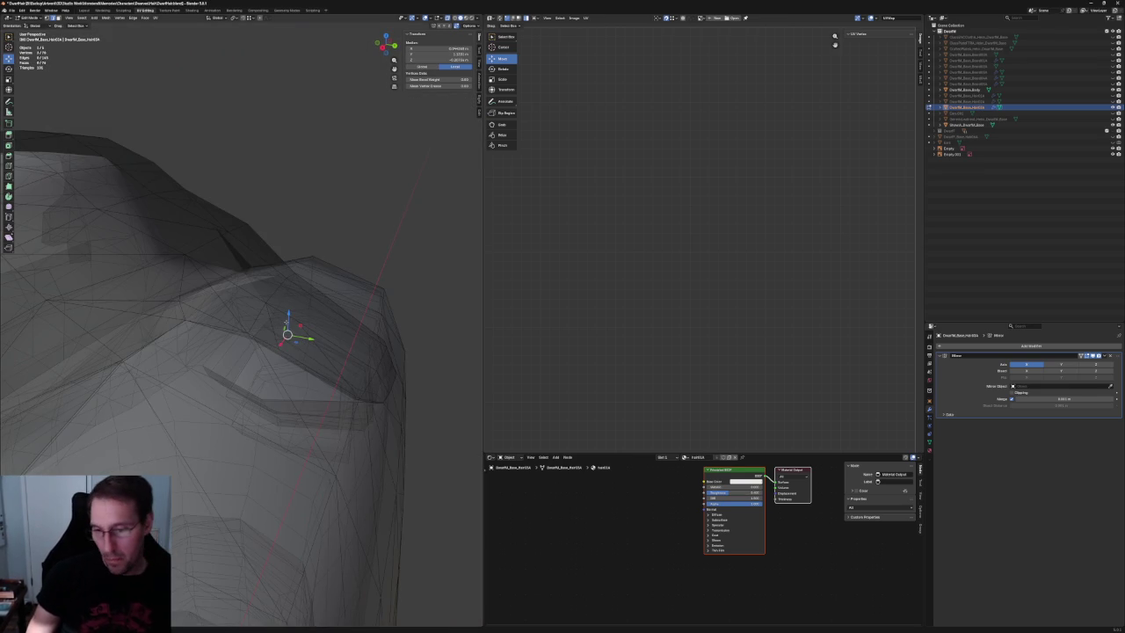
pyautogui.click(312, 337)
pyautogui.moveTo(307, 338); pyautogui.dragTo(275, 316, button='middle')
pyautogui.click(275, 317)
pyautogui.click(266, 296)
pyautogui.press('z')
pyautogui.click(322, 296)
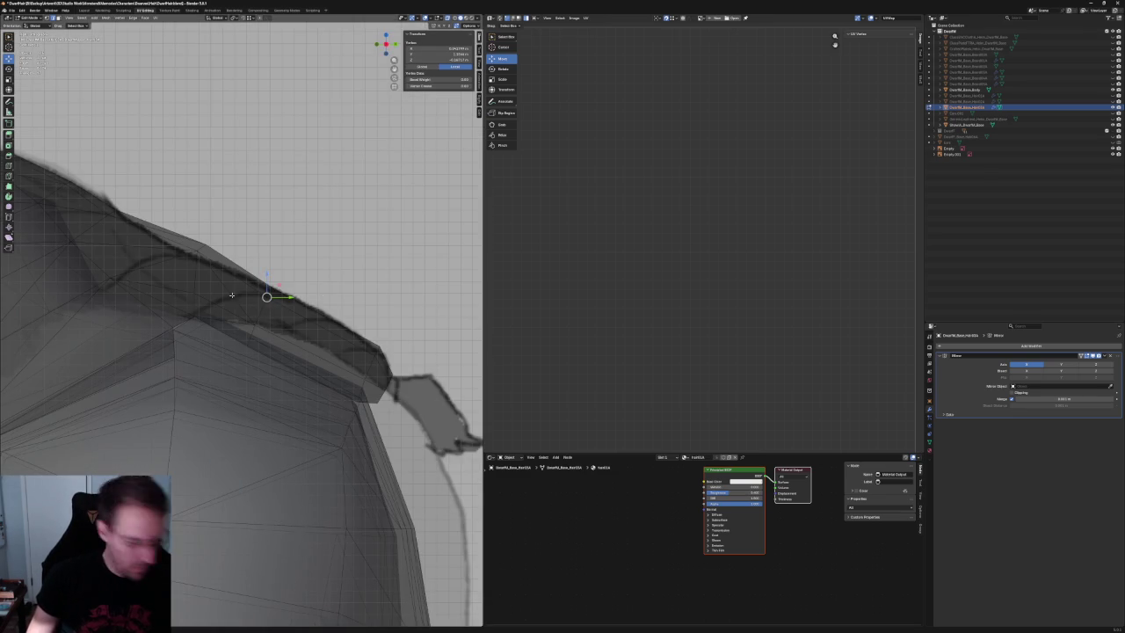
# Nudge two rim vertices with axis-constrained moves (Shift+X) onto the sketch line.
pyautogui.moveTo(334, 263); pyautogui.dragTo(233, 378)
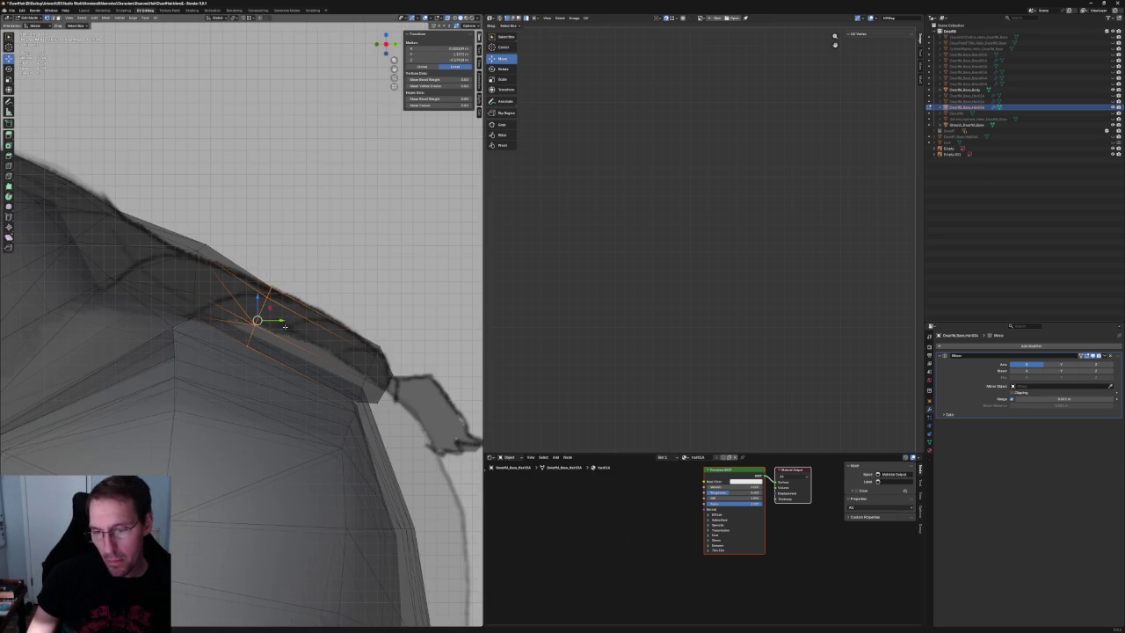
pyautogui.press('g')
pyautogui.press('y')
pyautogui.hotkey('shift', 'x')
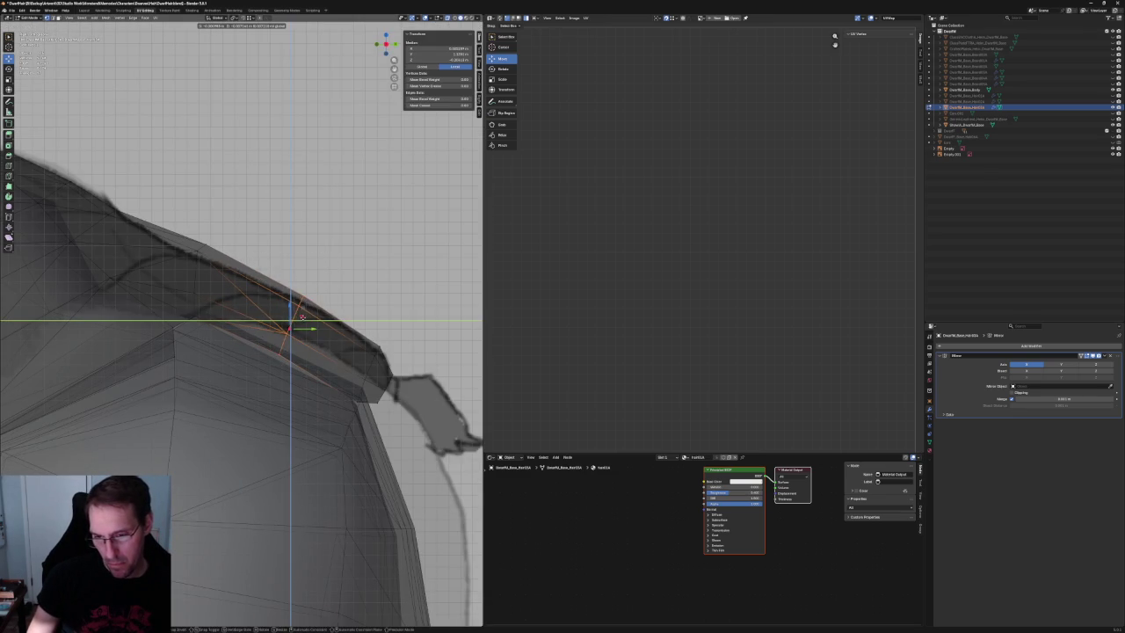
pyautogui.click(301, 316)
pyautogui.moveTo(301, 316); pyautogui.dragTo(273, 306, button='middle')
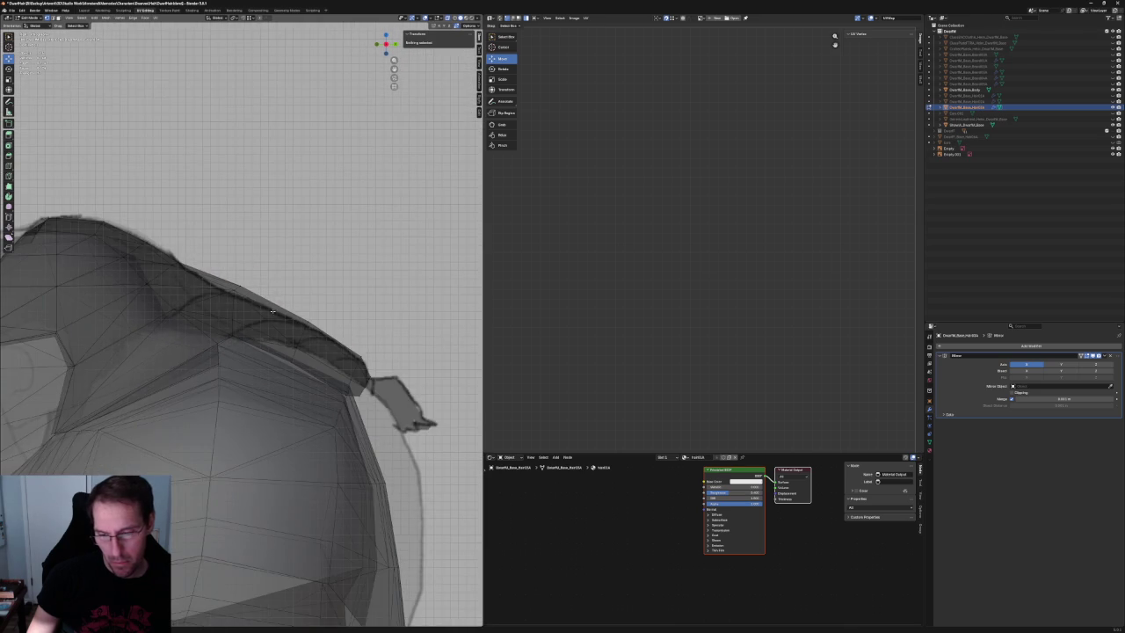
pyautogui.scroll(4, 281, 316)
pyautogui.click(303, 345)
pyautogui.press('g')
pyautogui.hotkey('shift', 'x')
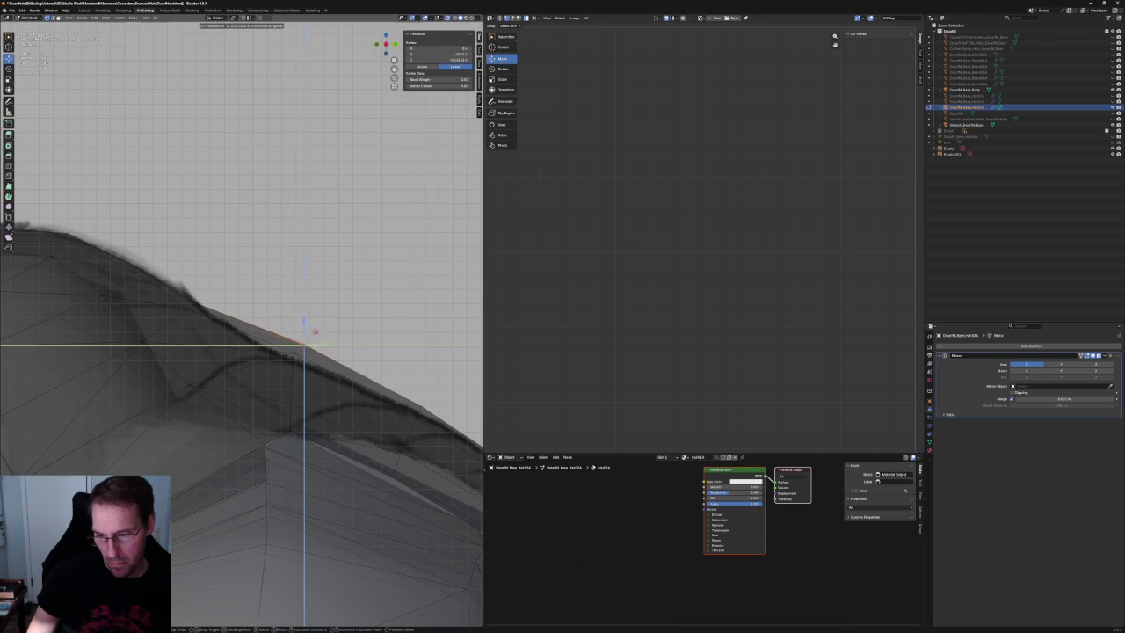
pyautogui.click(304, 328)
# Line up several vertices down the strand by scaling them to 0 on Y.
pyautogui.moveTo(278, 336); pyautogui.dragTo(331, 446)
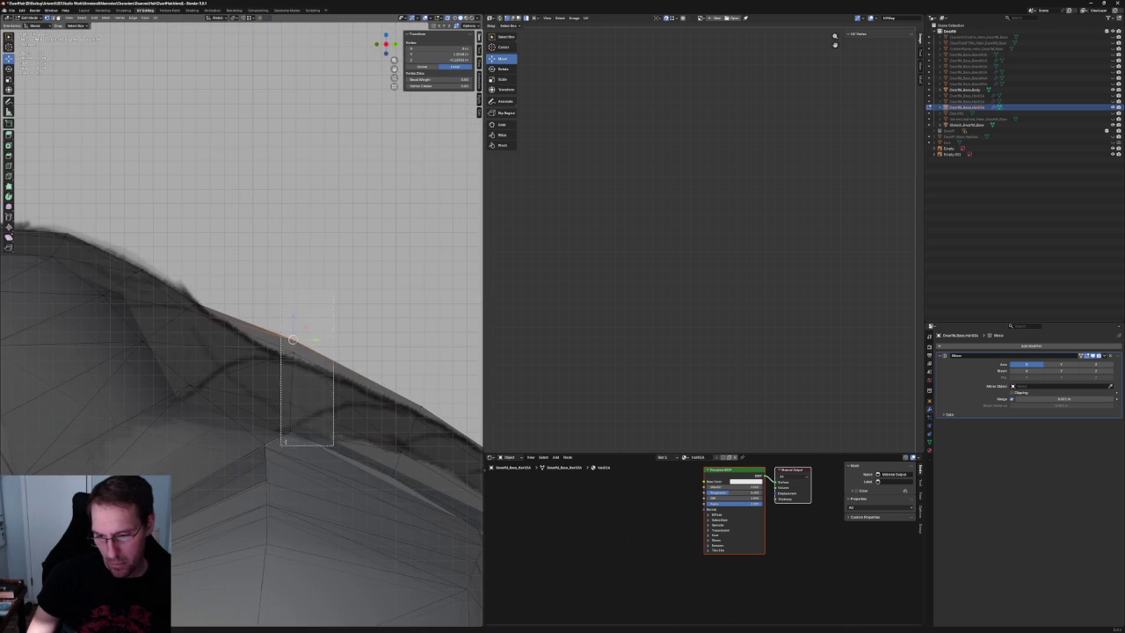
pyautogui.press('s')
pyautogui.press('y')
pyautogui.press('0')
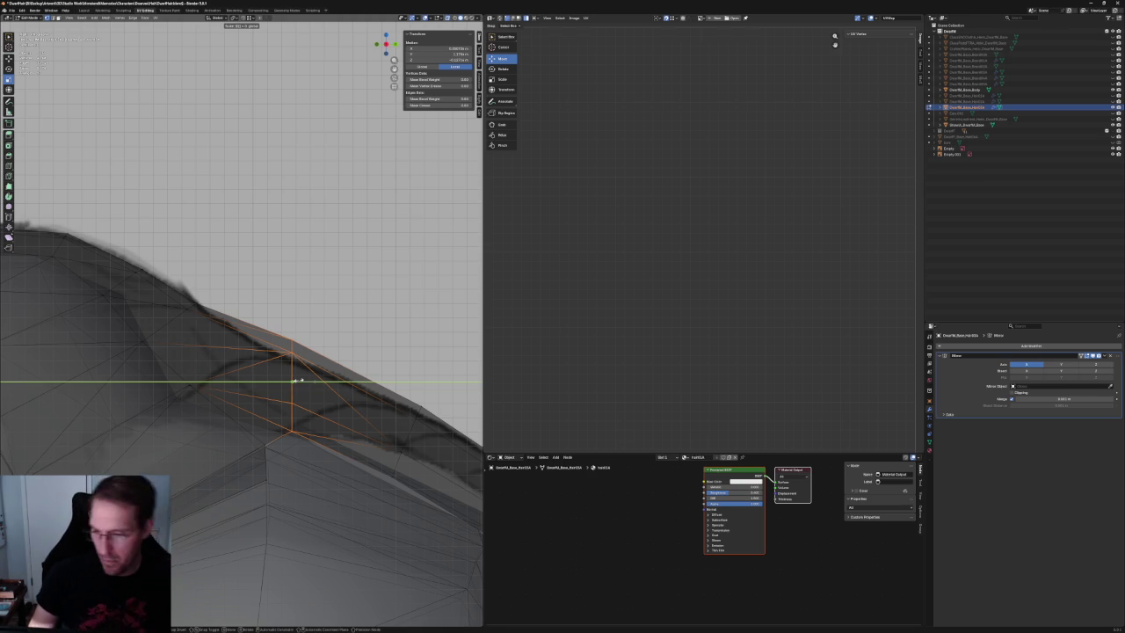
pyautogui.press('Return')
pyautogui.hotkey('alt', 'a')
# Flatten the ridge vertices into line with a Y-axis scale of 0.
pyautogui.moveTo(309, 358); pyautogui.dragTo(276, 322, button='middle')
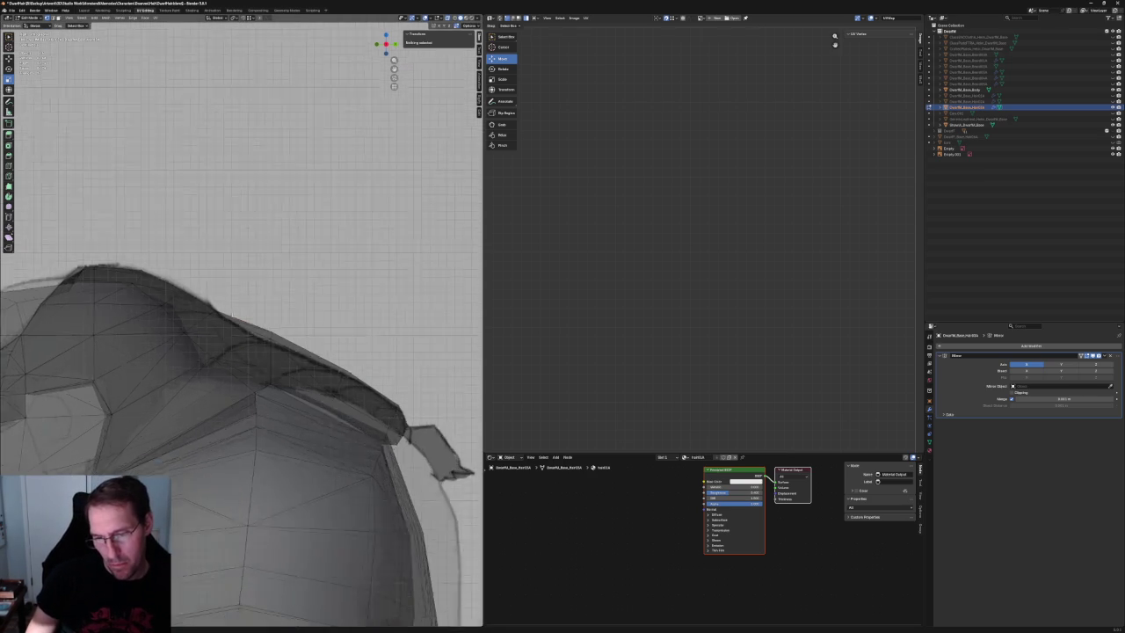
pyautogui.moveTo(301, 360); pyautogui.dragTo(299, 360)
pyautogui.press('s')
pyautogui.press('y')
pyautogui.press('0')
pyautogui.press('Return')
pyautogui.hotkey('alt', 'a')
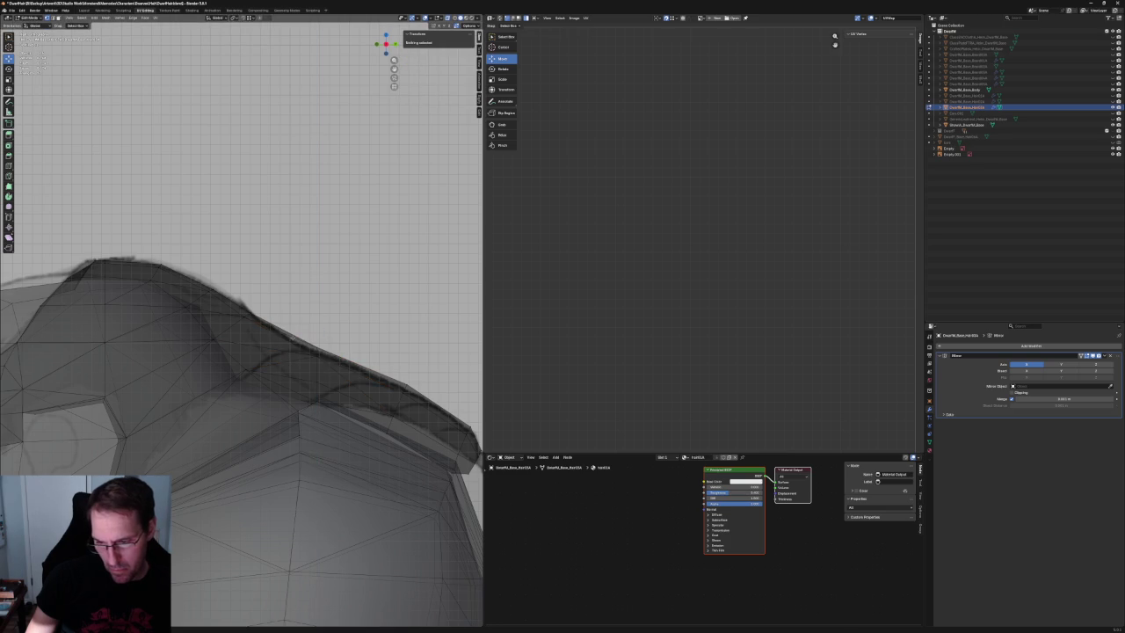
pyautogui.scroll(-5, 281, 334)
pyautogui.scroll(5, 273, 330)
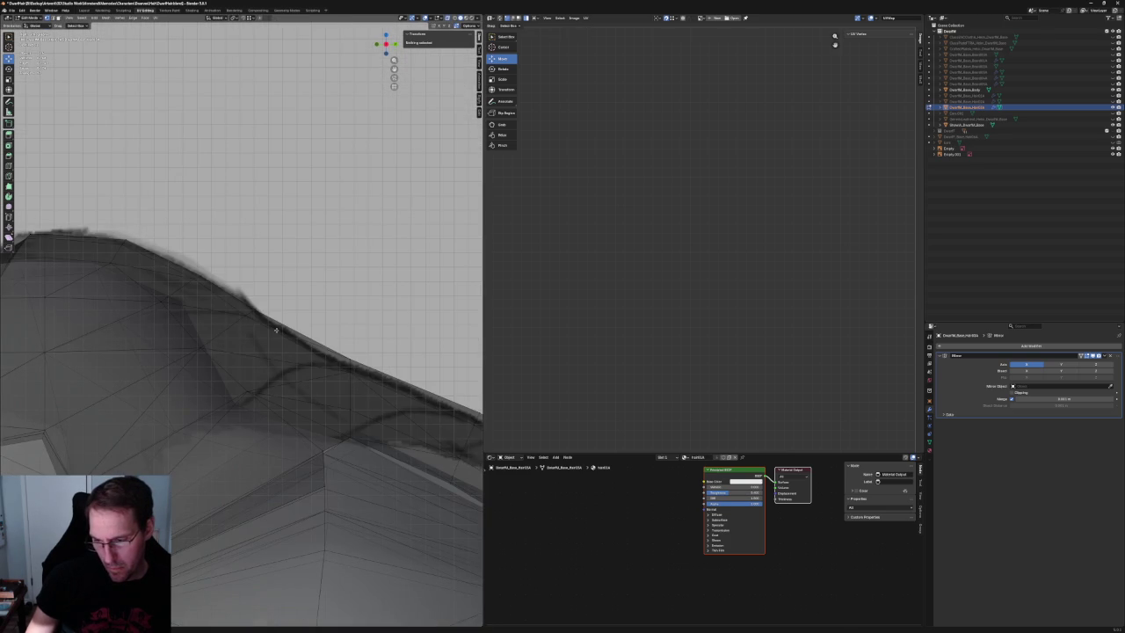
# Bevel a single ridge edge into a thin strip in orthographic X-ray view.
pyautogui.moveTo(288, 376)
pyautogui.mouseDown(button='middle')
pyautogui.moveTo(251, 372)
pyautogui.moveTo(281, 359)
pyautogui.moveTo(264, 325)
pyautogui.moveTo(254, 345)
pyautogui.mouseUp(button='middle')
pyautogui.click(265, 334)
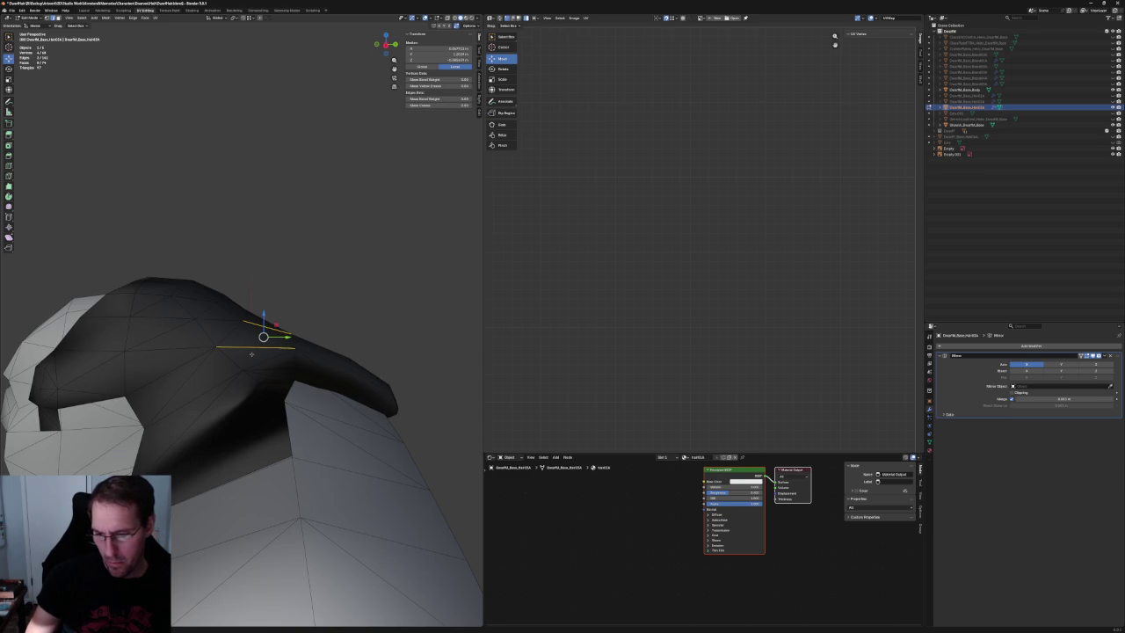
pyautogui.press('KP_5')
pyautogui.moveTo(249, 354); pyautogui.dragTo(275, 340, button='middle')
pyautogui.hotkey('alt', 'z')
pyautogui.keyDown('alt'); pyautogui.click(293, 334); pyautogui.keyUp('alt')
pyautogui.hotkey('alt', 'a')
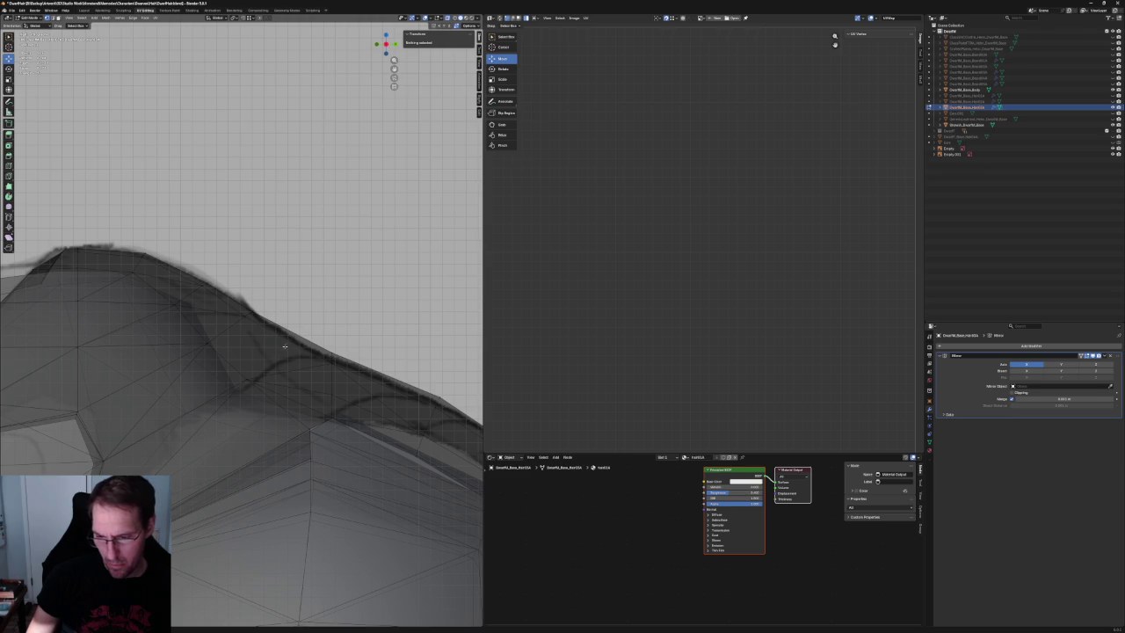
pyautogui.click(274, 353)
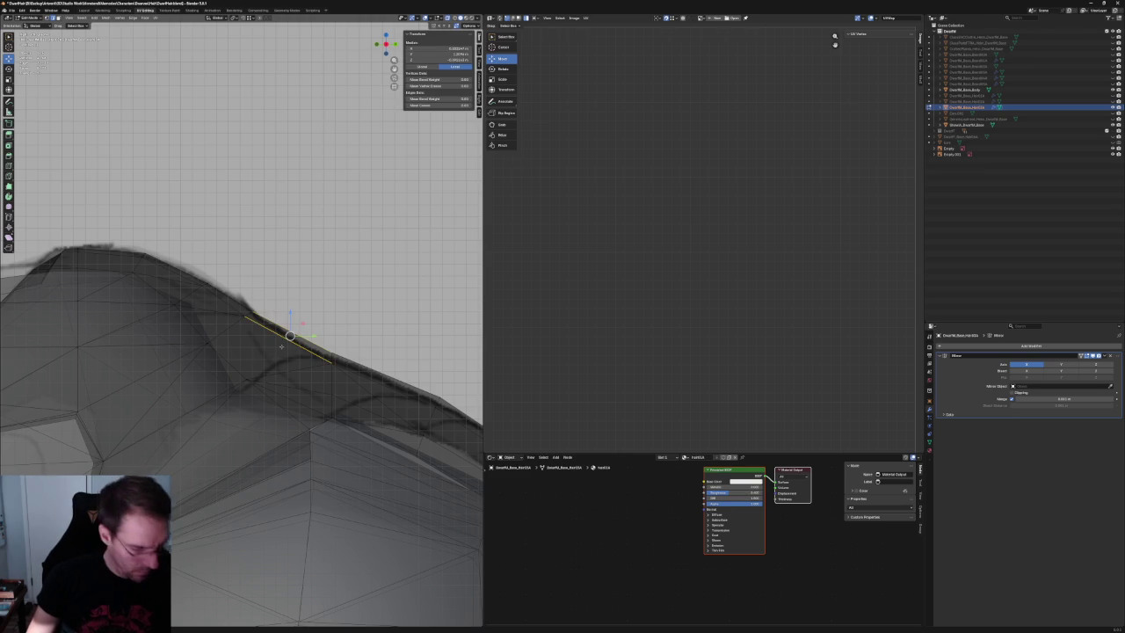
pyautogui.hotkey('ctrl', 'b')
pyautogui.click(272, 344)
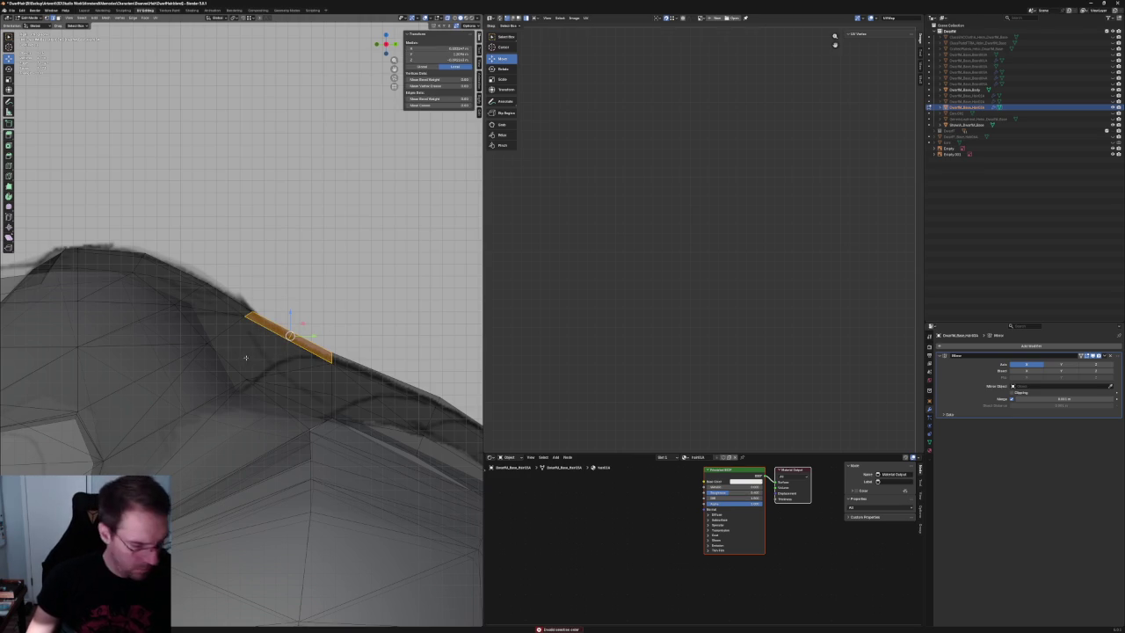
pyautogui.hotkey('alt', 'a')
# Move a ridge vertex down onto the body surface, then turn X-ray off.
pyautogui.click(246, 380)
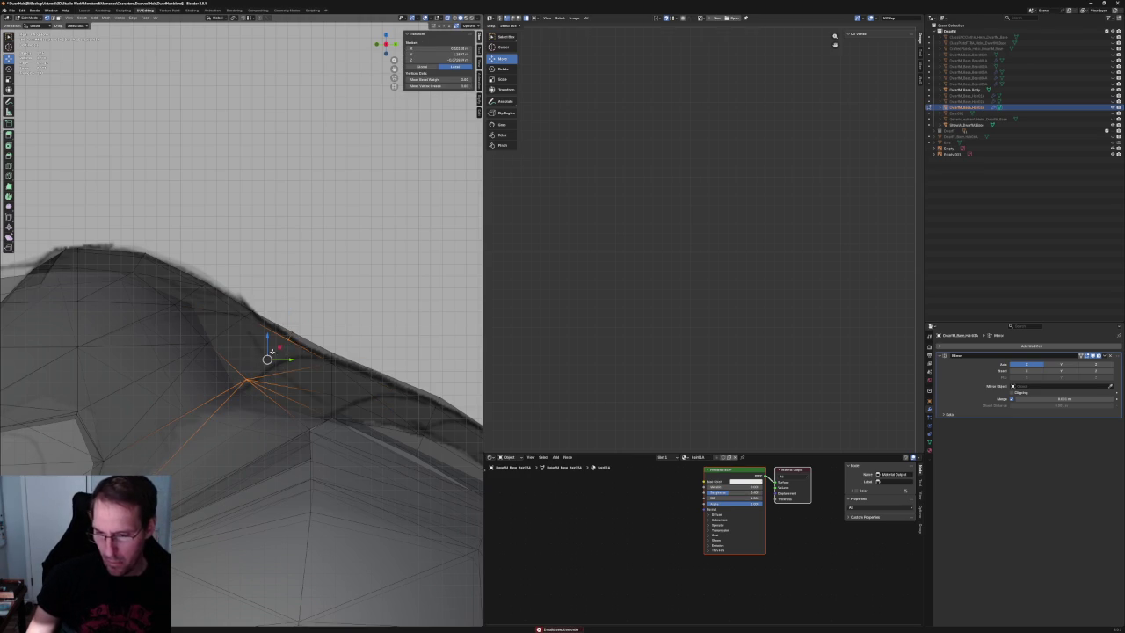
pyautogui.click(313, 315)
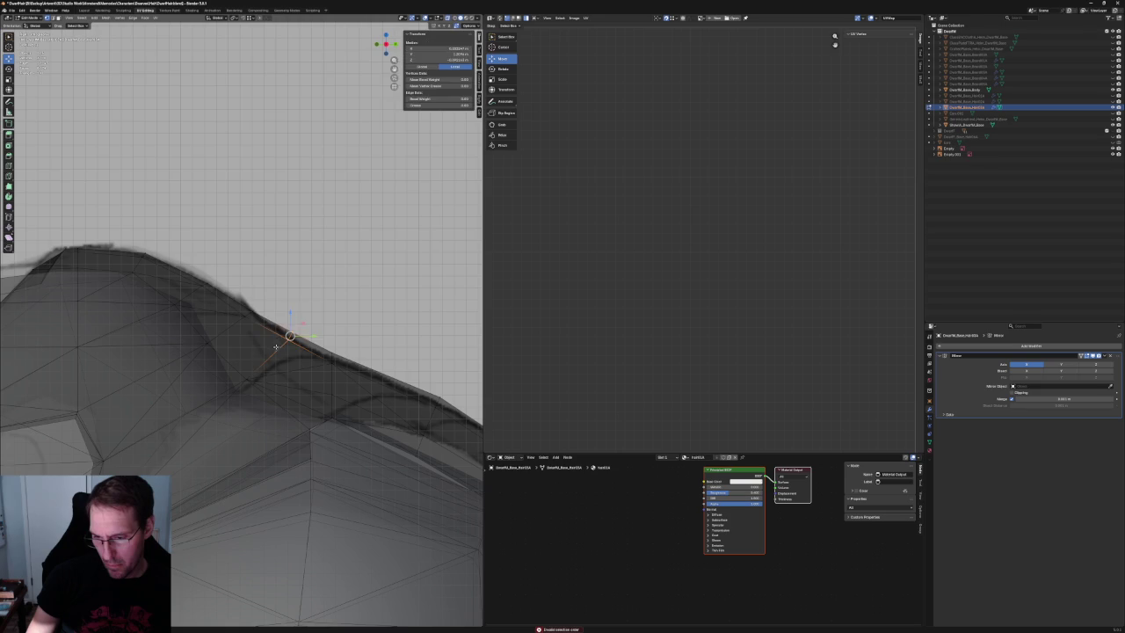
pyautogui.click(331, 358)
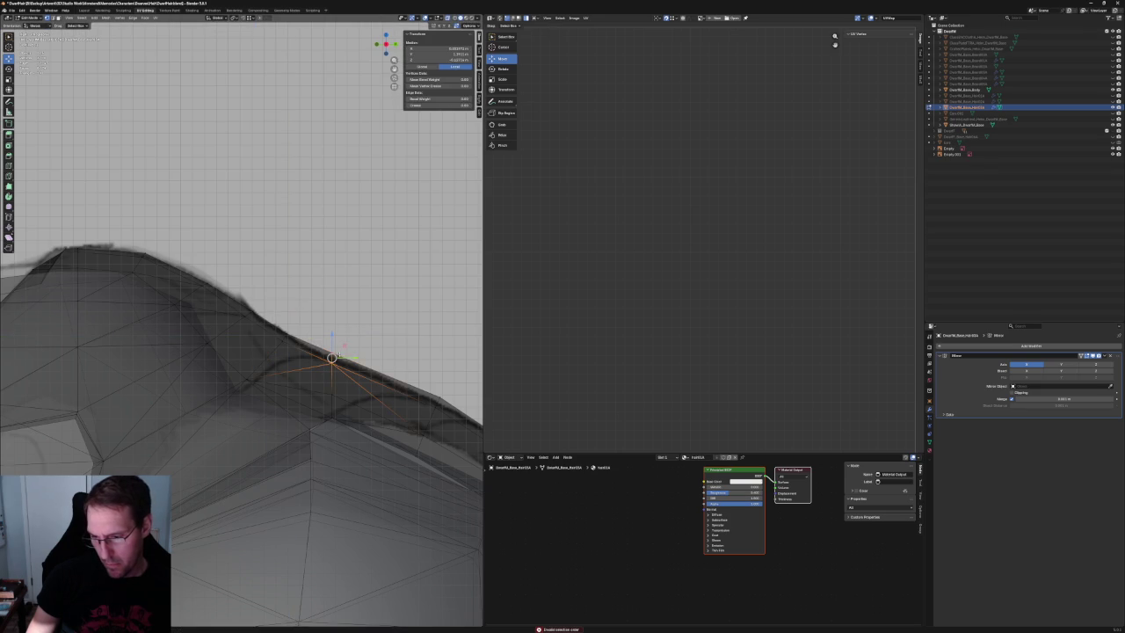
pyautogui.press('g')
pyautogui.hotkey('shift', 'x')
pyautogui.click(350, 349)
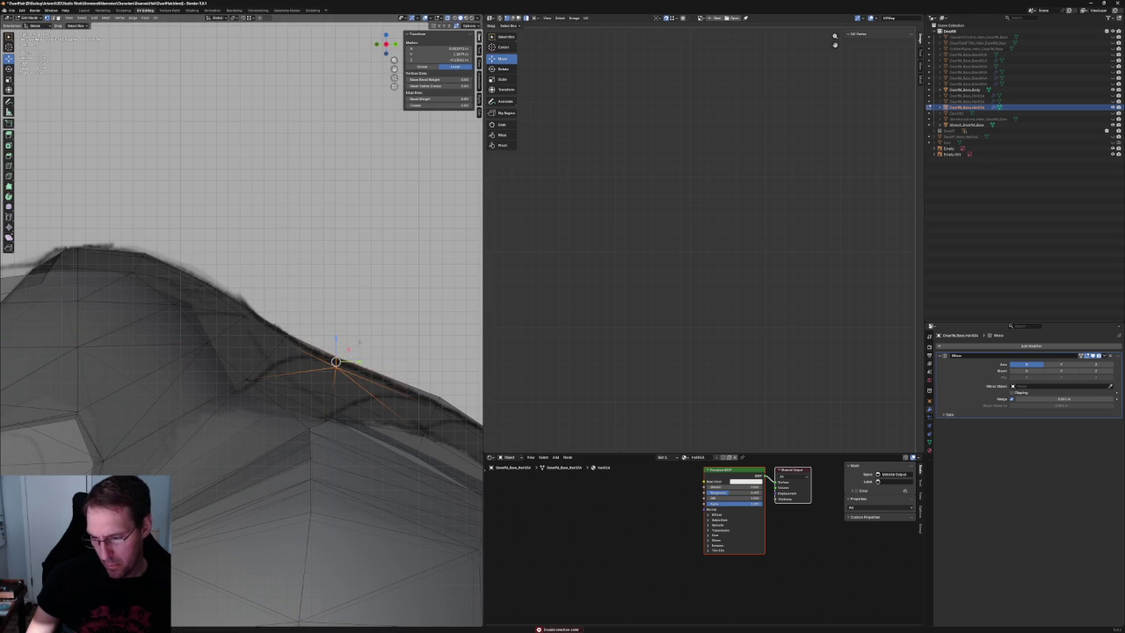
pyautogui.click(348, 356)
pyautogui.scroll(-5, 348, 360)
pyautogui.scroll(5, 346, 367)
pyautogui.hotkey('alt', 'z')
pyautogui.moveTo(345, 367)
pyautogui.mouseDown(button='middle')
pyautogui.moveTo(309, 351)
pyautogui.moveTo(245, 390)
pyautogui.moveTo(251, 296)
pyautogui.moveTo(233, 325)
pyautogui.mouseUp(button='middle')
pyautogui.scroll(3, 245, 390)
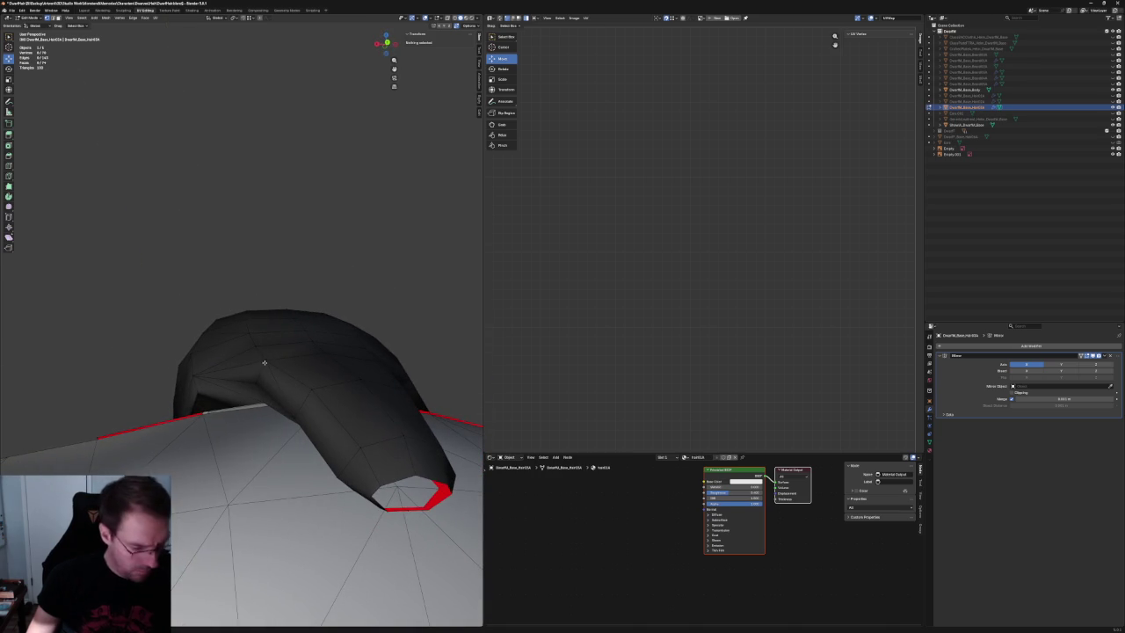
# In front view, select a hair-strand vertex and slide it sideways along X.
pyautogui.click(249, 367)
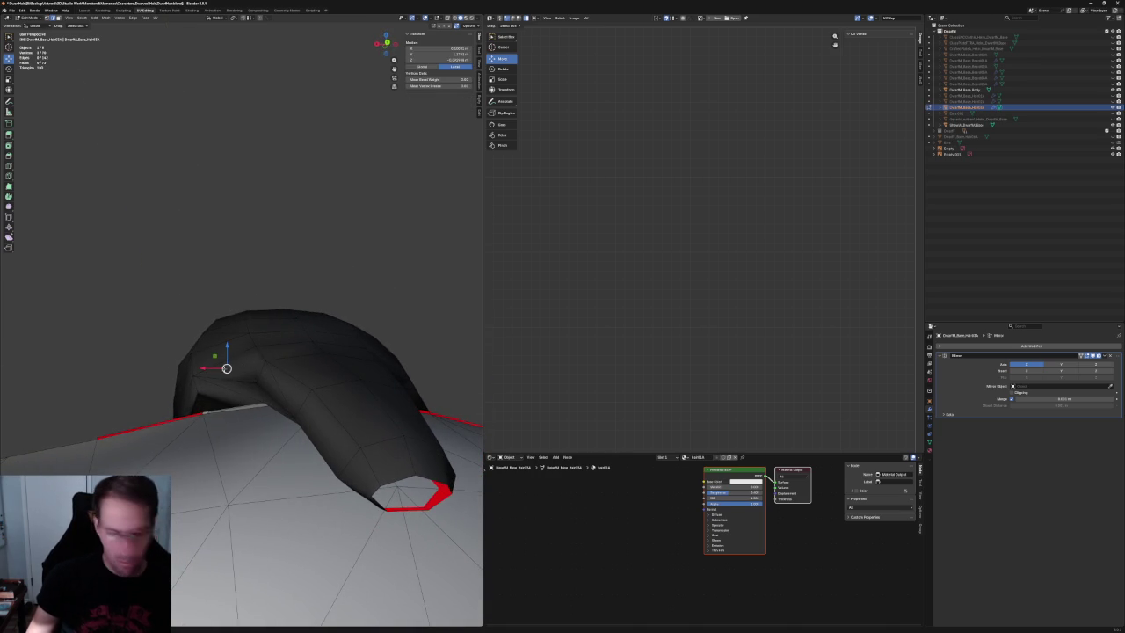
pyautogui.click(256, 375)
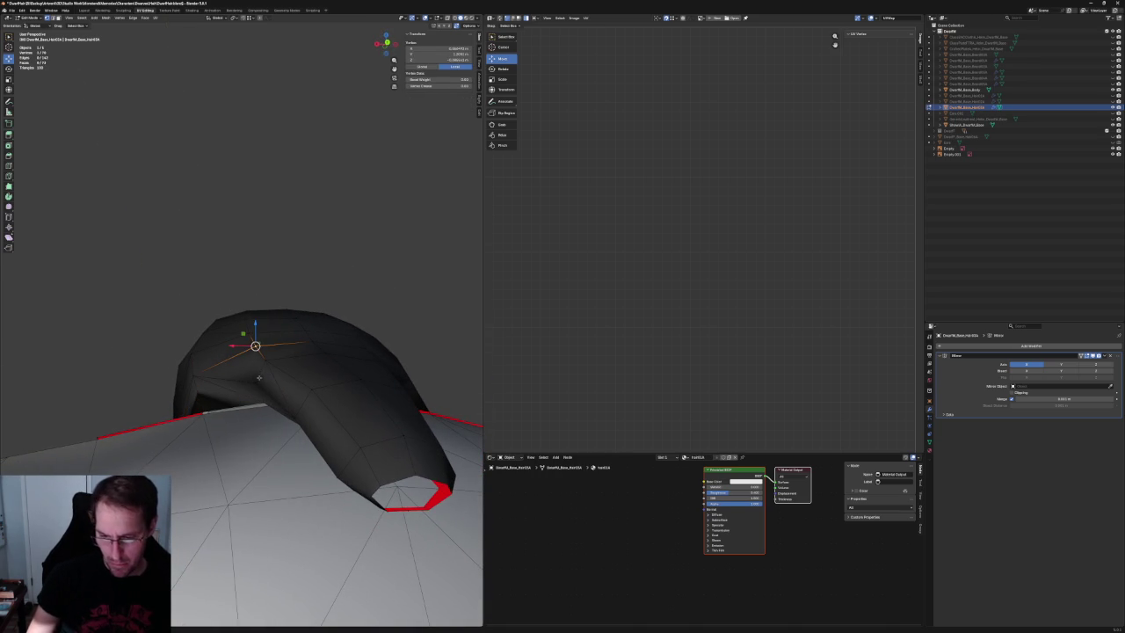
pyautogui.click(364, 234)
pyautogui.moveTo(364, 234); pyautogui.dragTo(278, 320, button='middle')
pyautogui.click(248, 358)
pyautogui.press('g')
pyautogui.press('x')
pyautogui.click(249, 396)
# Nudge the back-hair vertex further along X in two more sideways moves.
pyautogui.press('g')
pyautogui.press('x')
pyautogui.click(249, 391)
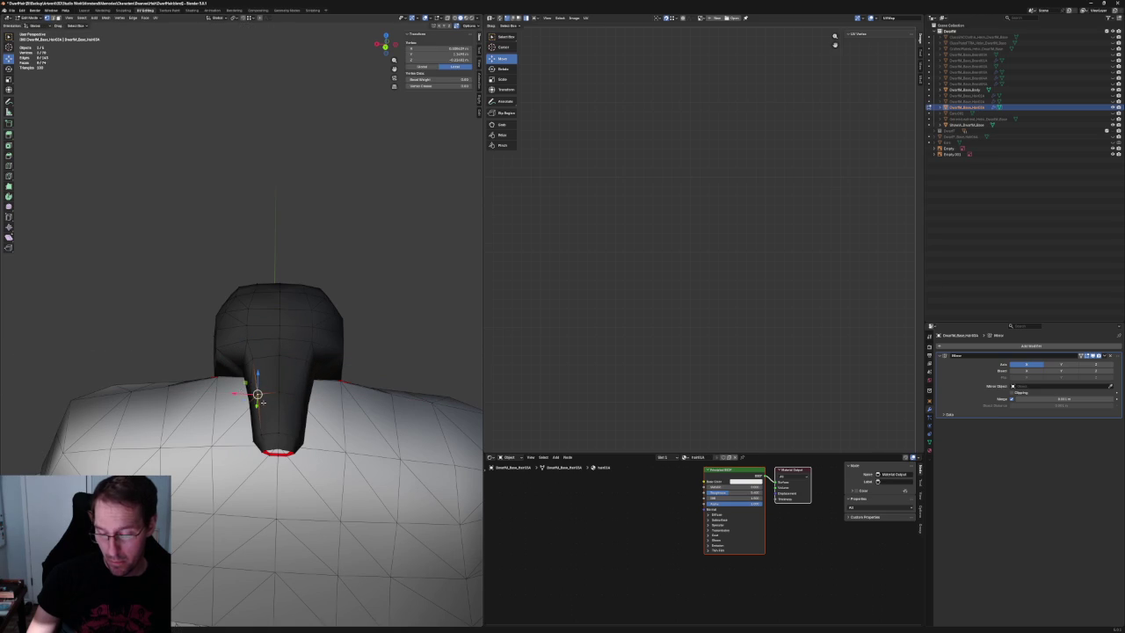
pyautogui.press('g')
pyautogui.press('x')
pyautogui.click(246, 430)
# Orbit to the back and try X-axis shifts on the lower tail vertex.
pyautogui.click(349, 281)
pyautogui.moveTo(349, 281)
pyautogui.mouseDown(button='middle')
pyautogui.moveTo(319, 308)
pyautogui.moveTo(321, 255)
pyautogui.moveTo(358, 294)
pyautogui.moveTo(309, 297)
pyautogui.mouseUp(button='middle')
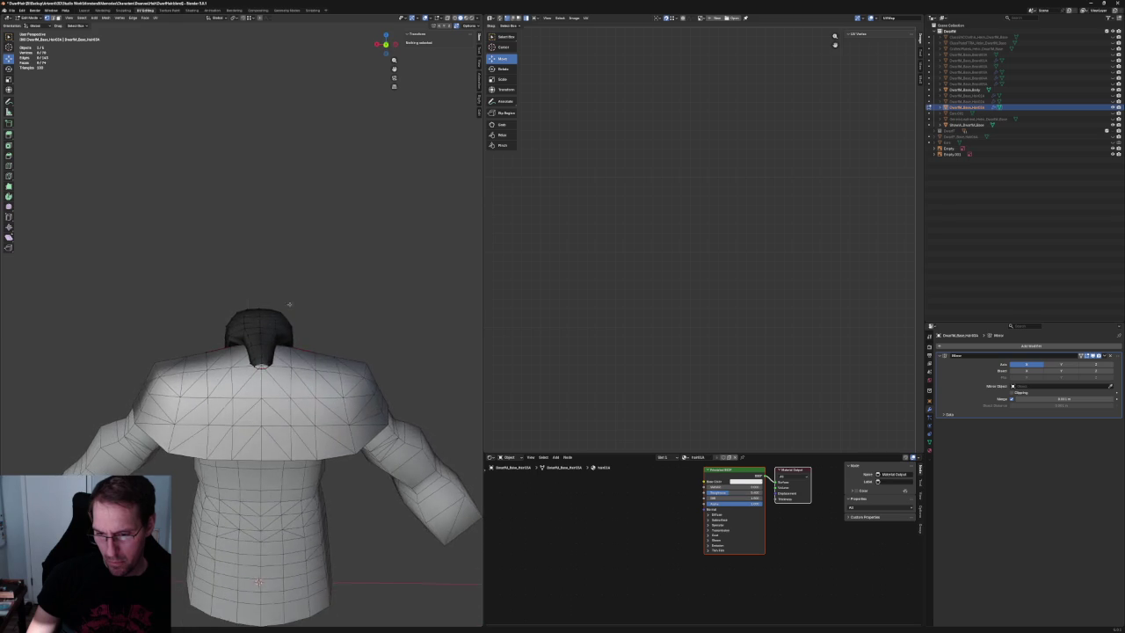
pyautogui.scroll(5, 245, 344)
pyautogui.click(249, 342)
pyautogui.press('g')
pyautogui.press('x')
pyautogui.press('Escape')
pyautogui.press('g')
pyautogui.press('x')
pyautogui.press('Escape')
# Try an X-axis shift on a higher hair vertex, then deselect and return to front view.
pyautogui.click(247, 326)
pyautogui.press('g')
pyautogui.press('x')
pyautogui.press('Escape')
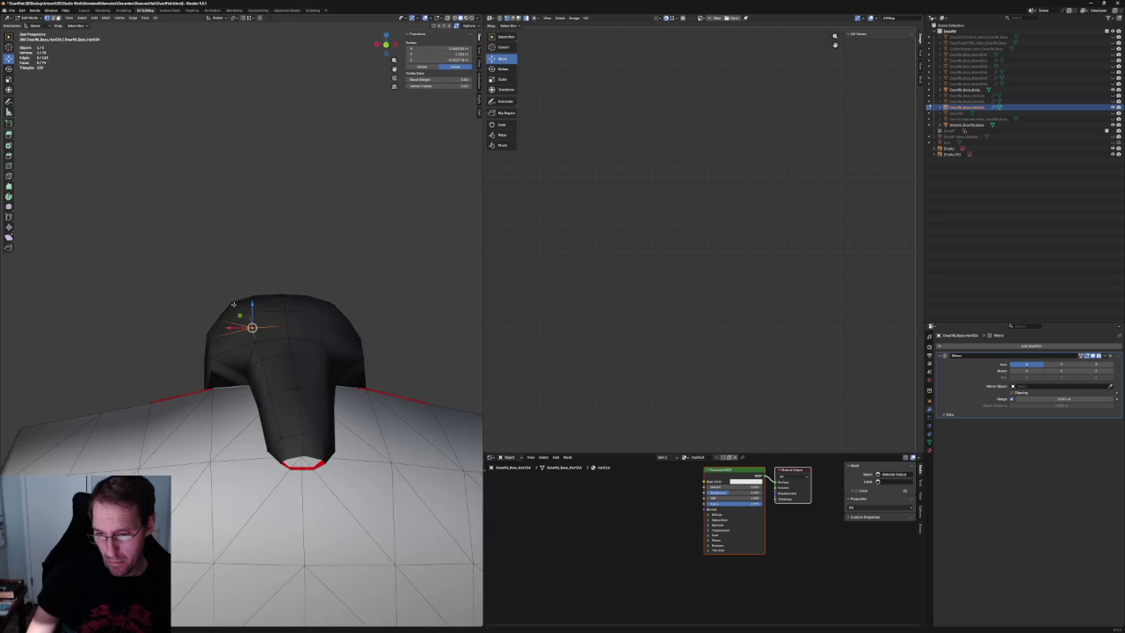
pyautogui.hotkey('alt', 'a')
pyautogui.moveTo(247, 326); pyautogui.dragTo(318, 297, button='middle')
pyautogui.press('KP_1')
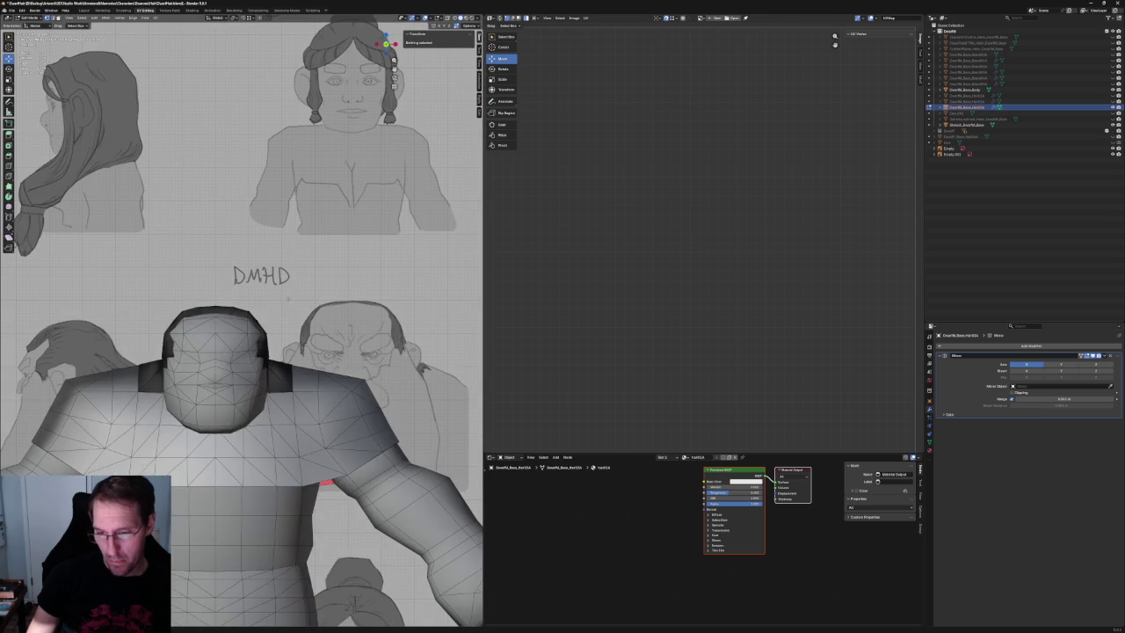
# With X-ray on, slide the crown's top vertex sideways along X to follow the sketch.
pyautogui.hotkey('alt', 'z')
pyautogui.hotkey('alt', 'z')
pyautogui.scroll(4, 287, 298)
pyautogui.hotkey('alt', 'z')
pyautogui.click(223, 343)
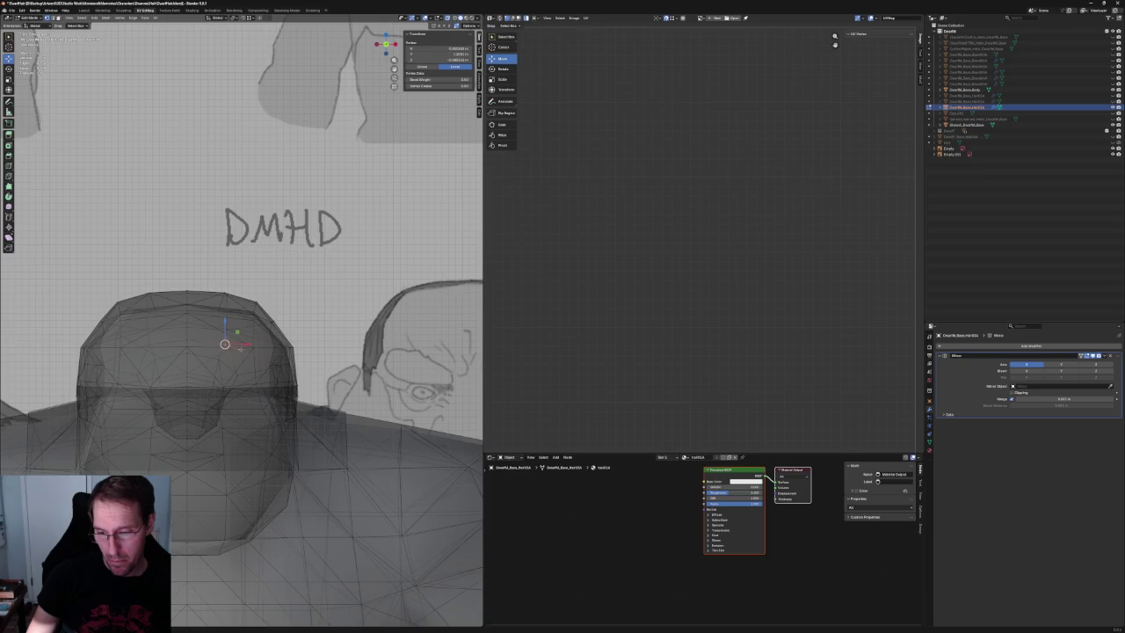
pyautogui.moveTo(240, 329); pyautogui.dragTo(232, 332)
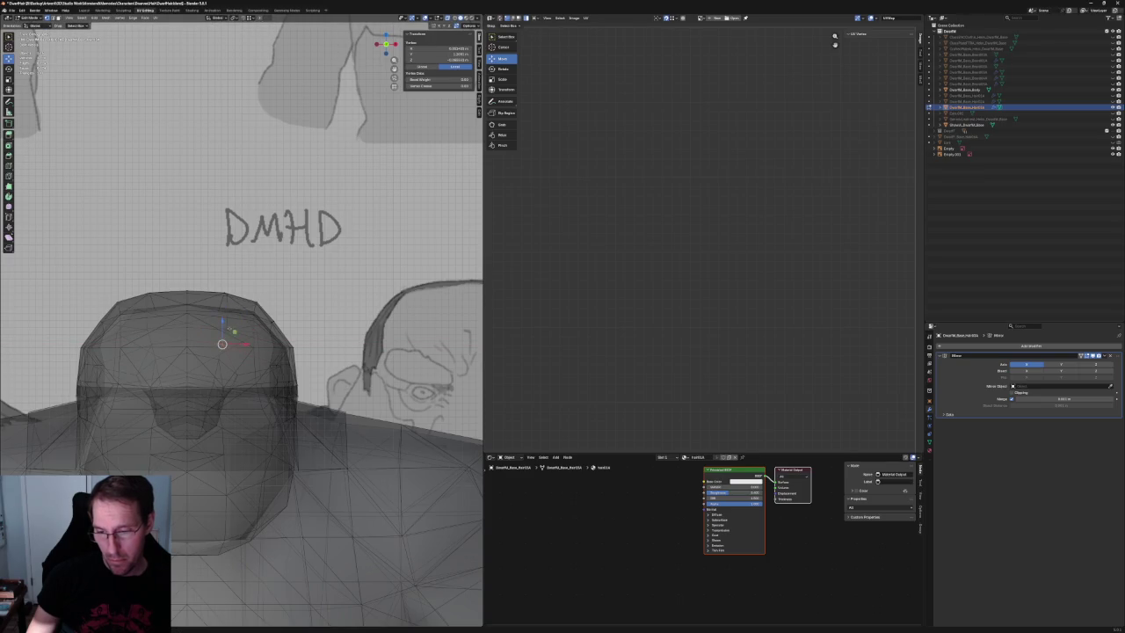
pyautogui.press('g')
pyautogui.press('x')
pyautogui.click(236, 322)
pyautogui.press('g')
pyautogui.press('x')
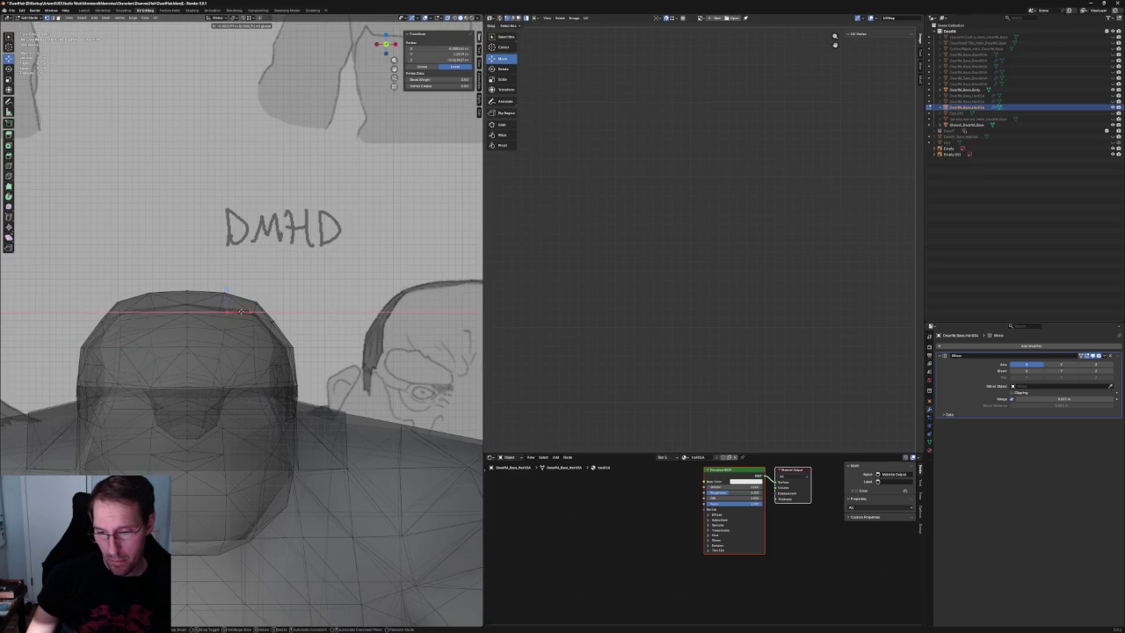
pyautogui.click(245, 311)
# Shift the top vertex again along X, then adjust its height along Z.
pyautogui.scroll(3, 233, 307)
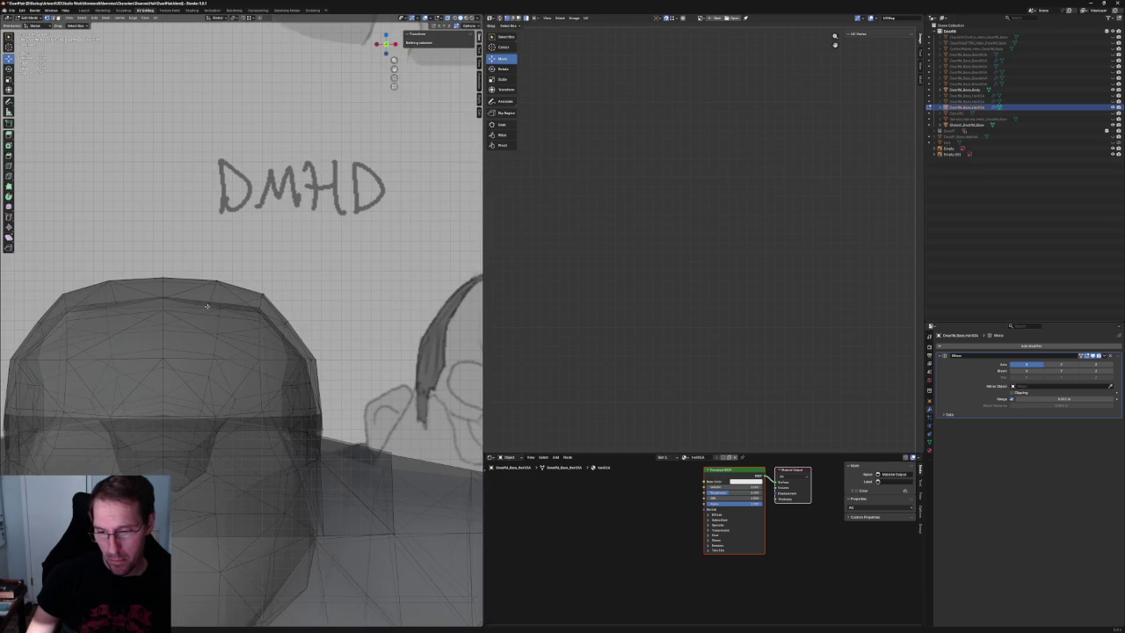
pyautogui.hotkey('alt', 'z')
pyautogui.hotkey('alt', 'z')
pyautogui.press('g')
pyautogui.press('x')
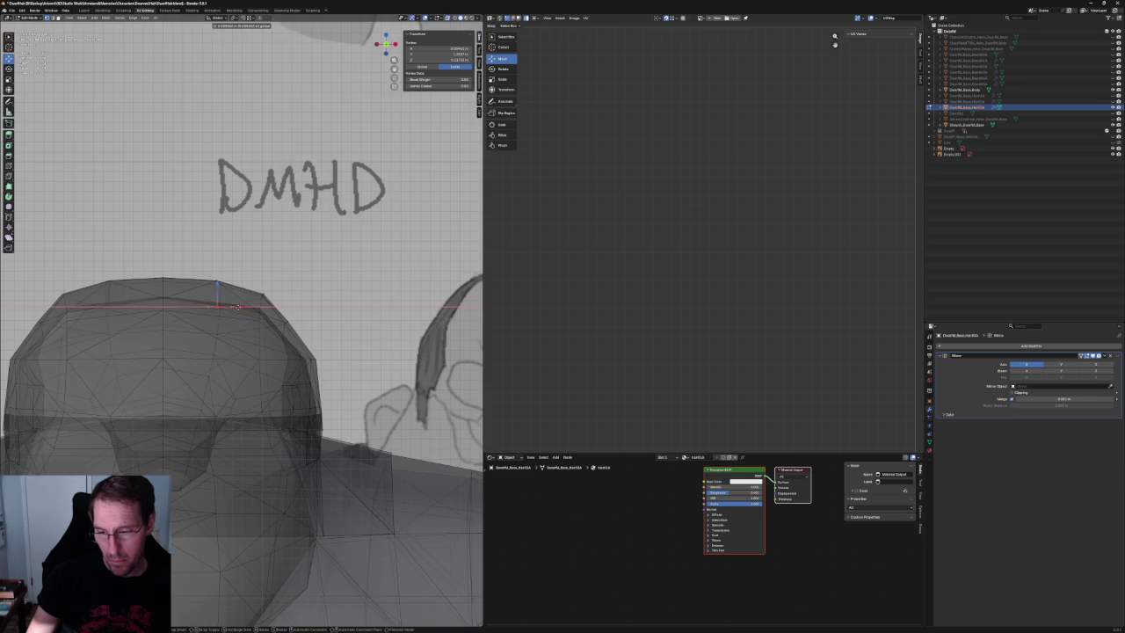
pyautogui.press('Return')
pyautogui.hotkey('alt', 'z')
pyautogui.press('g')
pyautogui.press('z')
pyautogui.press('Return')
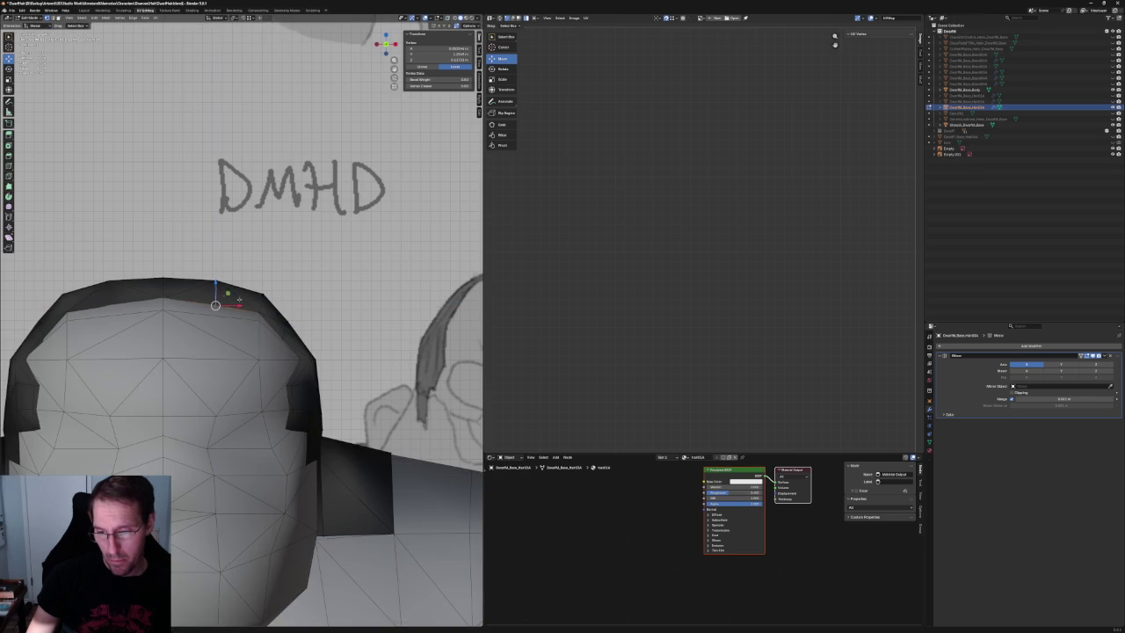
# In side view, move the hair's front-edge vertex along Y to match the sketched outline.
pyautogui.scroll(-5, 237, 309)
pyautogui.moveTo(237, 309); pyautogui.dragTo(248, 318, button='middle')
pyautogui.press('KP_3')
pyautogui.scroll(3, 249, 318)
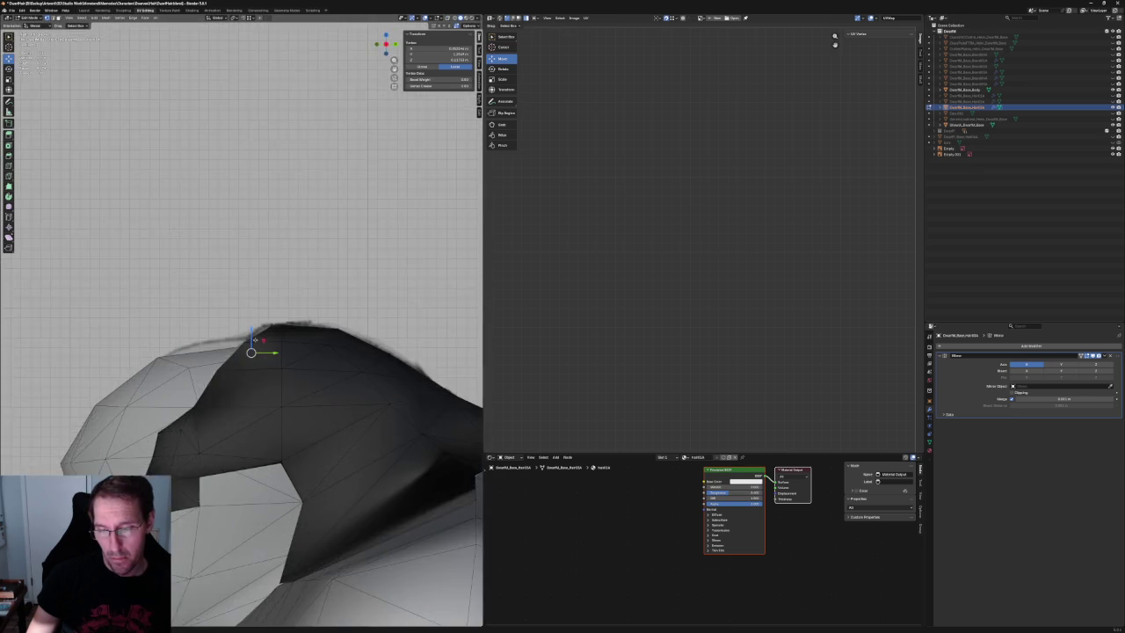
pyautogui.scroll(2, 241, 338)
pyautogui.scroll(2, 233, 350)
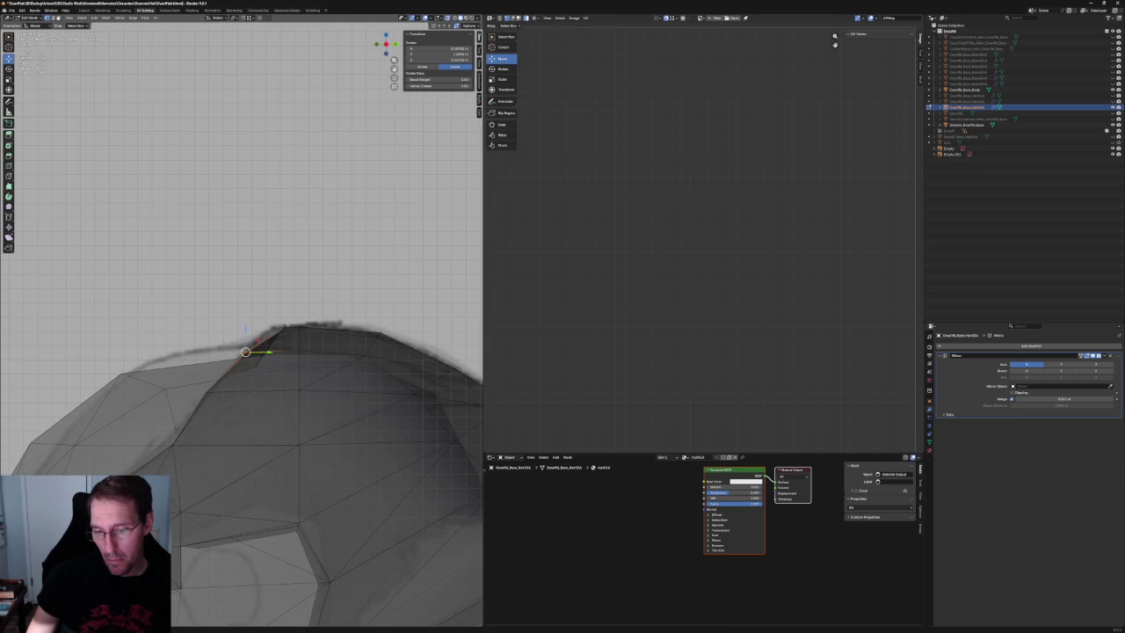
pyautogui.moveTo(247, 387); pyautogui.dragTo(254, 374)
pyautogui.hotkey('alt', 'z')
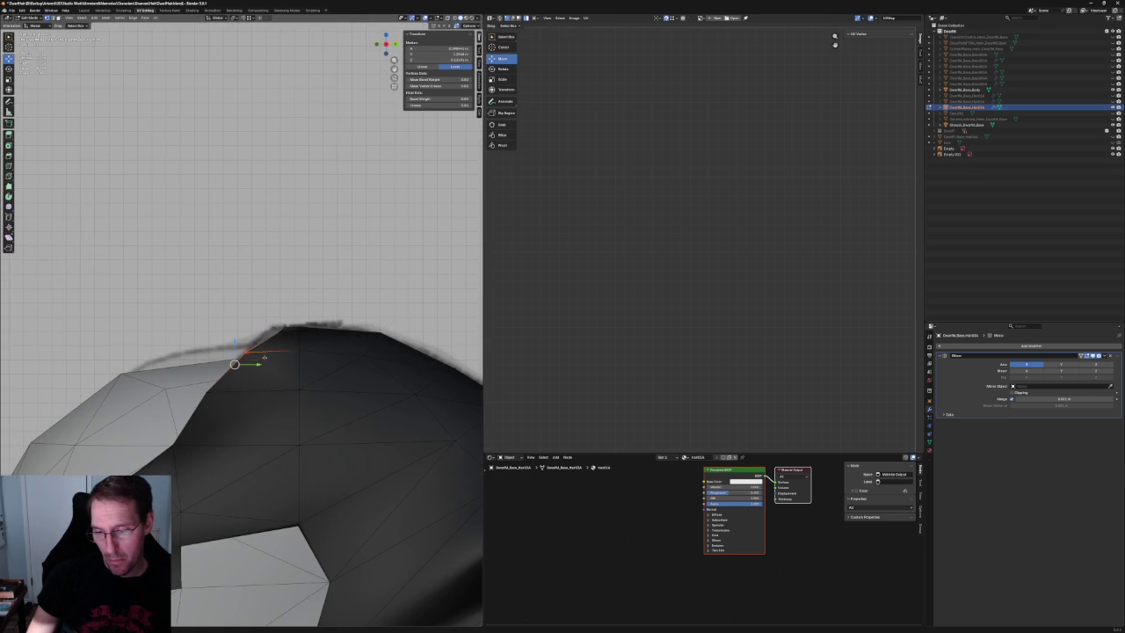
pyautogui.press('g')
pyautogui.press('y')
pyautogui.click(264, 364)
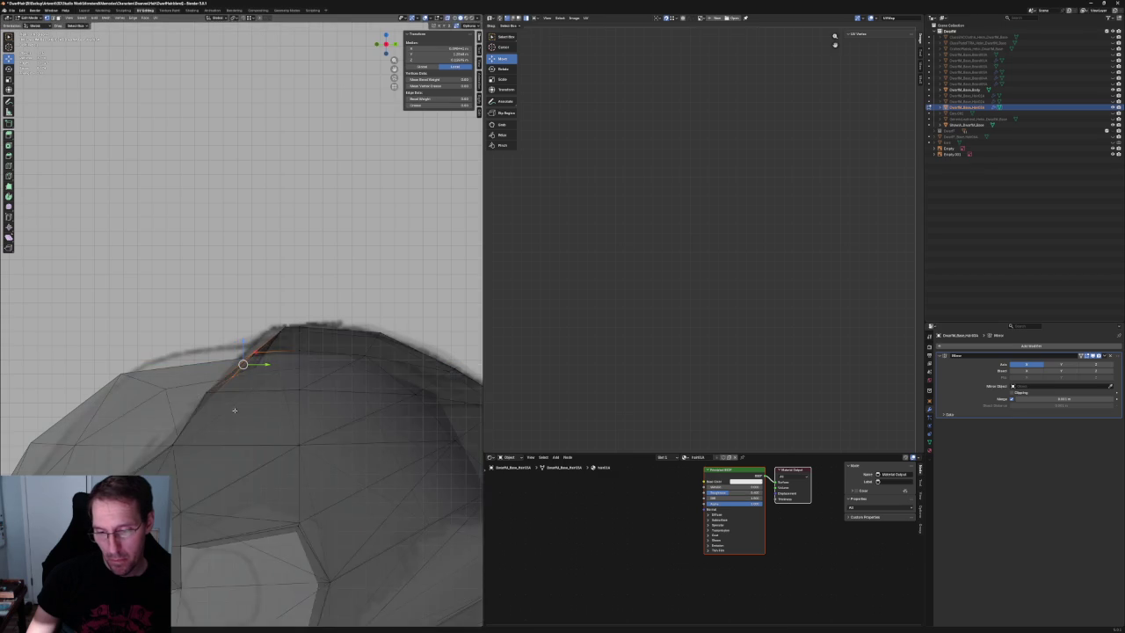
pyautogui.click(214, 395)
pyautogui.moveTo(215, 395); pyautogui.dragTo(302, 387, button='middle')
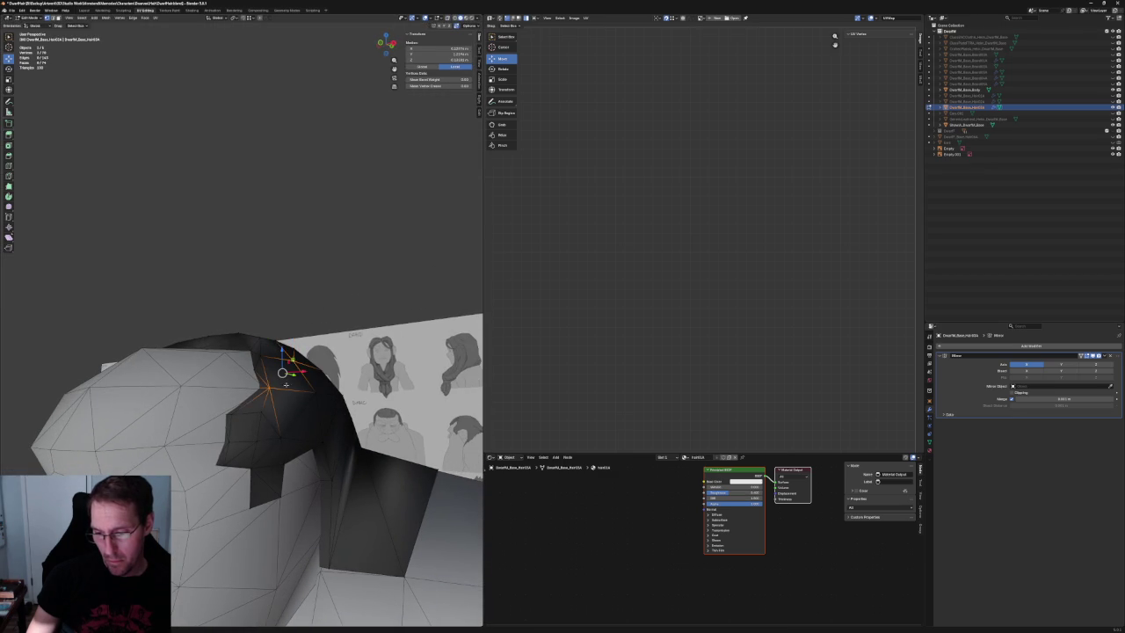
# Check the hair's front edge from the orthographic side view with X-ray.
pyautogui.press('`')
pyautogui.click(307, 375)
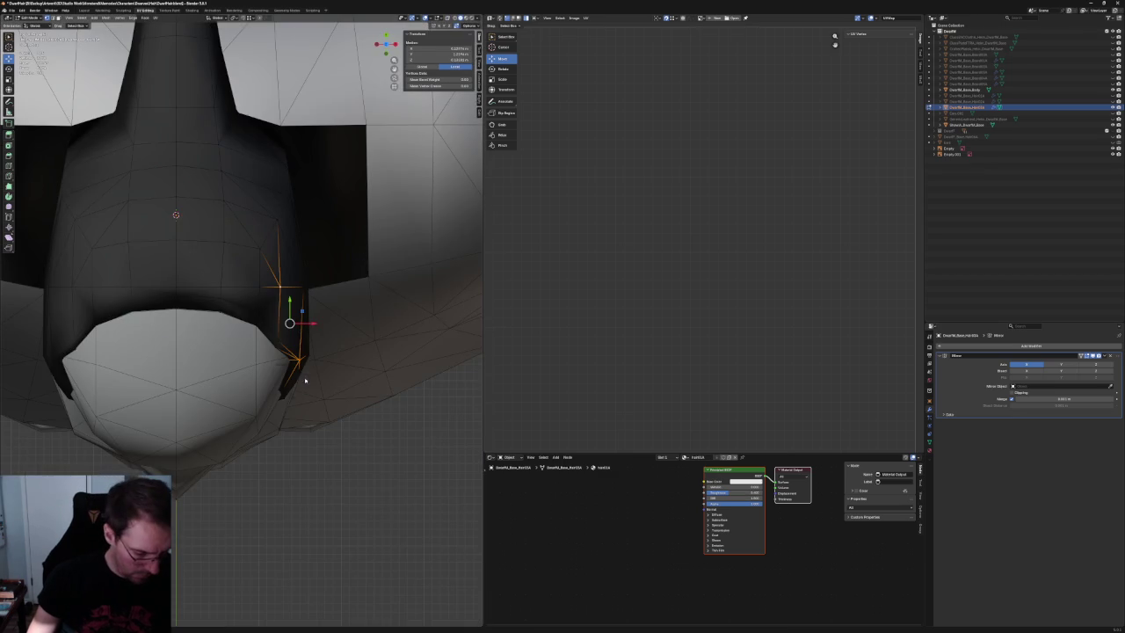
pyautogui.press('KP_3')
pyautogui.hotkey('alt', 'a')
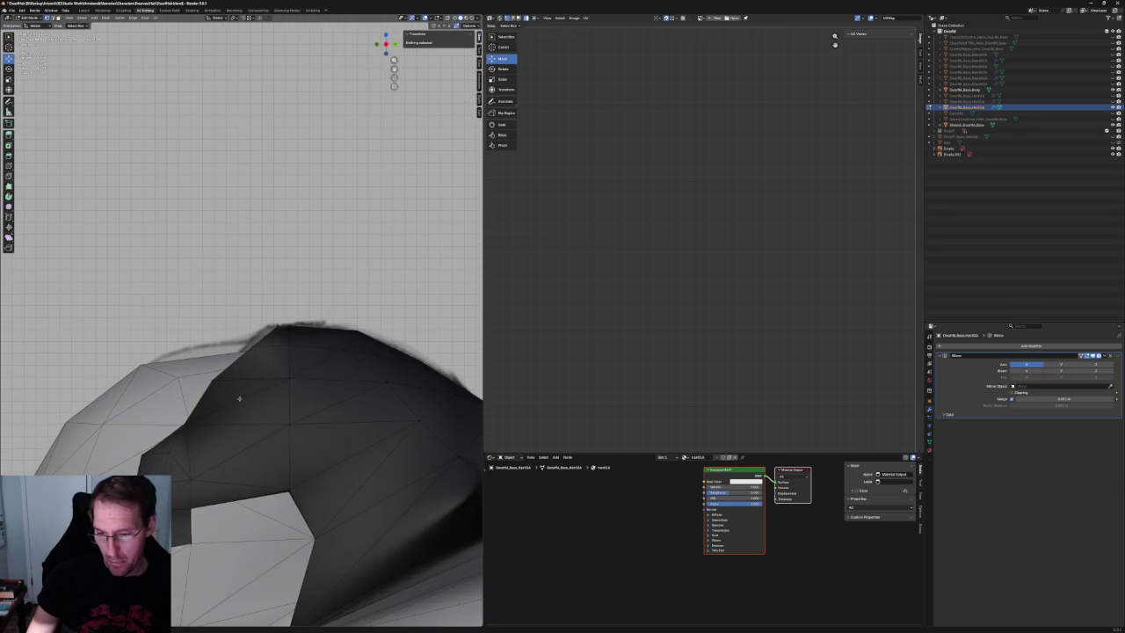
pyautogui.hotkey('alt', 'z')
pyautogui.click(212, 380)
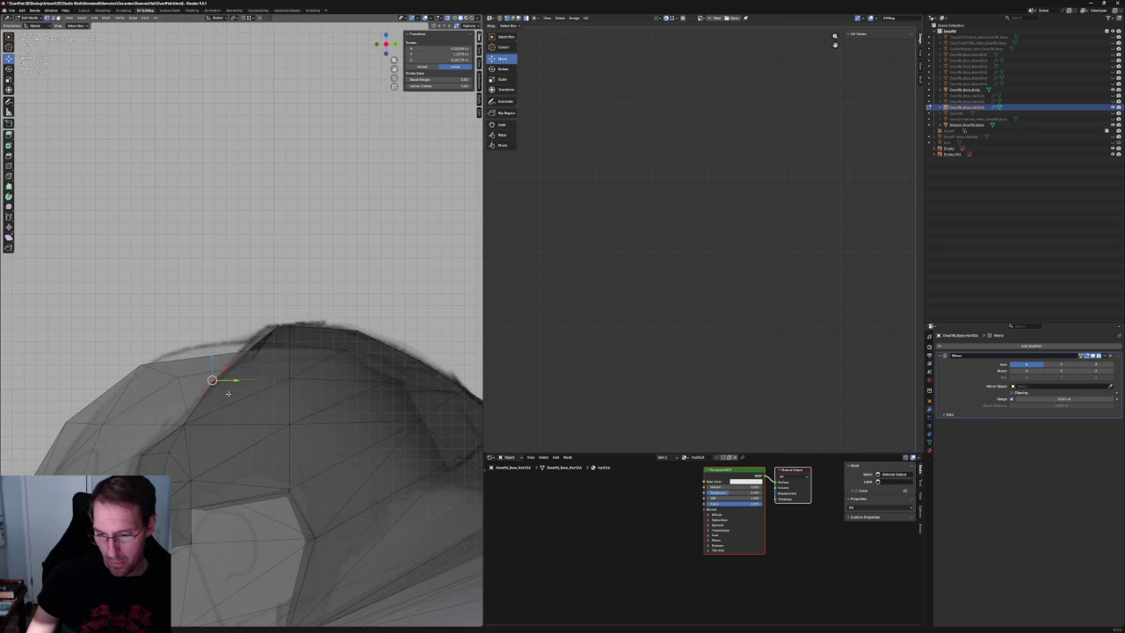
pyautogui.hotkey('alt', 'a')
pyautogui.hotkey('alt', 'z')
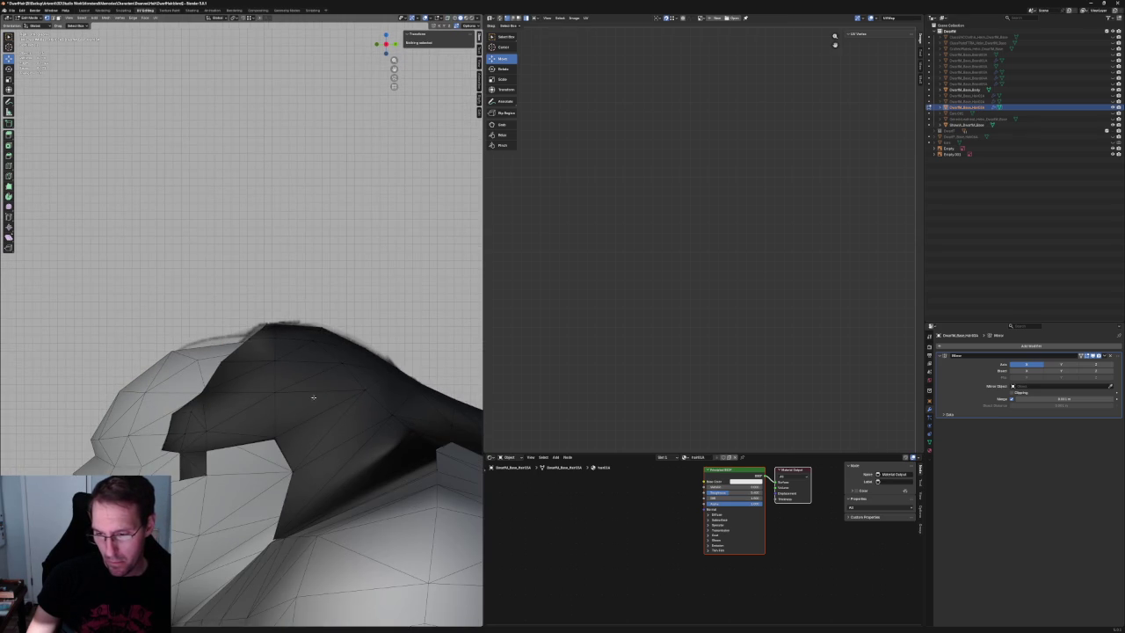
pyautogui.scroll(-3, 315, 400)
pyautogui.moveTo(314, 400); pyautogui.dragTo(356, 395, button='middle')
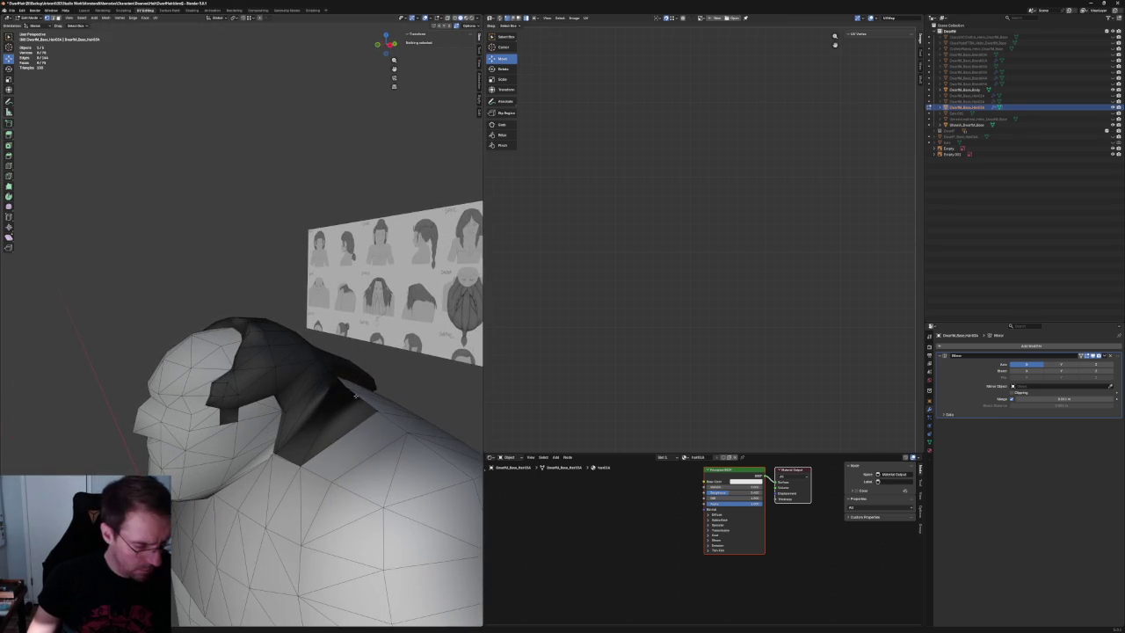
# Select the connected hair piece and apply Mesh > Normals > Reset Vectors.
pyautogui.press('l')
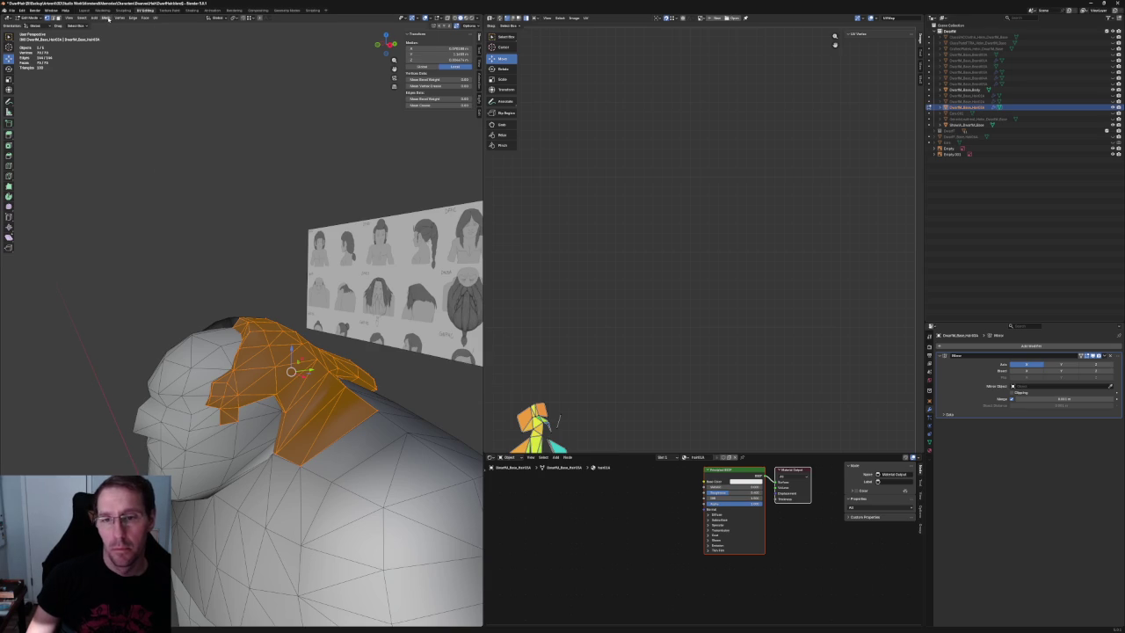
pyautogui.click(109, 18)
pyautogui.moveTo(117, 124)
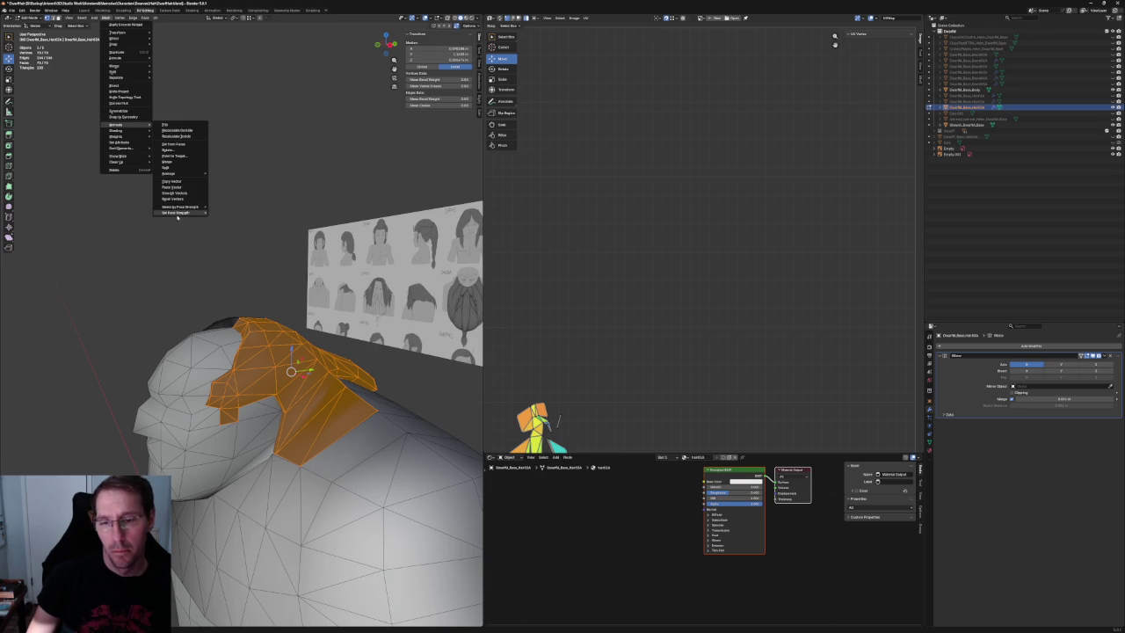
pyautogui.click(181, 199)
pyautogui.hotkey('alt', 'a')
# Inspect the hair's shading from the orthographic top view.
pyautogui.moveTo(251, 234)
pyautogui.mouseDown(button='middle')
pyautogui.moveTo(251, 216)
pyautogui.moveTo(198, 223)
pyautogui.moveTo(246, 205)
pyautogui.moveTo(246, 176)
pyautogui.moveTo(237, 202)
pyautogui.mouseUp(button='middle')
pyautogui.press('KP_7')
pyautogui.scroll(3, 283, 261)
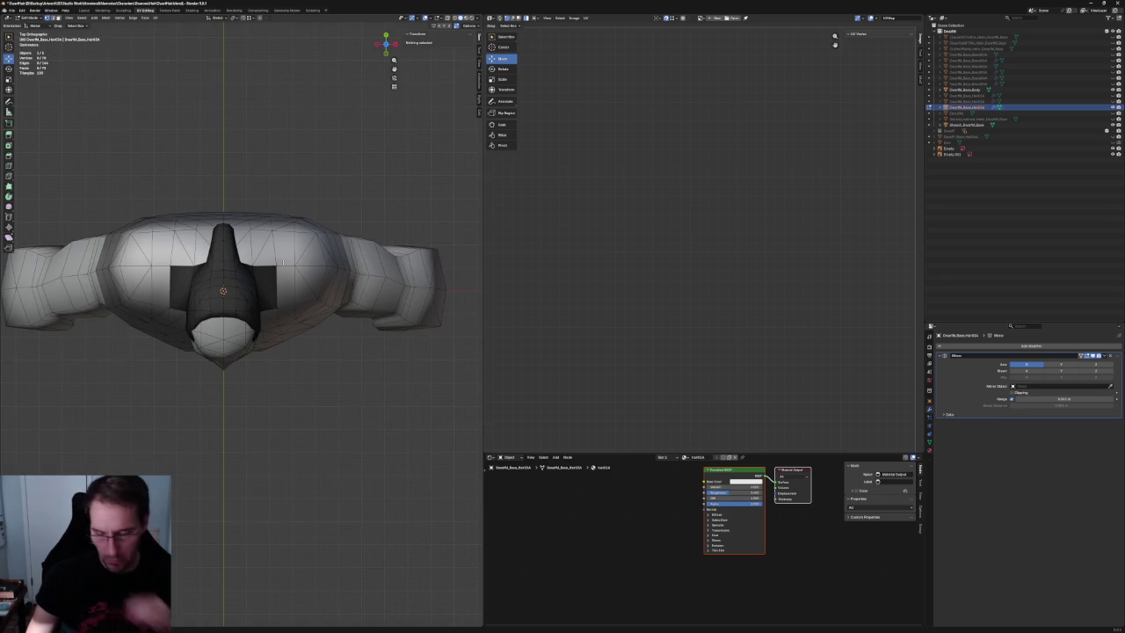
pyautogui.scroll(5, 264, 253)
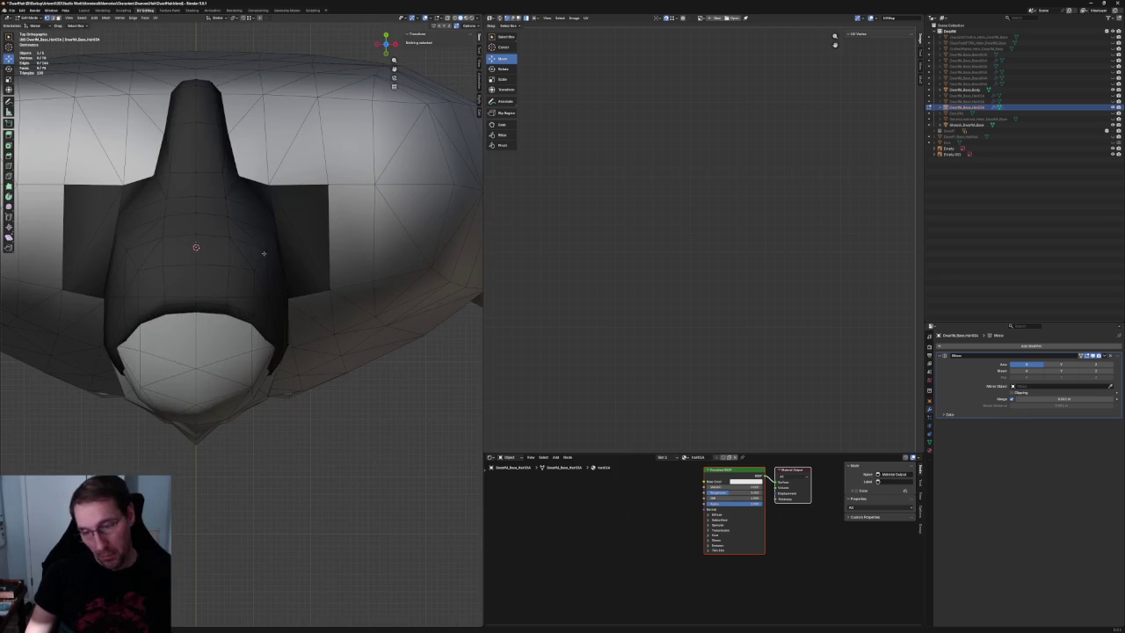
pyautogui.scroll(2, 265, 248)
pyautogui.moveTo(269, 205)
pyautogui.keyDown('shift'); pyautogui.mouseDown(button='middle')
pyautogui.moveTo(317, 311)
pyautogui.moveTo(277, 338)
pyautogui.moveTo(354, 351)
pyautogui.moveTo(347, 381)
pyautogui.moveTo(344, 359)
pyautogui.moveTo(336, 377)
pyautogui.moveTo(272, 325)
pyautogui.mouseUp(button='middle'); pyautogui.keyUp('shift')
pyautogui.scroll(-2, 317, 311)
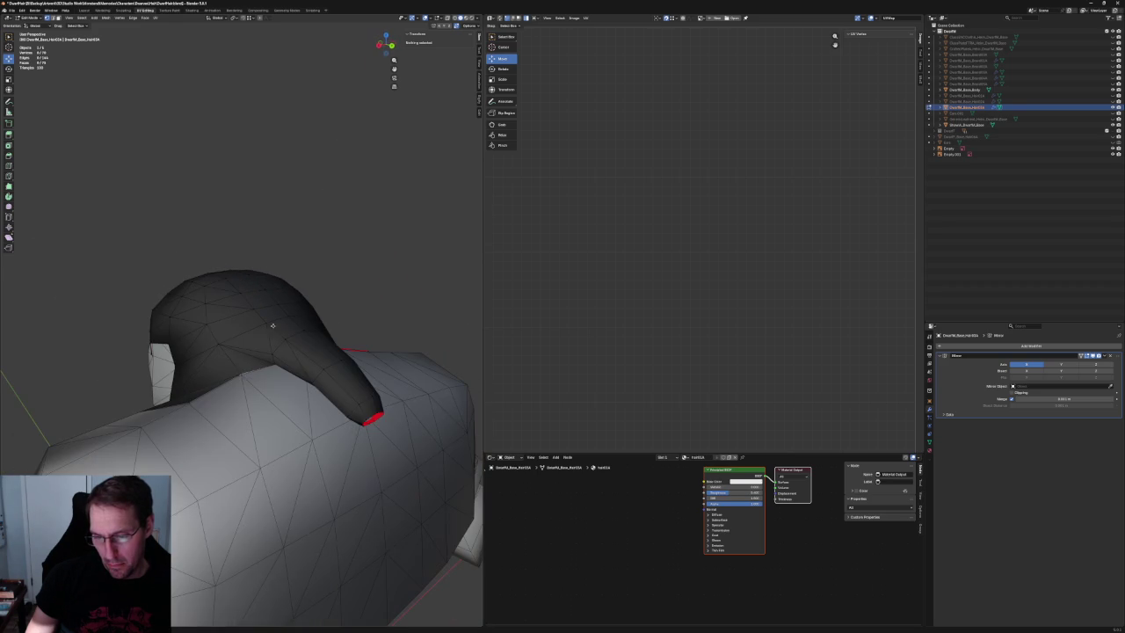
# Select the hood's side vertex and move it down toward the shoulder.
pyautogui.click(238, 371)
pyautogui.scroll(2, 239, 380)
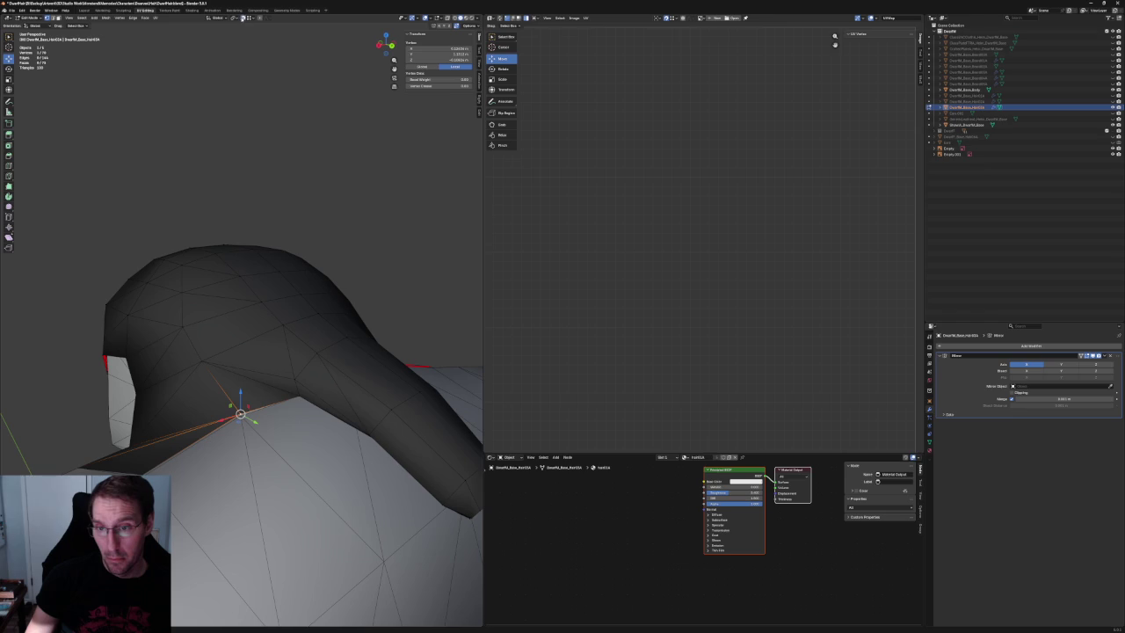
pyautogui.moveTo(151, 413)
pyautogui.mouseDown(button='middle')
pyautogui.moveTo(202, 360)
pyautogui.moveTo(265, 386)
pyautogui.moveTo(320, 302)
pyautogui.moveTo(335, 321)
pyautogui.moveTo(333, 310)
pyautogui.mouseUp(button='middle')
pyautogui.press('g')
pyautogui.press('Escape')
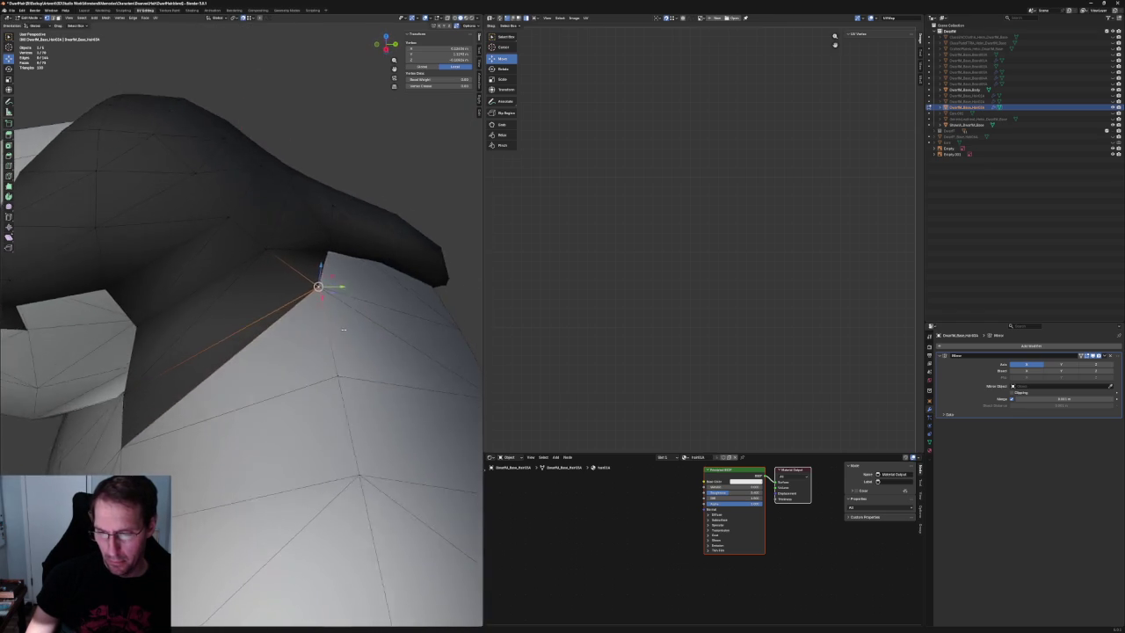
pyautogui.scroll(-4, 332, 310)
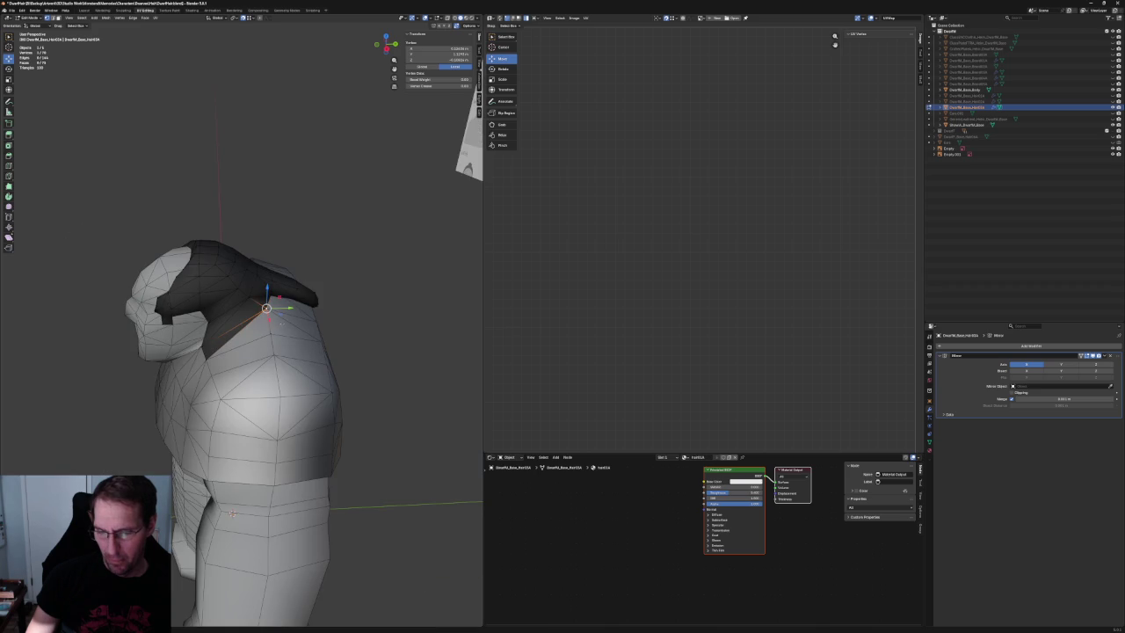
# Check the hood's fit on the shoulder from the side and back angles.
pyautogui.moveTo(232, 513); pyautogui.dragTo(329, 325, button='middle')
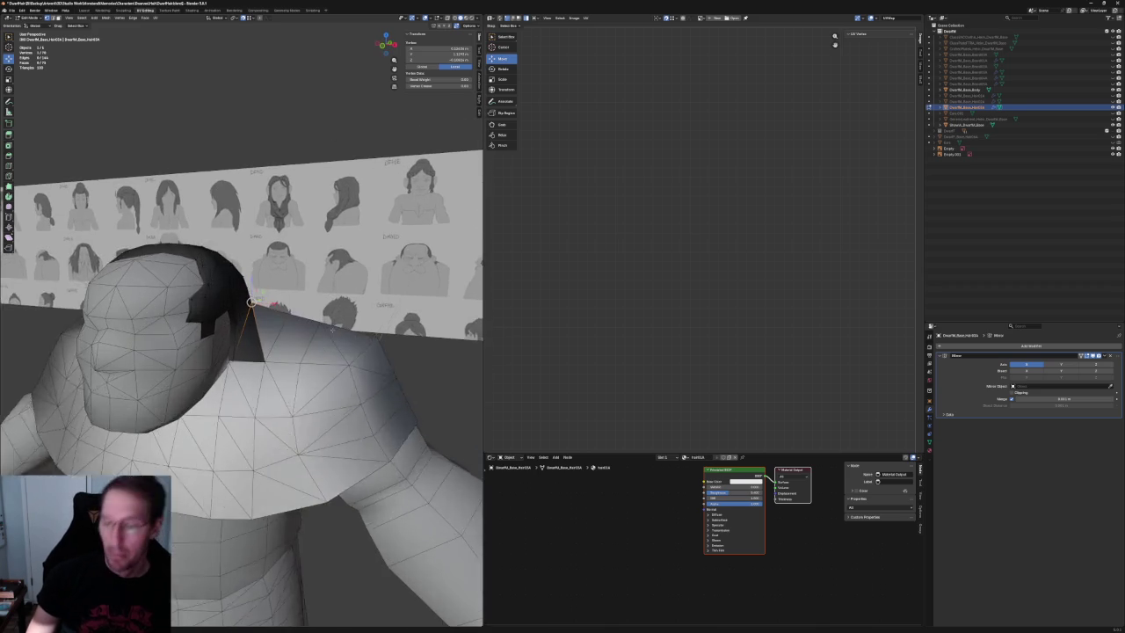
pyautogui.scroll(4, 329, 325)
pyautogui.moveTo(332, 321); pyautogui.dragTo(320, 341)
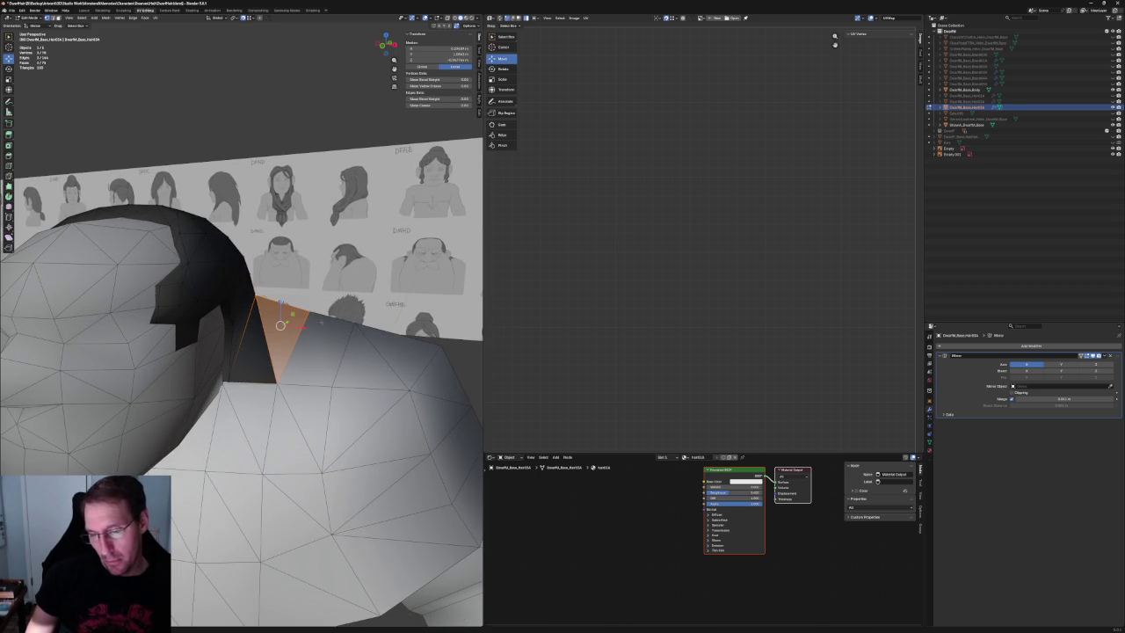
pyautogui.scroll(-2, 281, 303)
pyautogui.scroll(-4, 281, 303)
pyautogui.hotkey('alt', 'a')
pyautogui.moveTo(290, 264)
pyautogui.mouseDown(button='middle')
pyautogui.moveTo(255, 225)
pyautogui.moveTo(221, 211)
pyautogui.moveTo(246, 290)
pyautogui.mouseUp(button='middle')
pyautogui.scroll(3, 257, 335)
pyautogui.scroll(3, 257, 335)
pyautogui.moveTo(257, 335); pyautogui.dragTo(321, 343, button='middle')
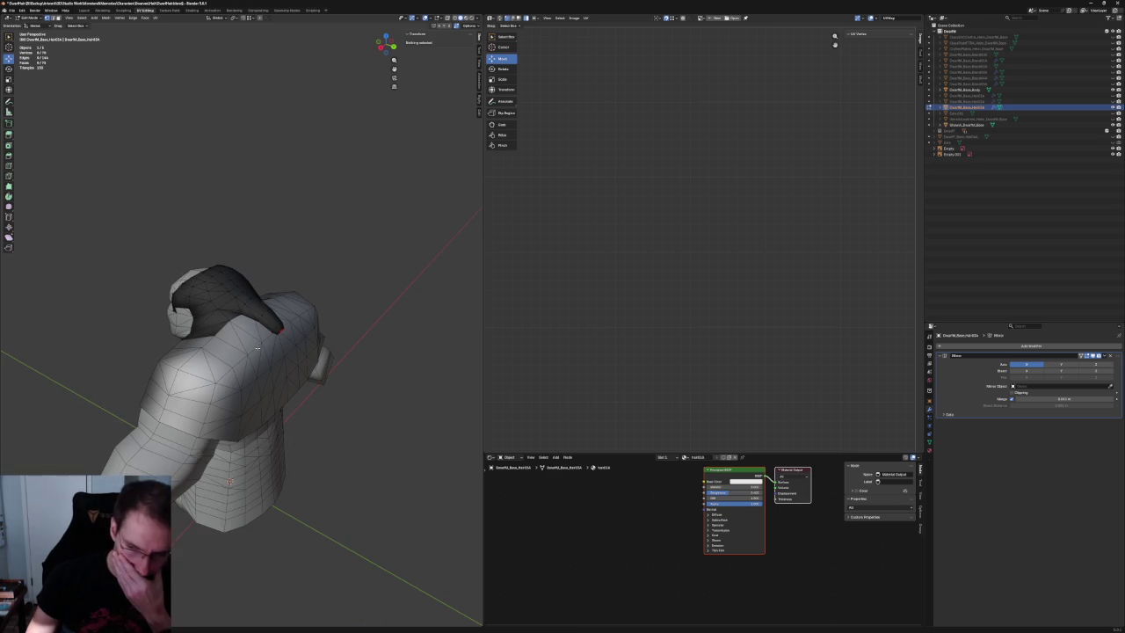
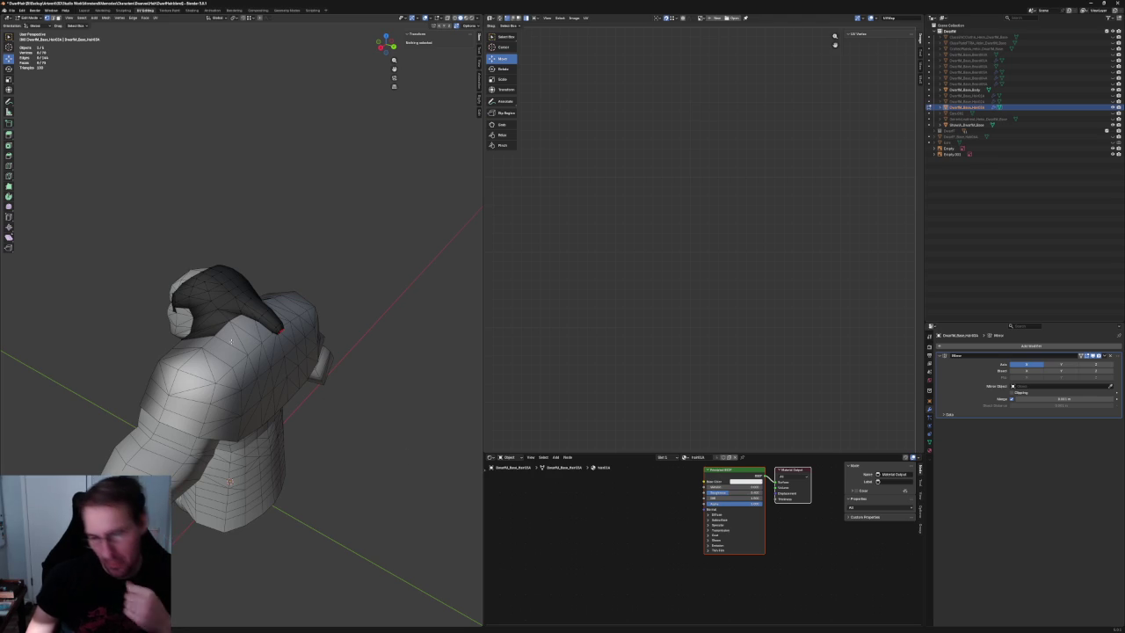
# Zoom in on the hair and move the tip vertex down and outward.
pyautogui.scroll(2, 235, 338)
pyautogui.moveTo(236, 339); pyautogui.dragTo(263, 334, button='middle')
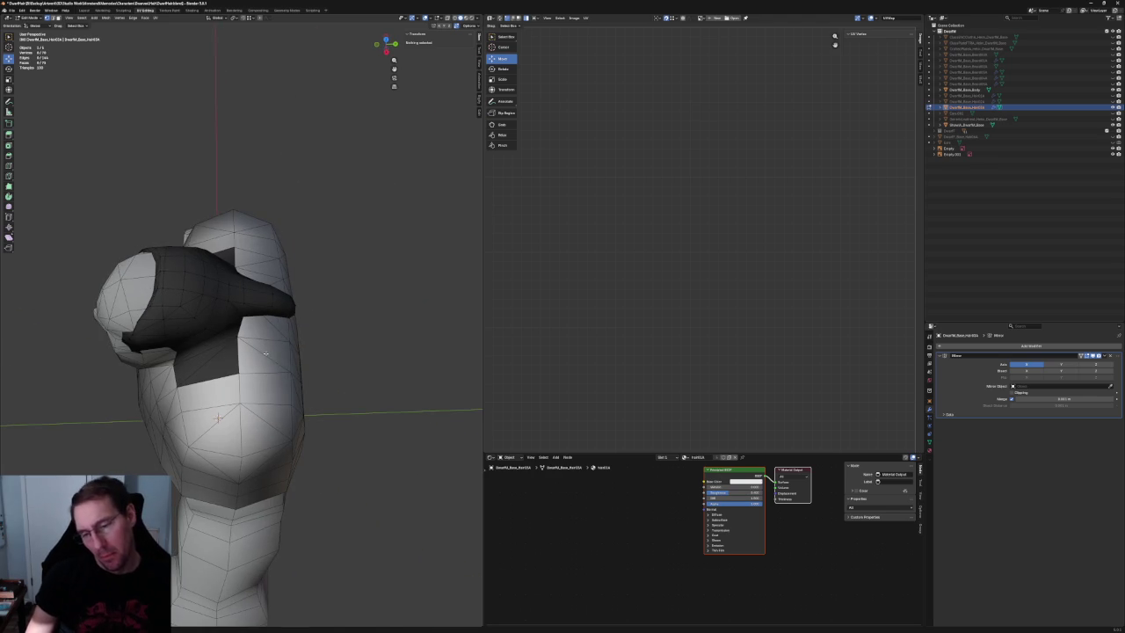
pyautogui.scroll(2, 267, 343)
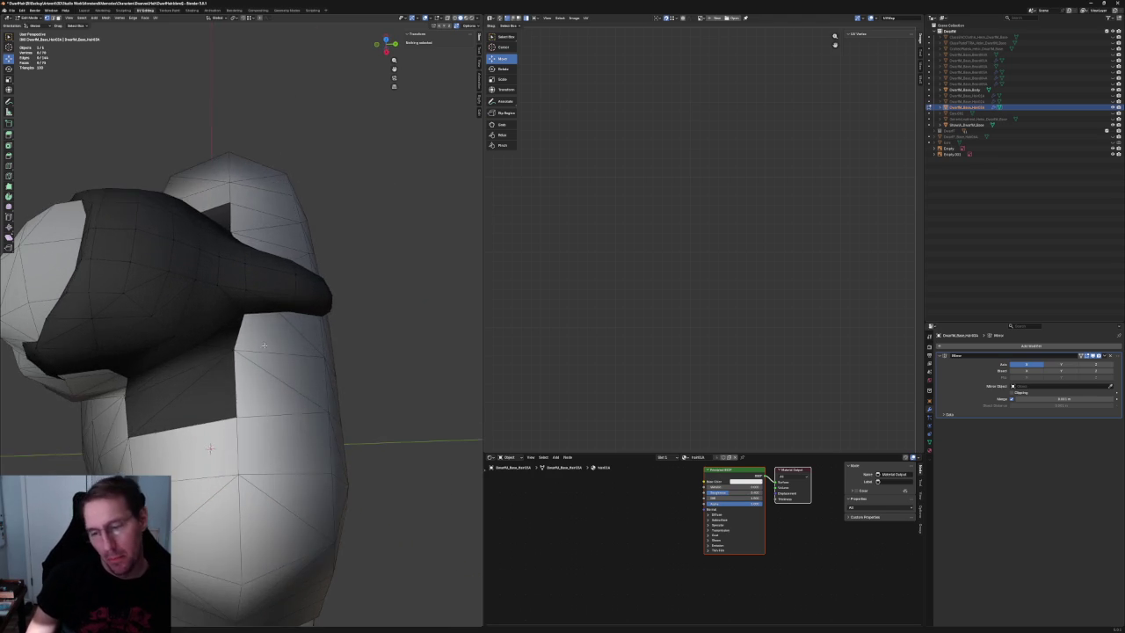
pyautogui.moveTo(267, 343)
pyautogui.mouseDown(button='middle')
pyautogui.moveTo(204, 318)
pyautogui.moveTo(303, 350)
pyautogui.moveTo(290, 352)
pyautogui.mouseUp(button='middle')
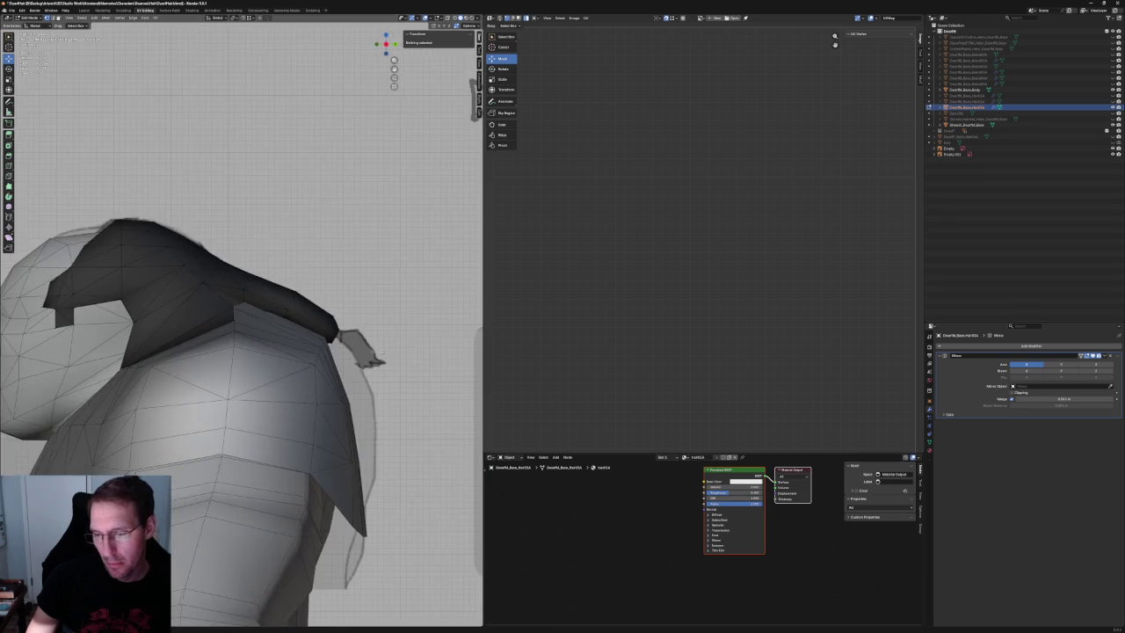
pyautogui.scroll(2, 290, 352)
pyautogui.click(276, 344)
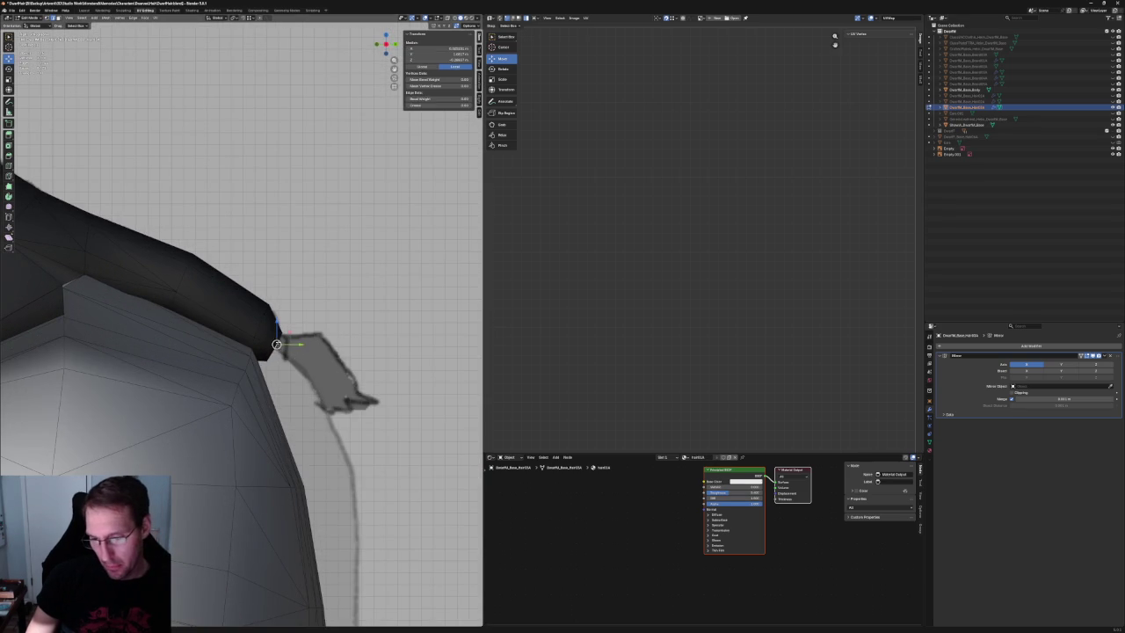
pyautogui.press('g')
pyautogui.click(311, 354)
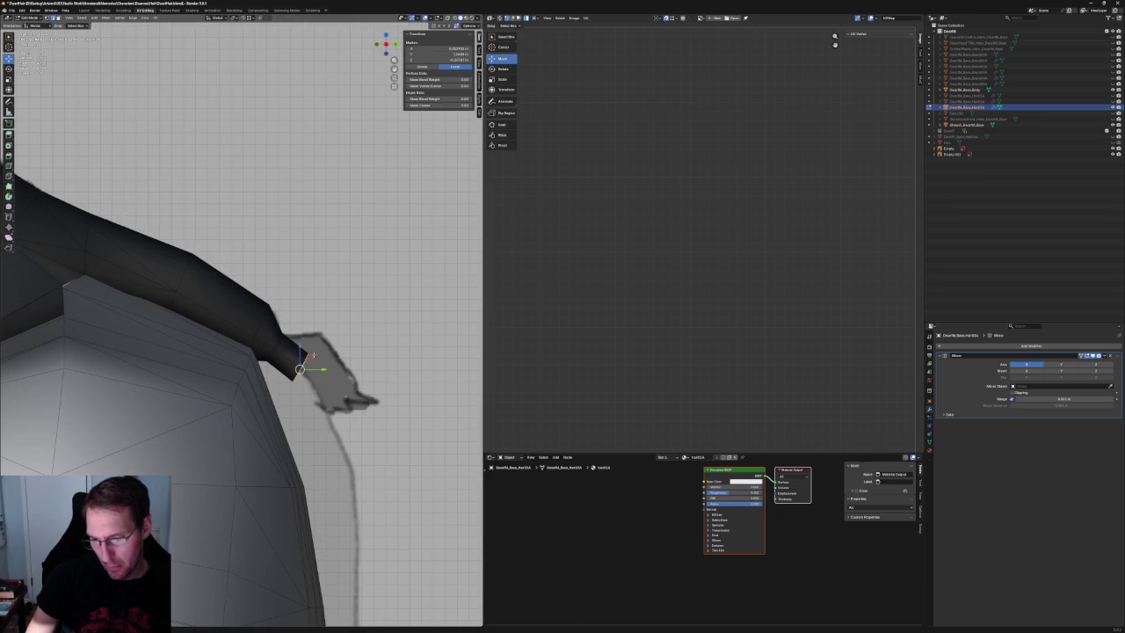
# Flatten the hair tip end along Z, rotate it, and extend a new tip segment.
pyautogui.press('s')
pyautogui.press('z')
pyautogui.press('0')
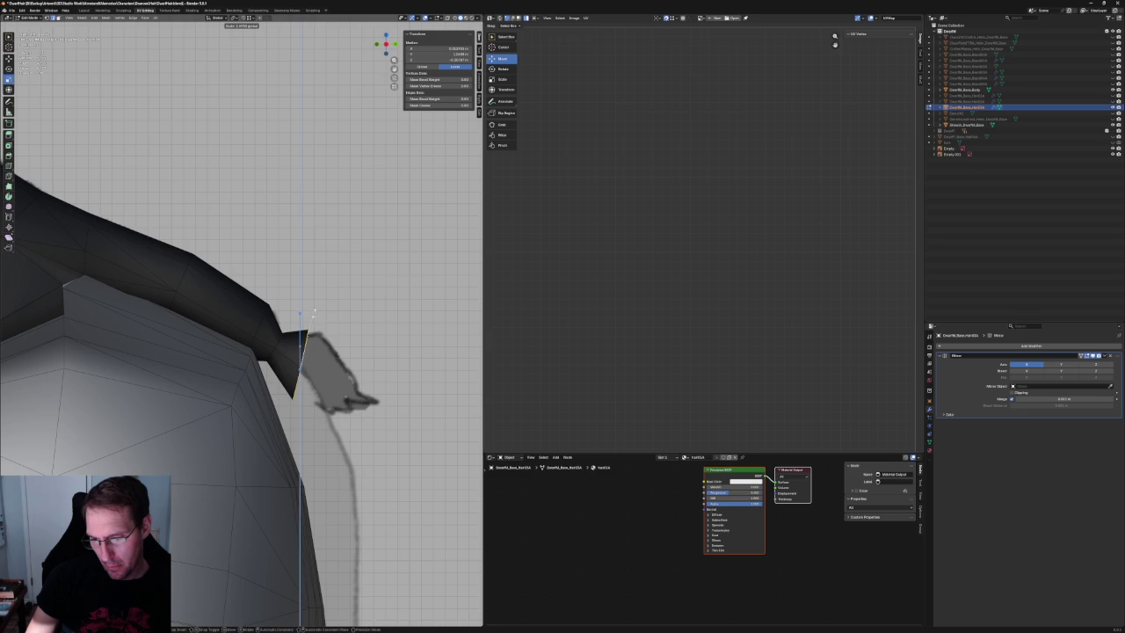
pyautogui.press('Return')
pyautogui.press('r')
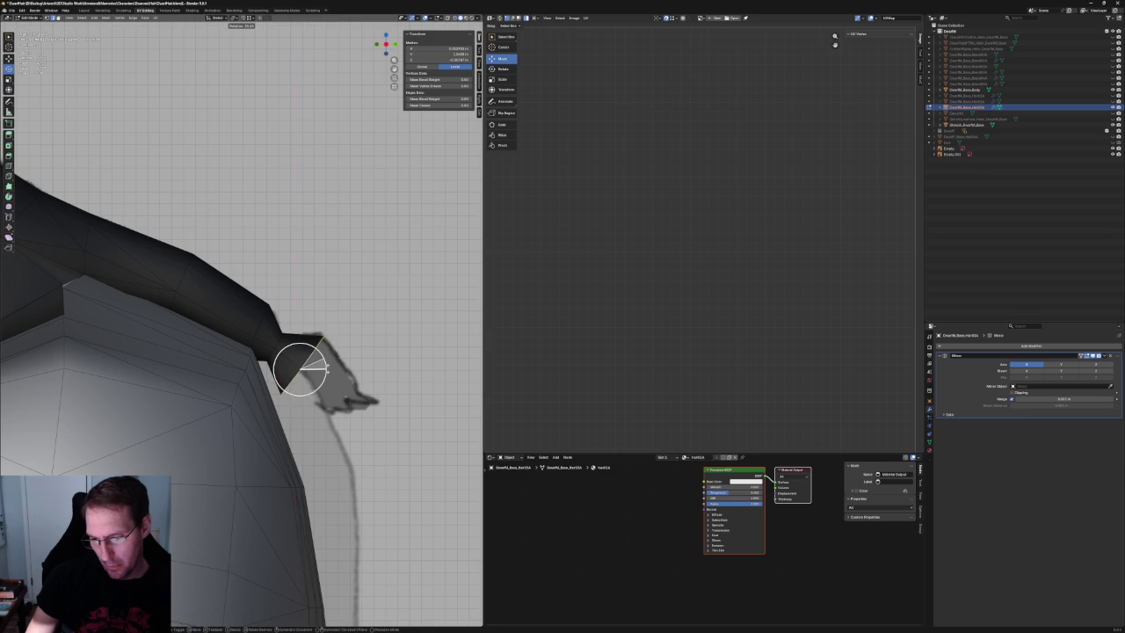
pyautogui.click(322, 370)
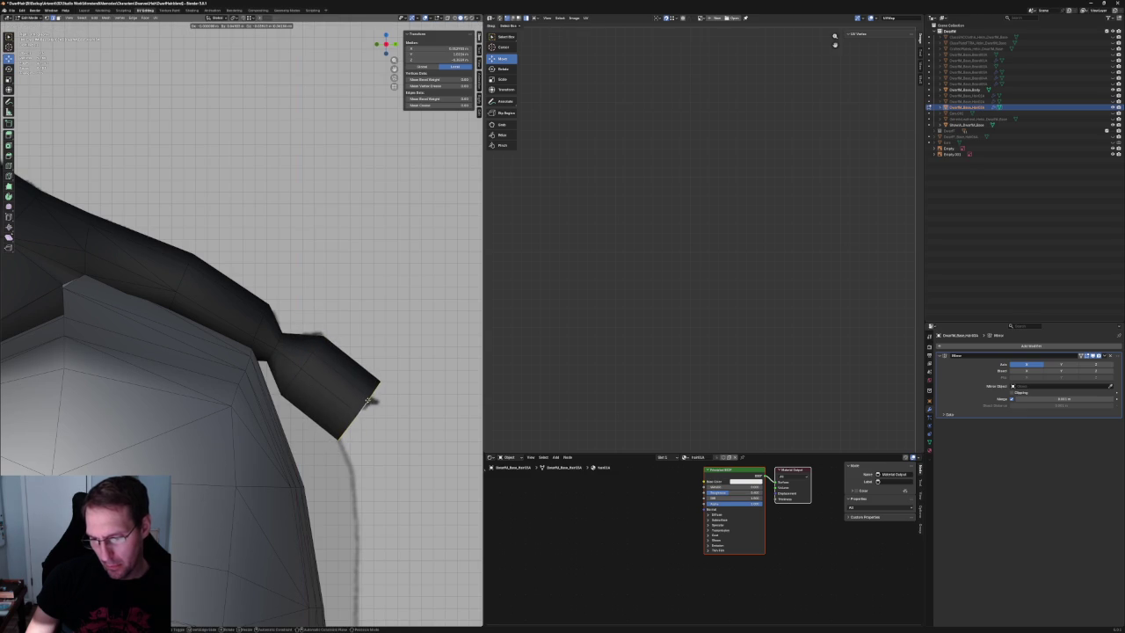
pyautogui.click(367, 401)
# Merge the tip's corner vertices at centre to collapse the tip into one point.
pyautogui.click(379, 382)
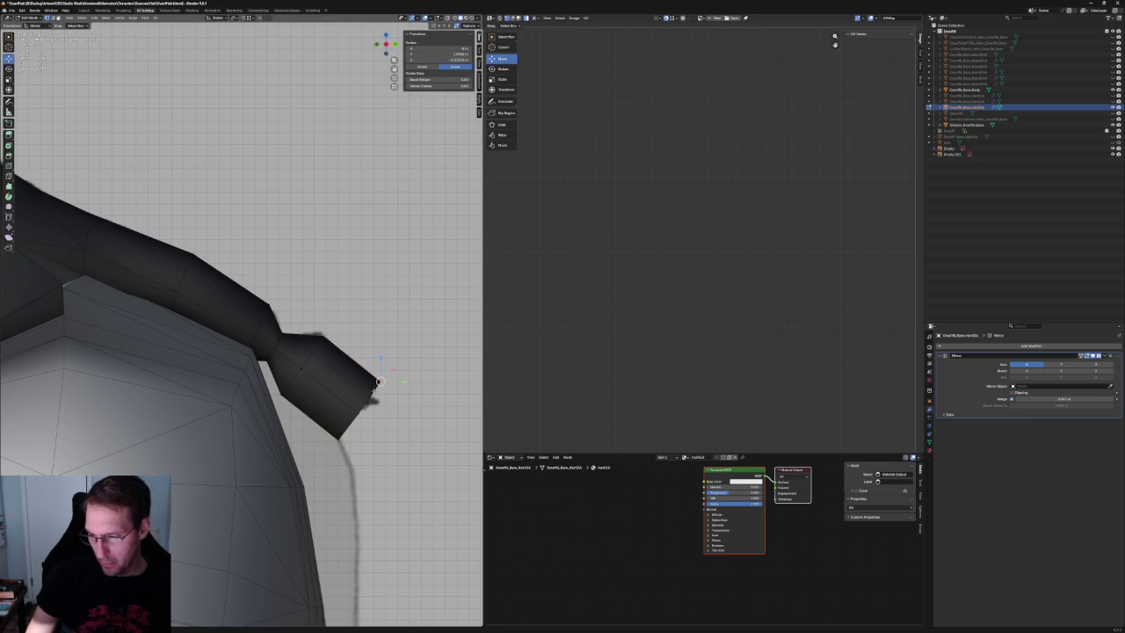
pyautogui.press('m')
pyautogui.click(394, 395)
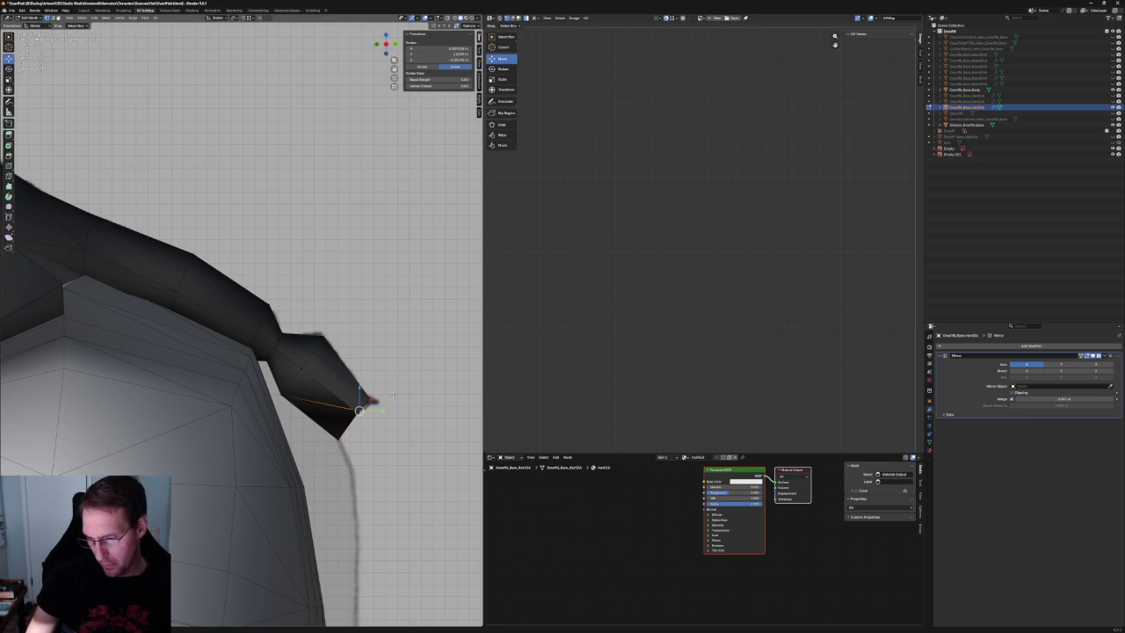
pyautogui.hotkey('alt', 'a')
pyautogui.moveTo(394, 394); pyautogui.dragTo(318, 419, button='middle')
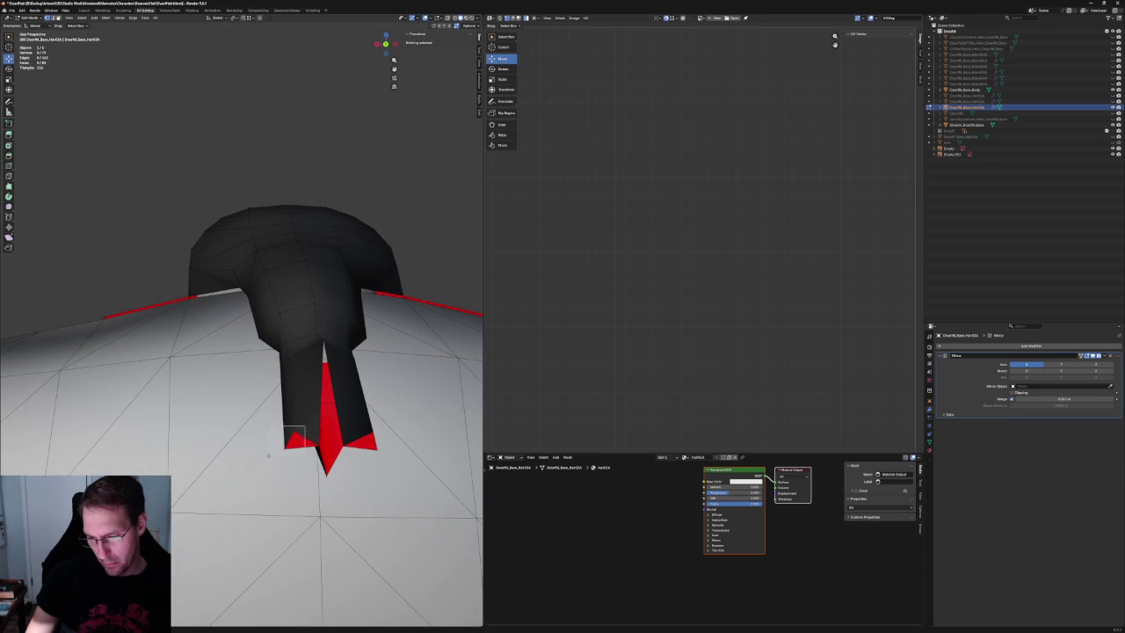
pyautogui.moveTo(306, 427); pyautogui.dragTo(283, 446)
pyautogui.press('m')
pyautogui.click(318, 437)
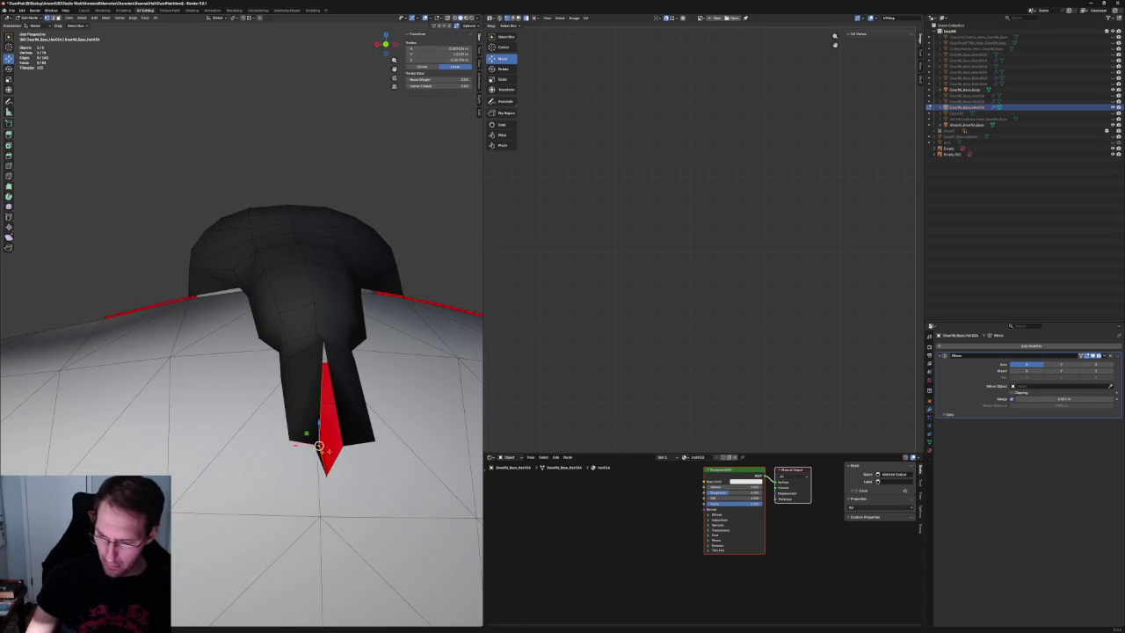
# Merge the remaining pair of tip vertices at centre, then undo the merge.
pyautogui.moveTo(327, 464)
pyautogui.mouseDown(button='middle')
pyautogui.moveTo(338, 443)
pyautogui.moveTo(290, 474)
pyautogui.mouseUp(button='middle')
pyautogui.keyDown('shift'); pyautogui.click(192, 450); pyautogui.keyUp('shift')
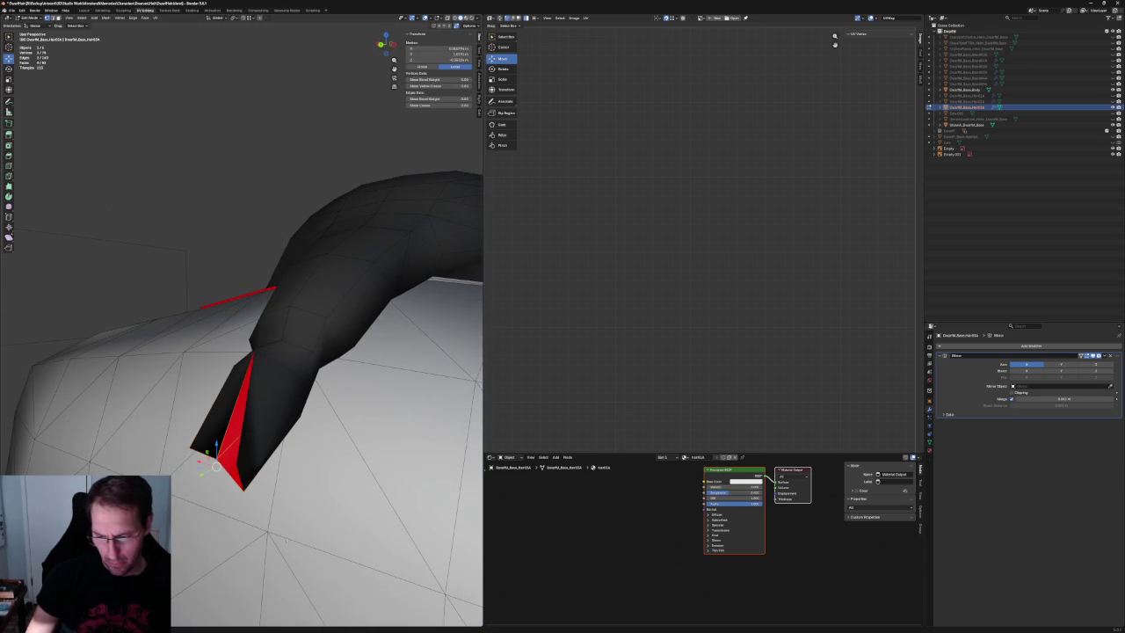
pyautogui.press('m')
pyautogui.click(269, 486)
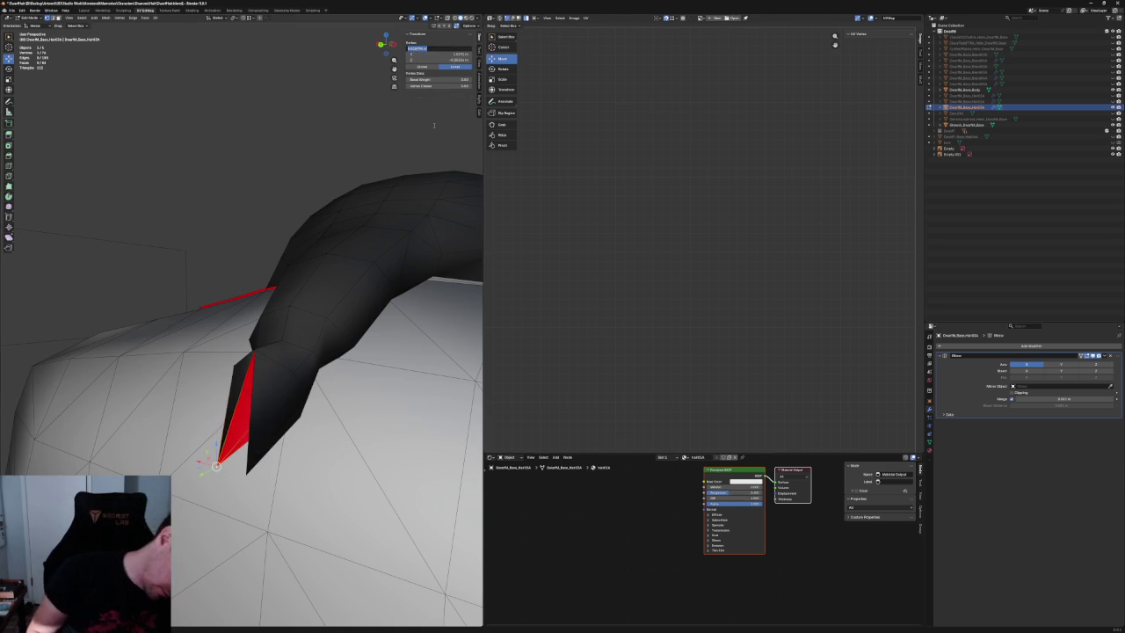
pyautogui.hotkey('ctrl', 'z')
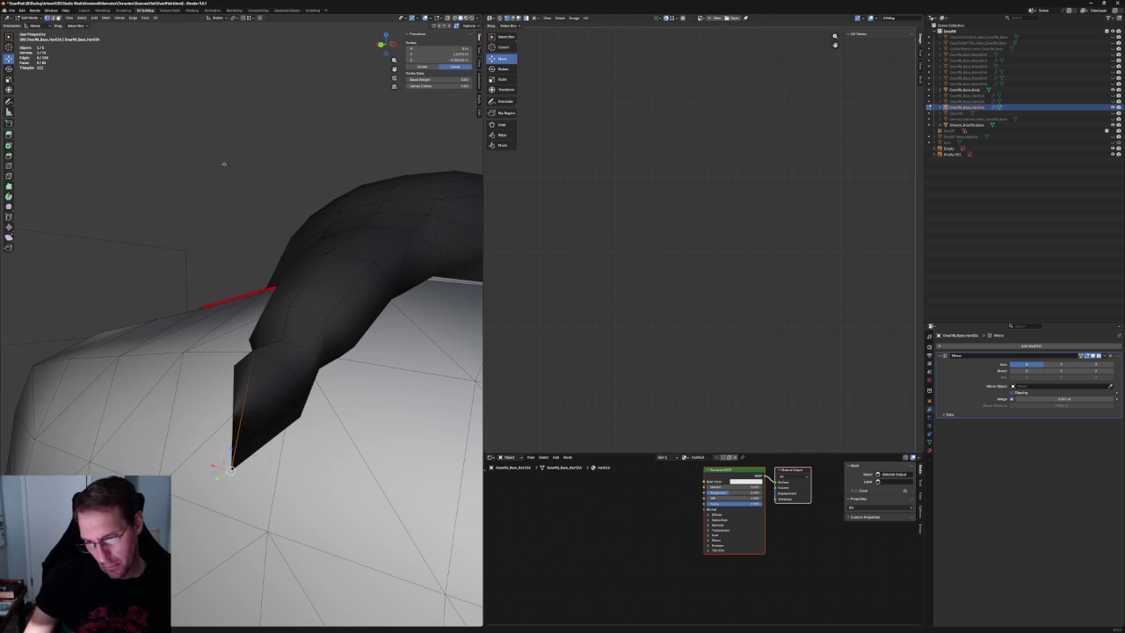
# Check the tapered hair tip in side, back and front orthographic views.
pyautogui.press('KP_3')
pyautogui.scroll(2, 286, 319)
pyautogui.scroll(2, 286, 319)
pyautogui.scroll(1, 285, 319)
pyautogui.click(200, 339)
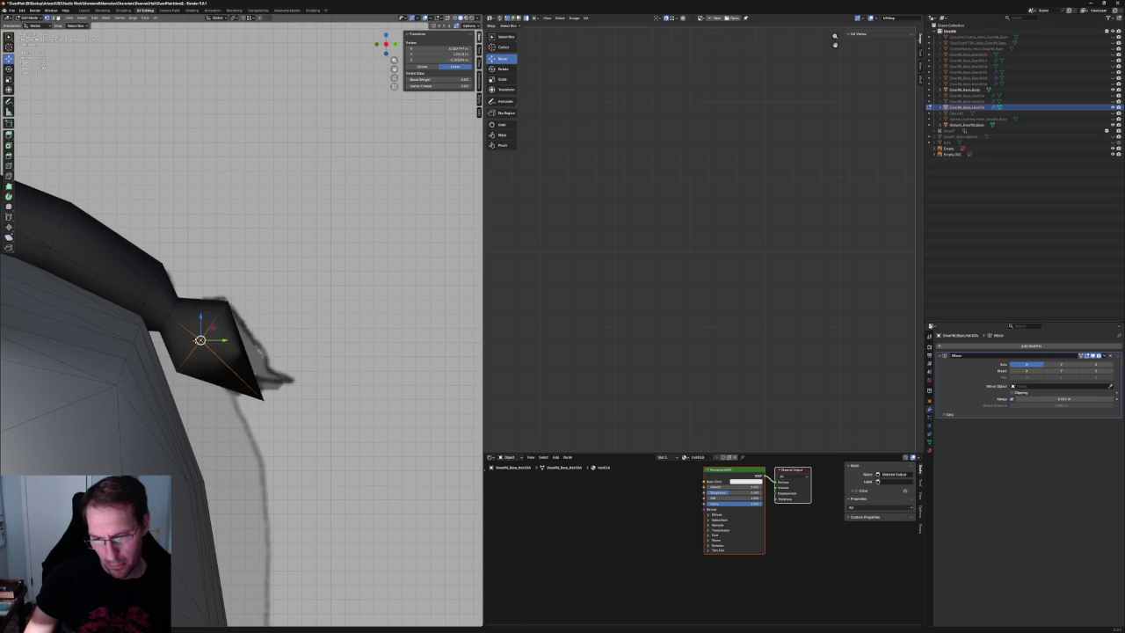
pyautogui.moveTo(201, 339)
pyautogui.mouseDown(button='middle')
pyautogui.moveTo(220, 300)
pyautogui.moveTo(357, 291)
pyautogui.moveTo(263, 351)
pyautogui.moveTo(290, 334)
pyautogui.mouseUp(button='middle')
pyautogui.click(356, 291)
pyautogui.press('KP_1')
pyautogui.press('KP_3')
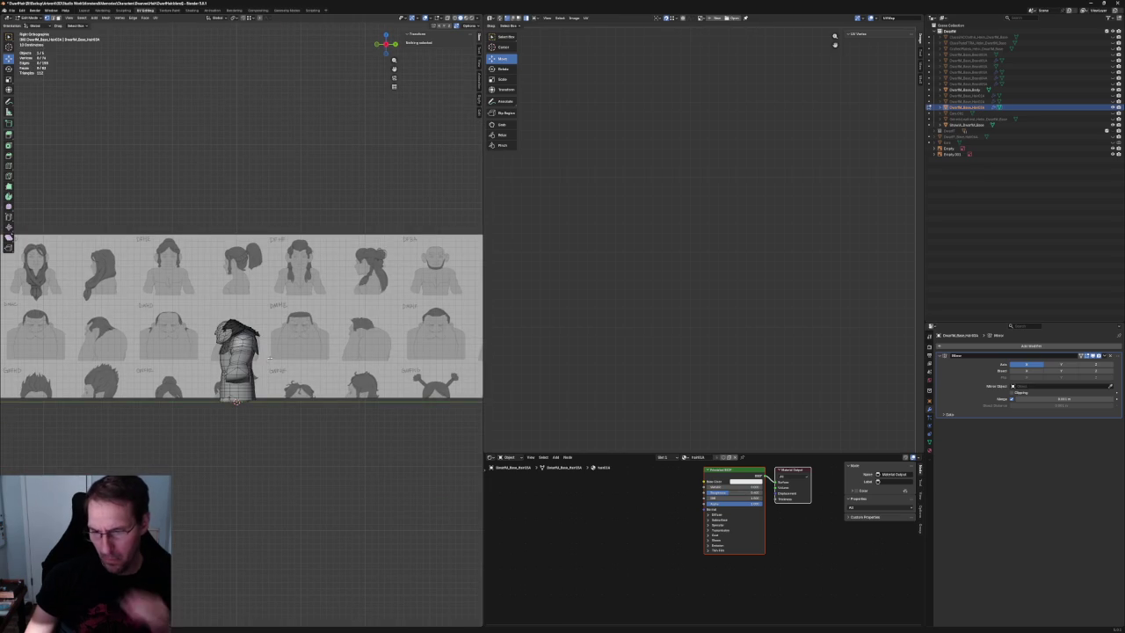
# Select the triangle of hair vertices at the gap near the neck and edit it from the context menu.
pyautogui.scroll(5, 185, 334)
pyautogui.scroll(3, 185, 334)
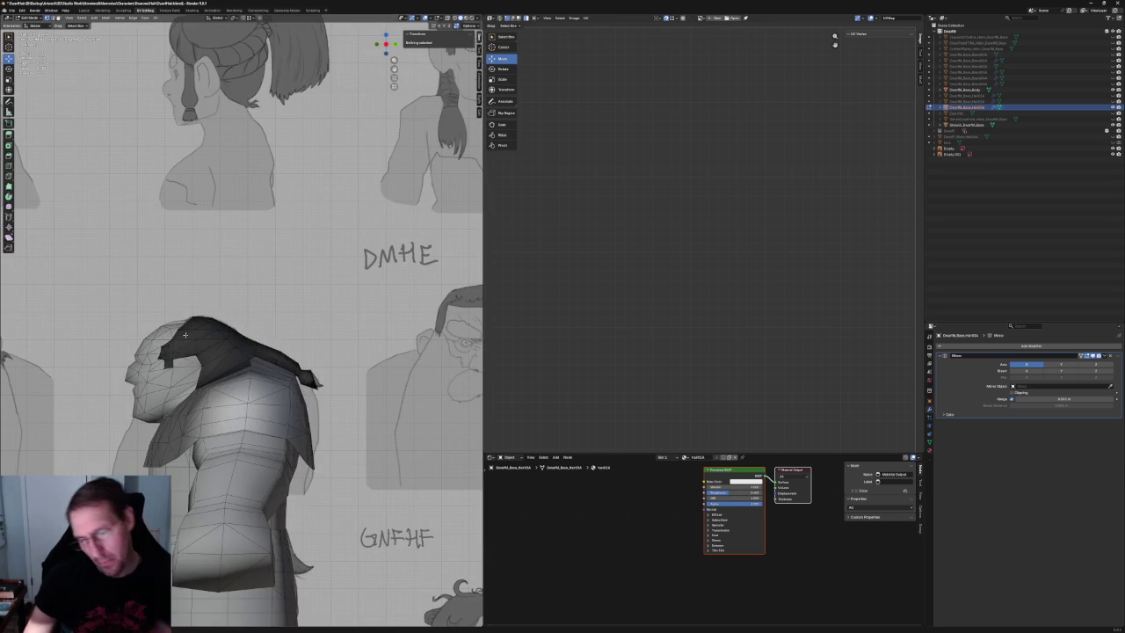
pyautogui.scroll(2, 187, 331)
pyautogui.scroll(2, 194, 331)
pyautogui.scroll(3, 200, 332)
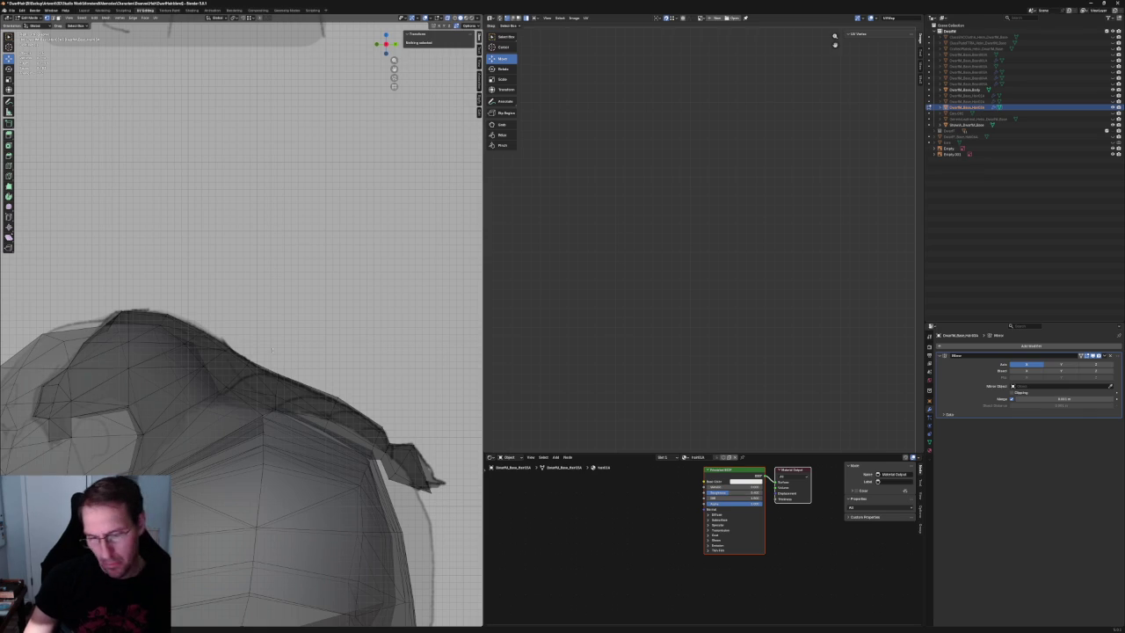
pyautogui.scroll(-3, 295, 370)
pyautogui.scroll(-4, 294, 370)
pyautogui.moveTo(295, 370); pyautogui.dragTo(290, 399, button='middle')
pyautogui.scroll(3, 290, 400)
pyautogui.click(283, 406)
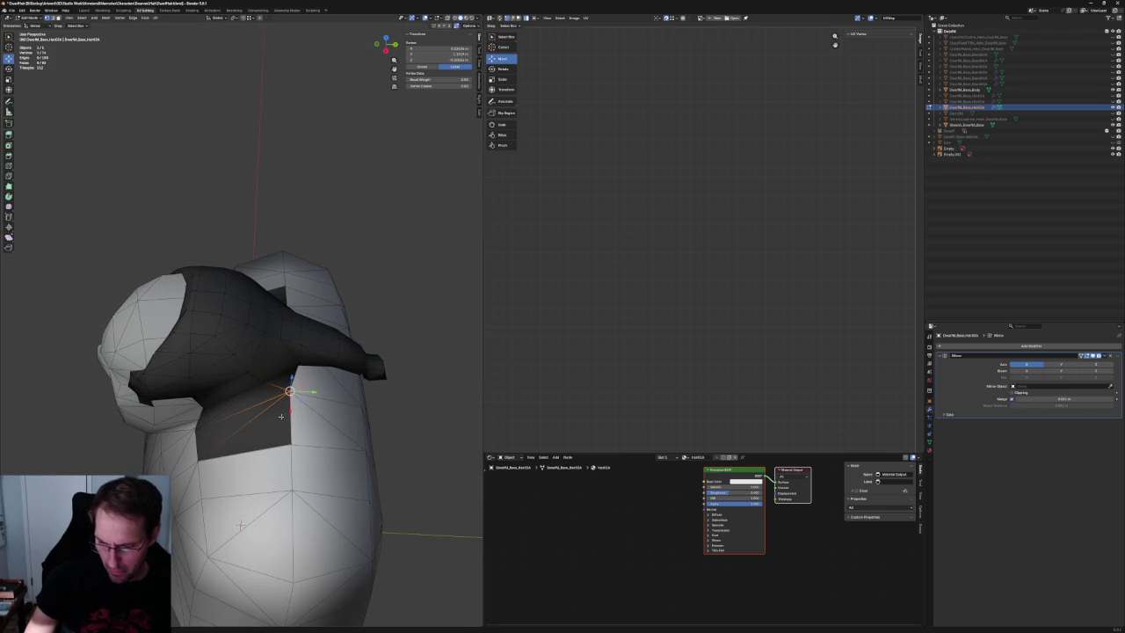
pyautogui.keyDown('shift'); pyautogui.click(199, 457); pyautogui.keyUp('shift')
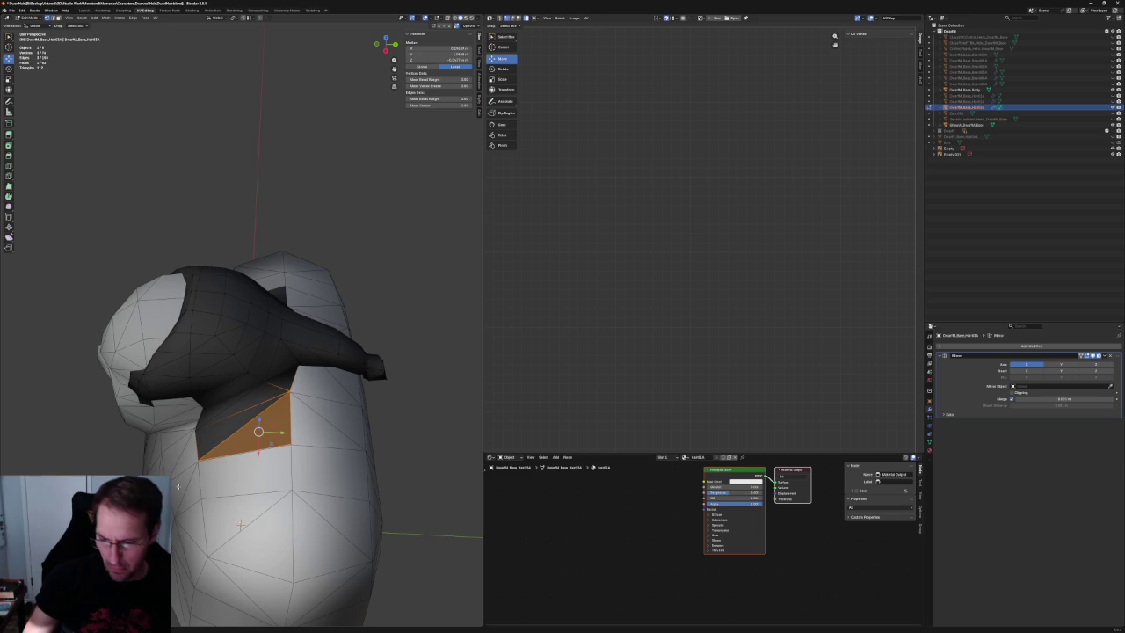
pyautogui.rightClick(179, 486)
pyautogui.click(161, 466)
# Inspect the hair against the side reference with X-ray toggled on and off.
pyautogui.moveTo(220, 422); pyautogui.dragTo(303, 365, button='middle')
pyautogui.scroll(3, 303, 365)
pyautogui.hotkey('alt', 'z')
pyautogui.scroll(1, 304, 365)
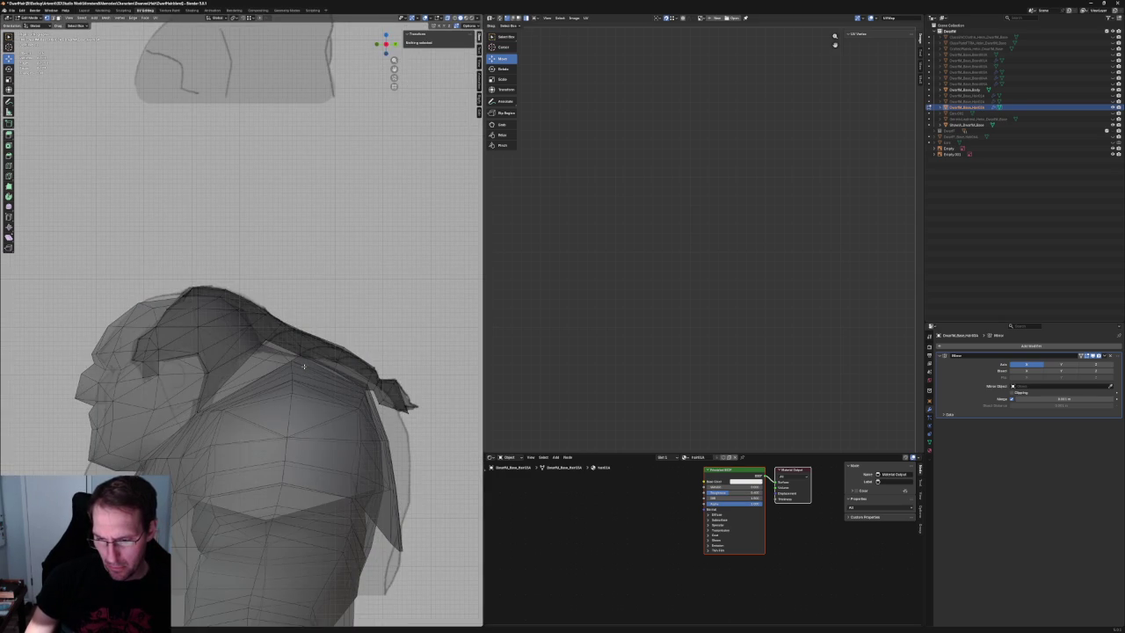
pyautogui.scroll(2, 268, 361)
pyautogui.scroll(-4, 268, 361)
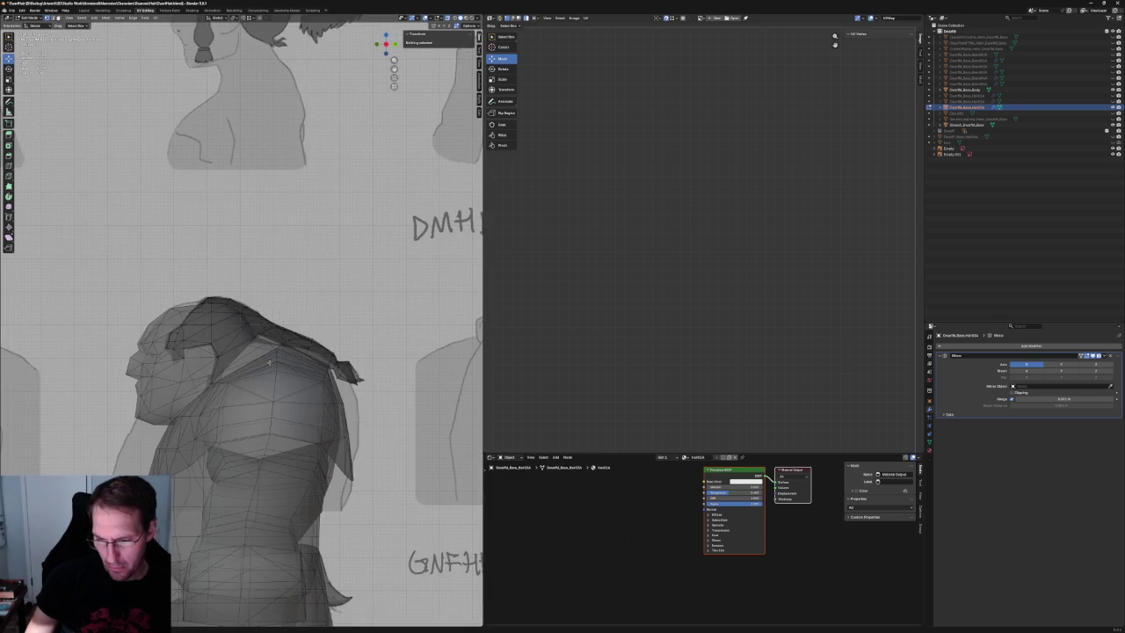
pyautogui.scroll(1, 268, 361)
pyautogui.hotkey('alt', 'z')
pyautogui.moveTo(268, 361); pyautogui.dragTo(323, 356, button='middle')
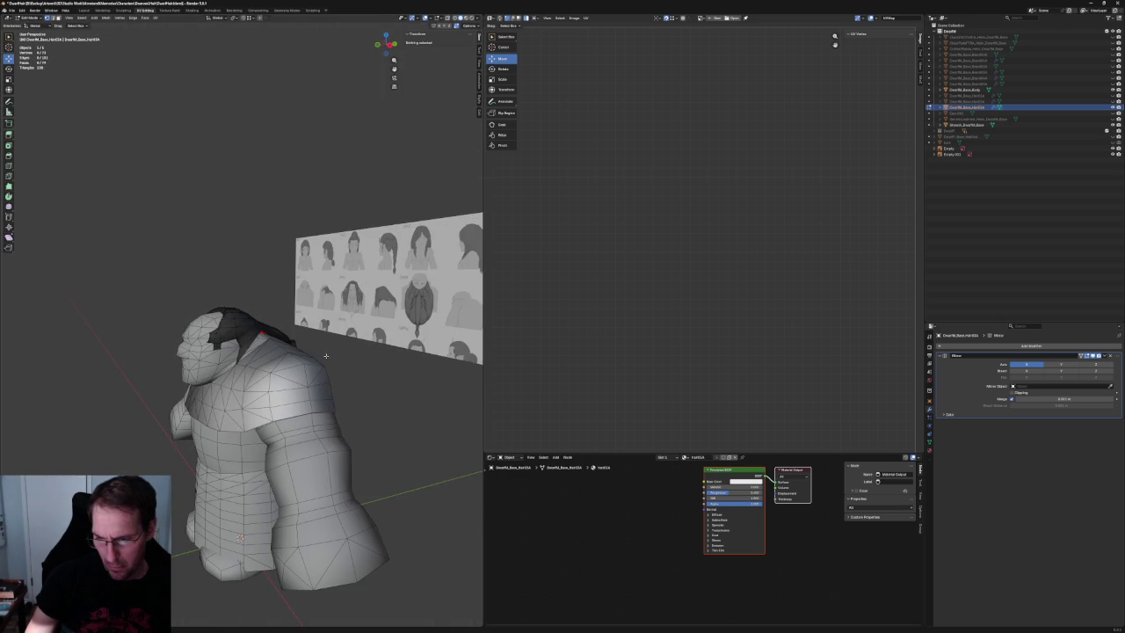
pyautogui.scroll(-3, 324, 357)
# Zoom in on the head from the front, bring the hair tip into view, and select an edge vertex.
pyautogui.press('KP_1')
pyautogui.scroll(1, 294, 373)
pyautogui.scroll(3, 294, 374)
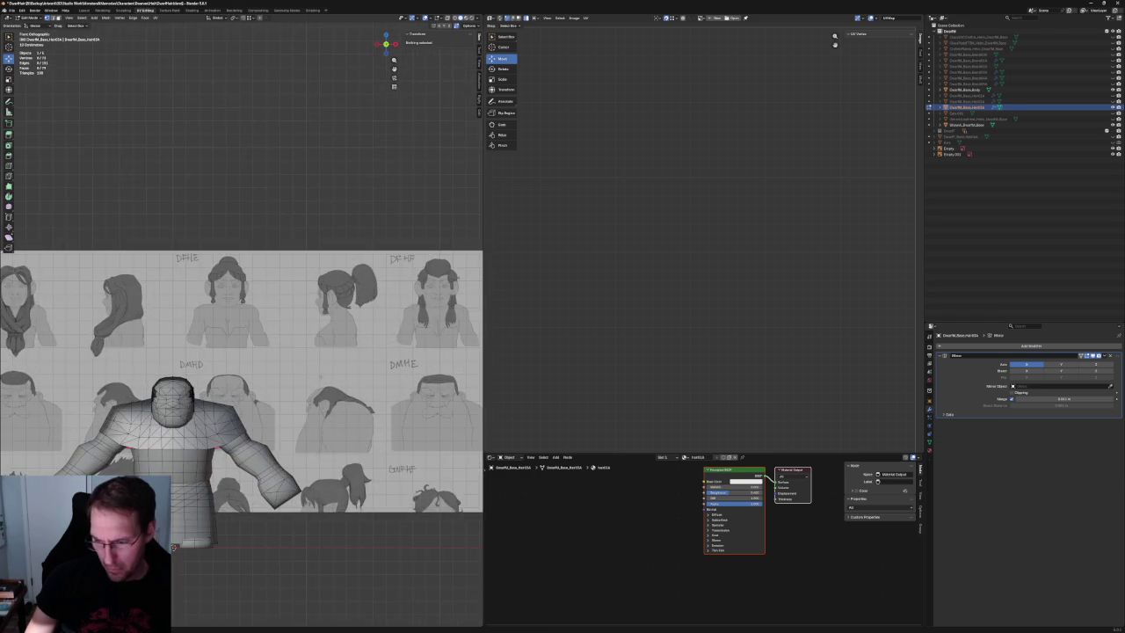
pyautogui.scroll(2, 293, 360)
pyautogui.scroll(2, 293, 347)
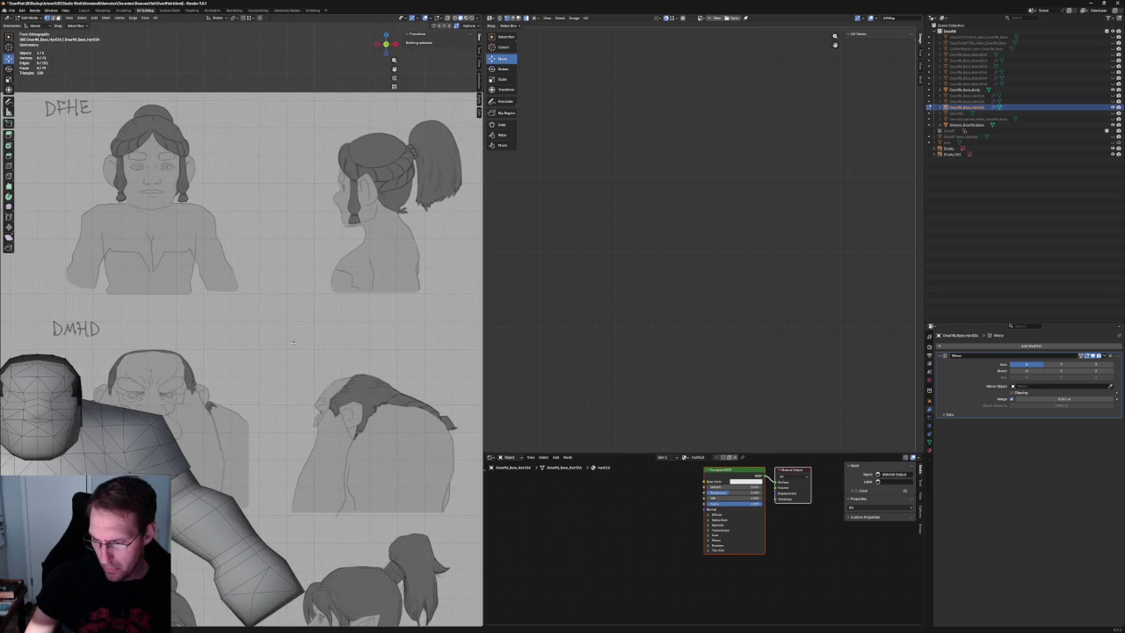
pyautogui.scroll(-4, 176, 373)
pyautogui.moveTo(176, 374); pyautogui.dragTo(217, 378, button='middle')
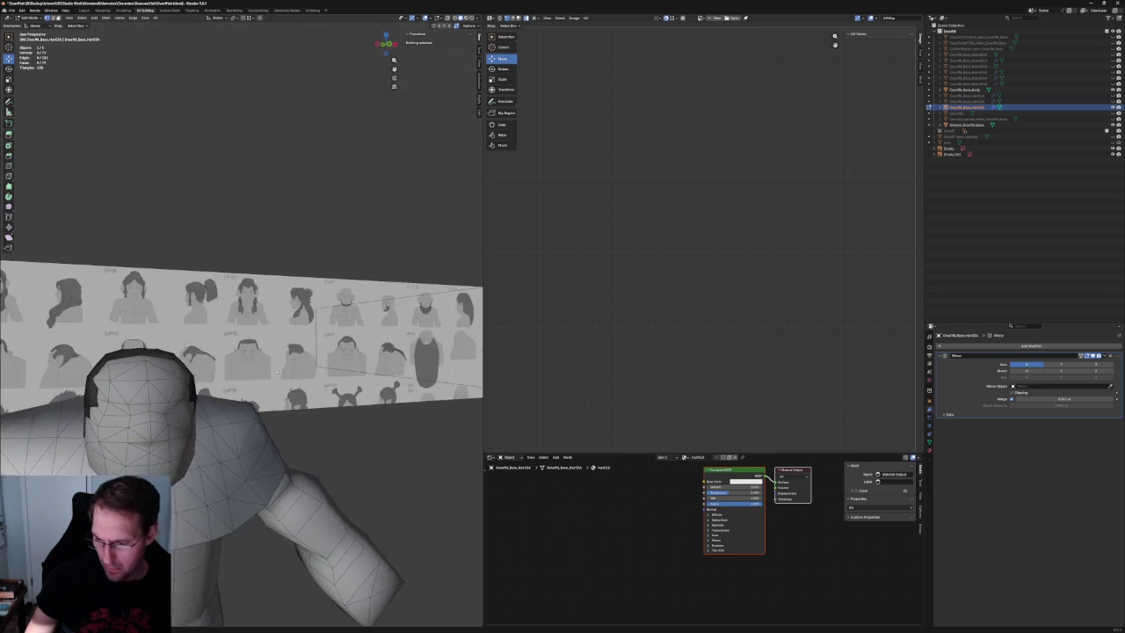
pyautogui.scroll(3, 217, 378)
pyautogui.scroll(2, 255, 395)
pyautogui.scroll(1, 281, 405)
pyautogui.scroll(2, 296, 412)
pyautogui.moveTo(297, 412)
pyautogui.mouseDown(button='middle')
pyautogui.moveTo(256, 383)
pyautogui.moveTo(264, 396)
pyautogui.moveTo(293, 398)
pyautogui.mouseUp(button='middle')
pyautogui.click(267, 389)
# Close in orthographically on the selected vertex and extend the hair edge toward the shoulder.
pyautogui.press('KP_Decimal')
pyautogui.scroll(-4, 231, 348)
pyautogui.moveTo(231, 348); pyautogui.dragTo(264, 334, button='middle')
pyautogui.scroll(4, 231, 348)
pyautogui.press('KP_5')
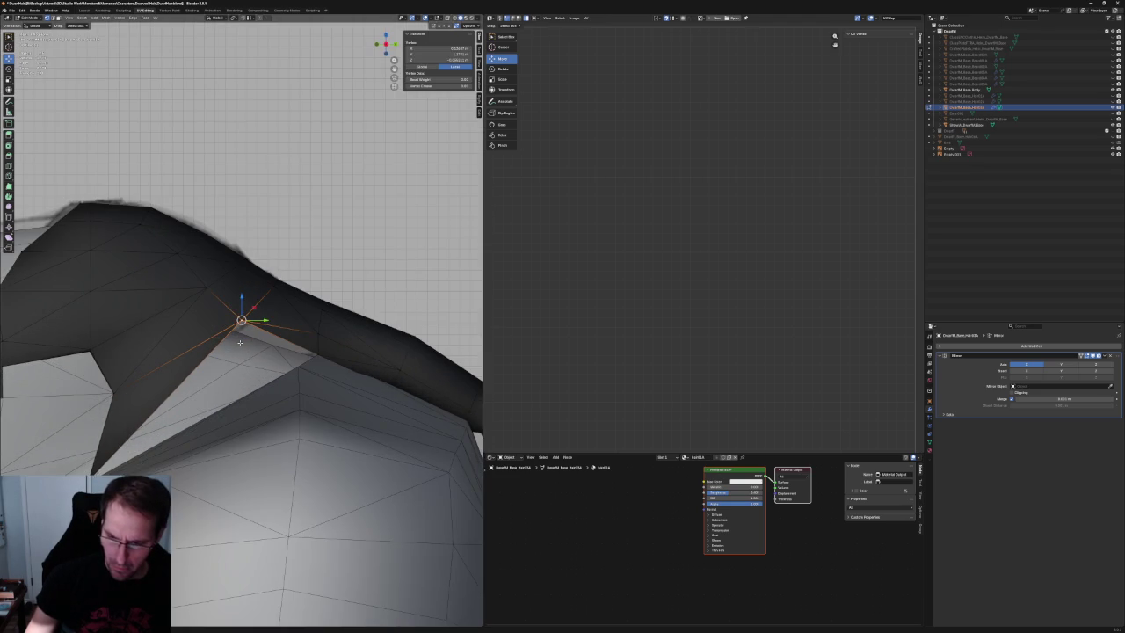
pyautogui.keyDown('alt'); pyautogui.click(230, 340); pyautogui.keyUp('alt')
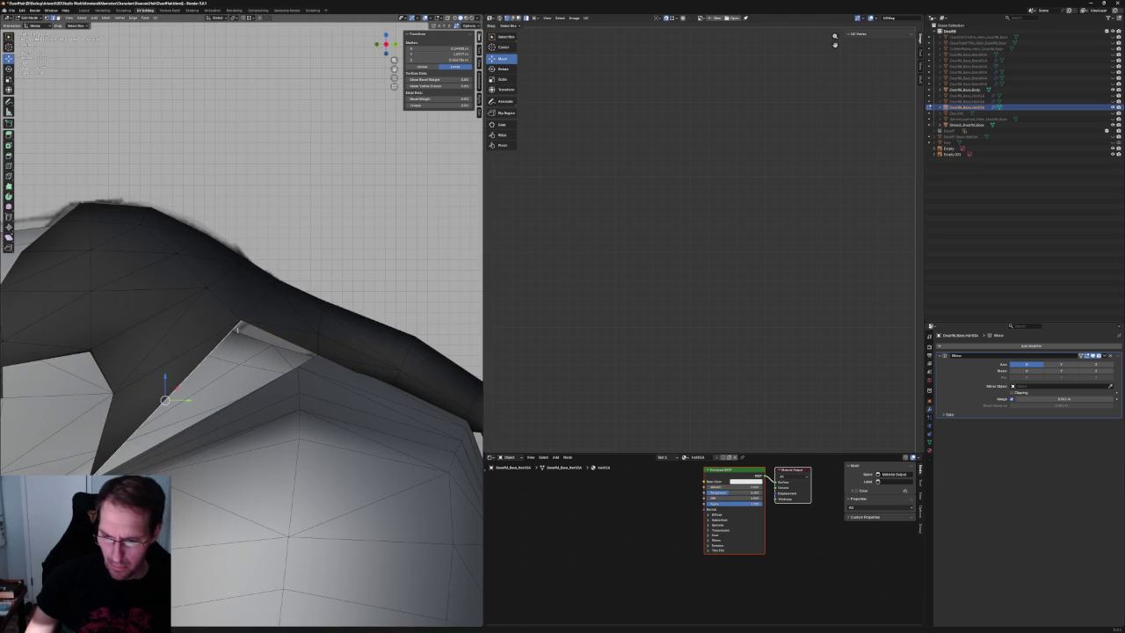
pyautogui.press('g')
pyautogui.press('Return')
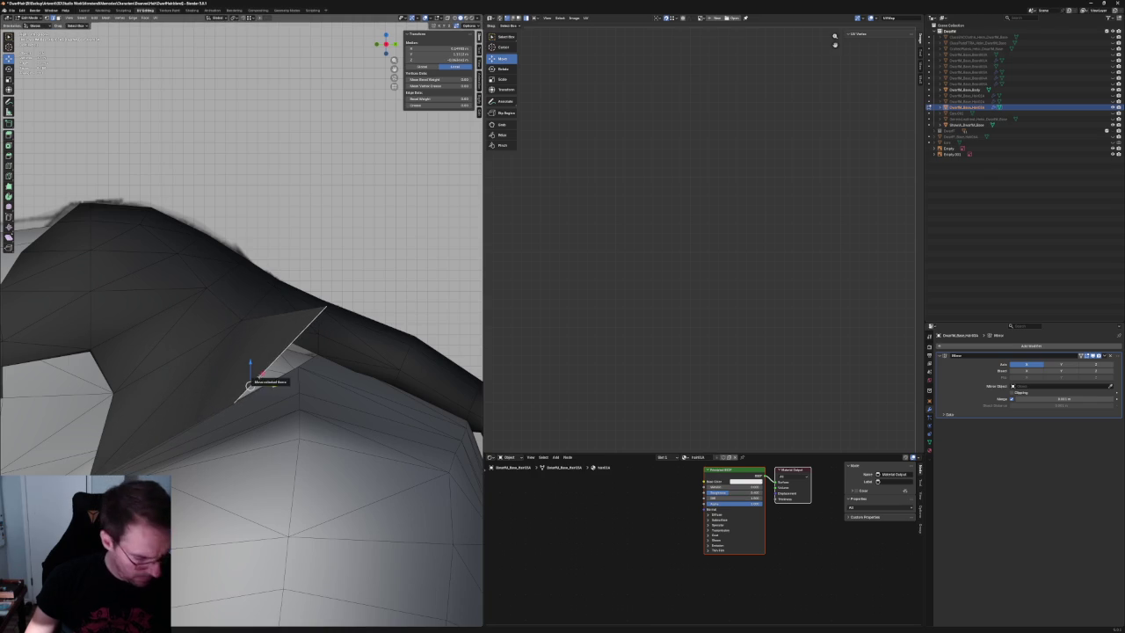
pyautogui.press('x')
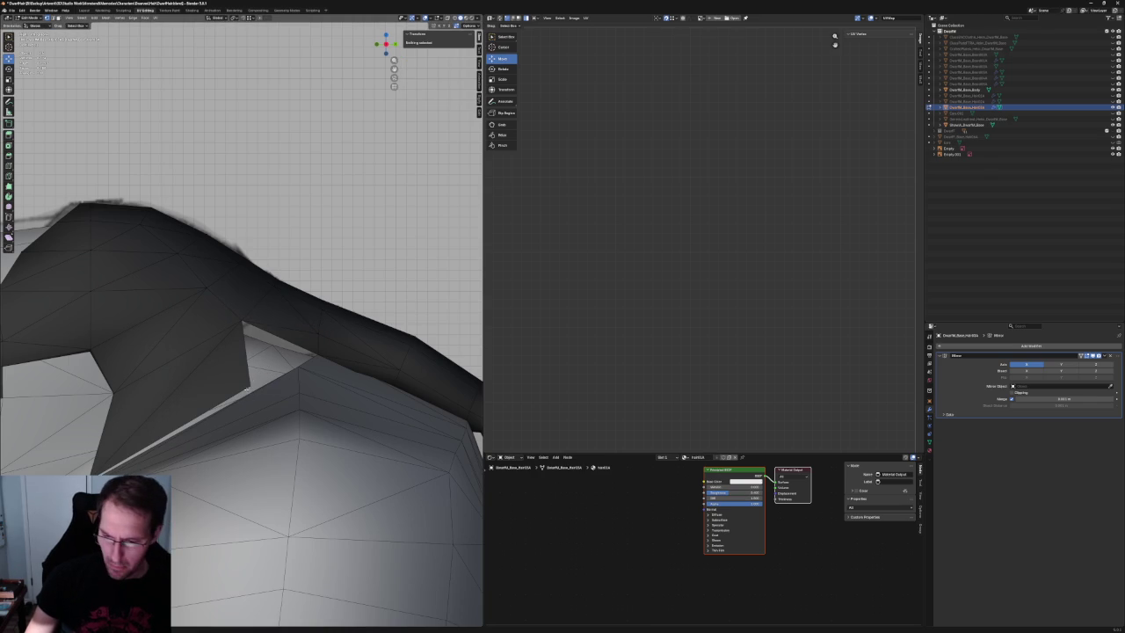
# Move the hair's lower corner vertex and merge it with a neighbour to close the corner.
pyautogui.click(303, 367)
pyautogui.press('g')
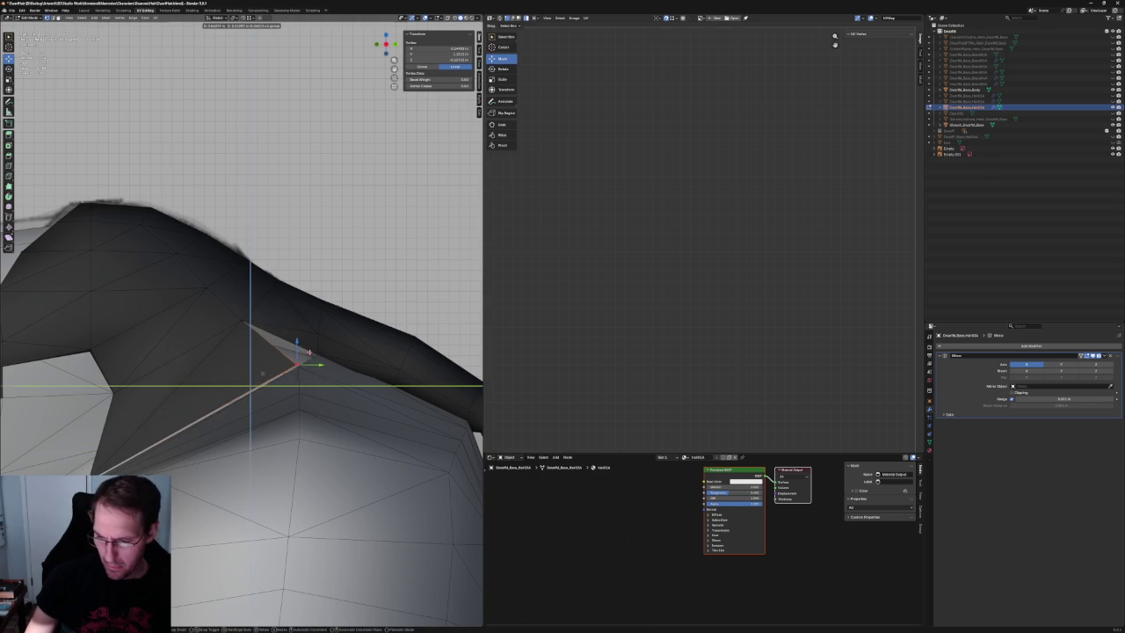
pyautogui.click(308, 351)
pyautogui.moveTo(309, 351); pyautogui.dragTo(250, 355, button='middle')
pyautogui.keyDown('shift'); pyautogui.click(341, 297); pyautogui.keyUp('shift')
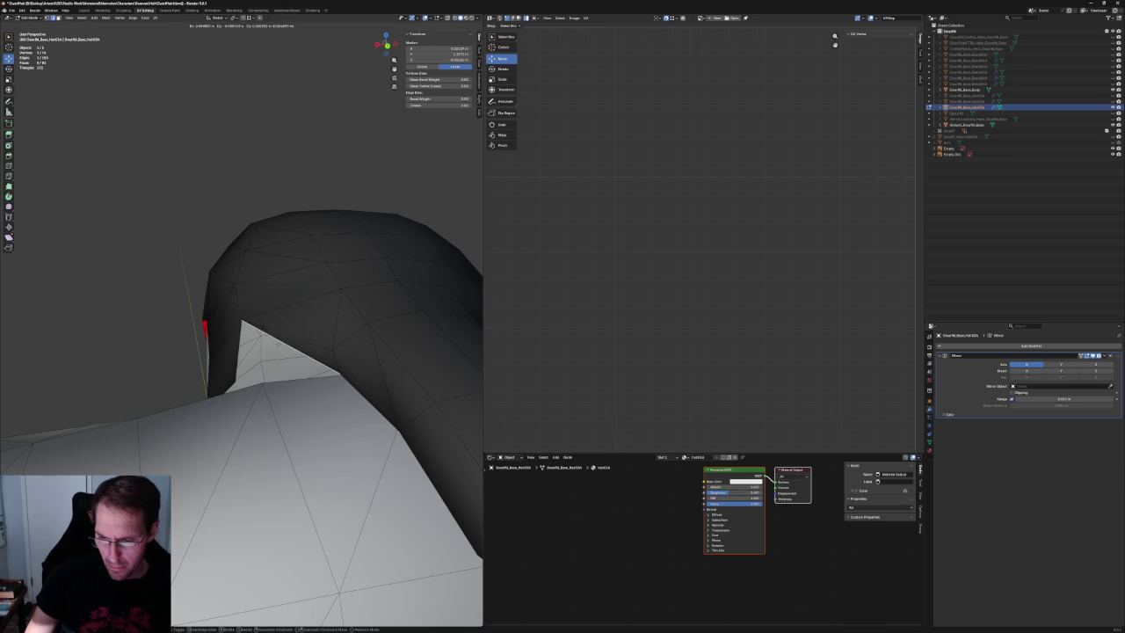
pyautogui.hotkey('ctrl', 'x')
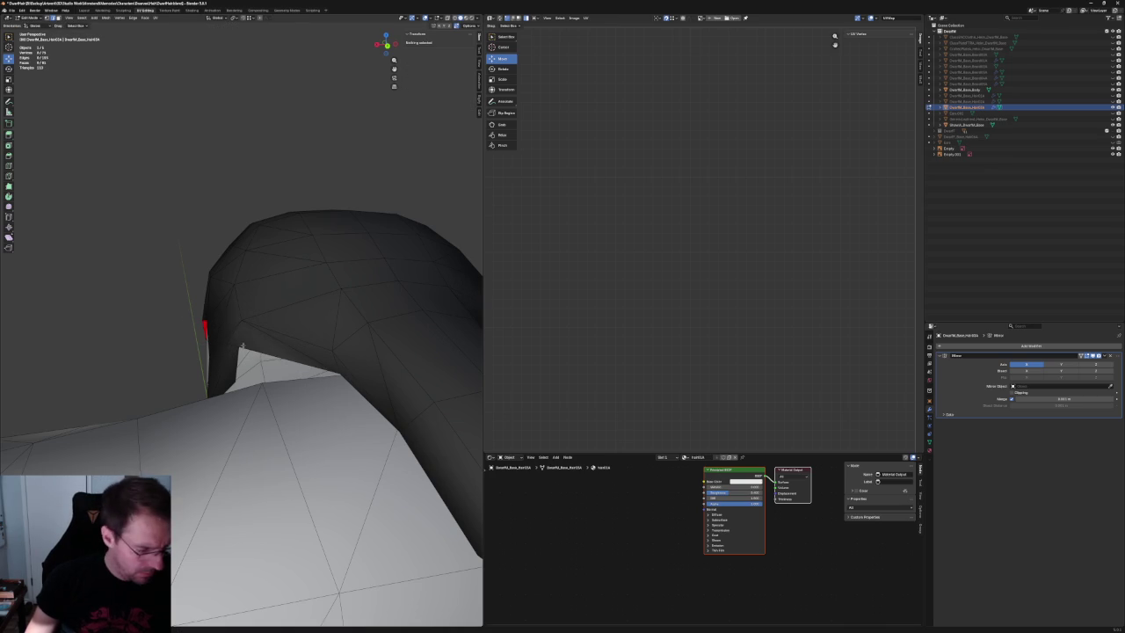
# In front view, move a vertex at the hair's base along the X axis.
pyautogui.click(227, 343)
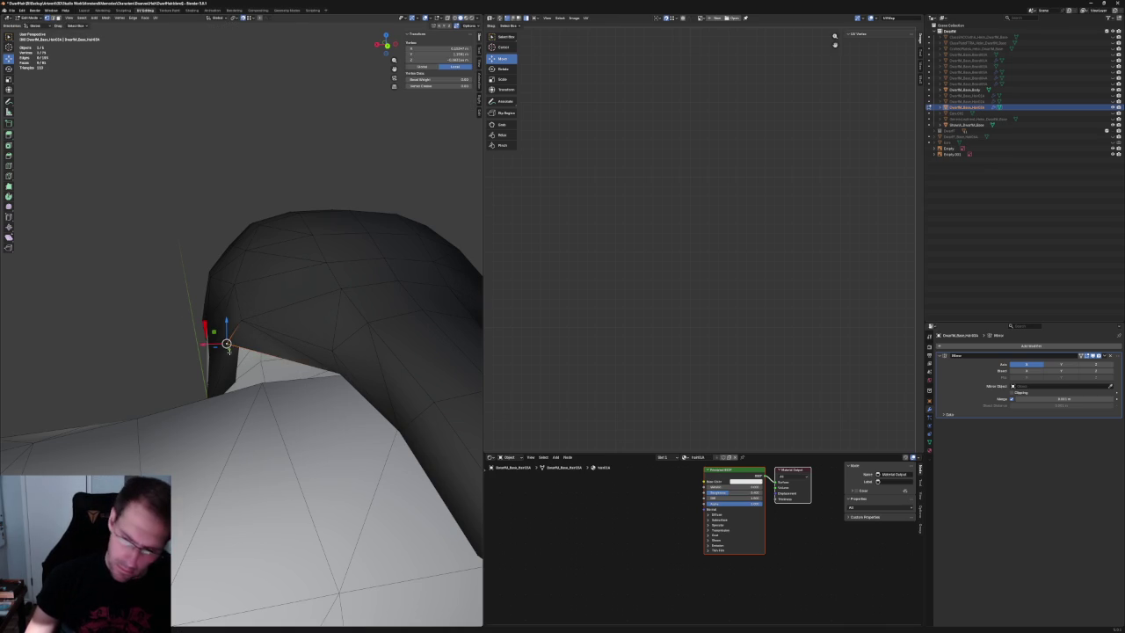
pyautogui.keyDown('shift'); pyautogui.click(227, 343); pyautogui.keyUp('shift')
pyautogui.moveTo(227, 342)
pyautogui.mouseDown(button='middle')
pyautogui.moveTo(251, 464)
pyautogui.moveTo(250, 440)
pyautogui.mouseUp(button='middle')
pyautogui.click(234, 365)
pyautogui.press('KP_1')
pyautogui.press('g')
pyautogui.press('x')
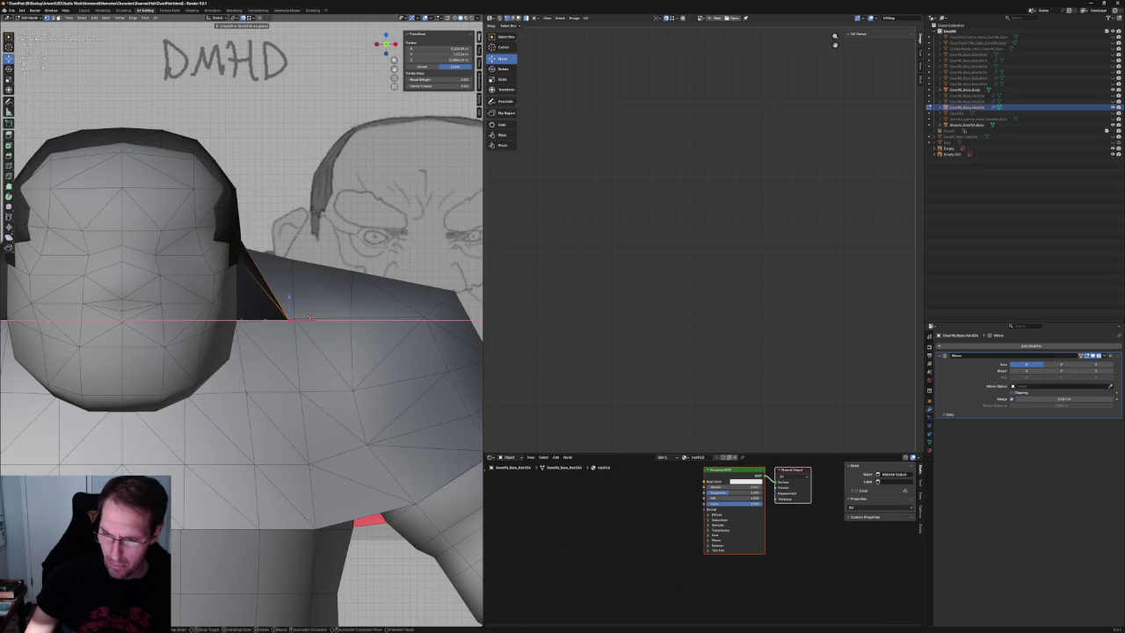
pyautogui.click(309, 316)
# In see-through view, select the open base edges and try filling a face, then undo it.
pyautogui.moveTo(309, 317)
pyautogui.mouseDown(button='middle')
pyautogui.moveTo(281, 343)
pyautogui.moveTo(245, 275)
pyautogui.mouseUp(button='middle')
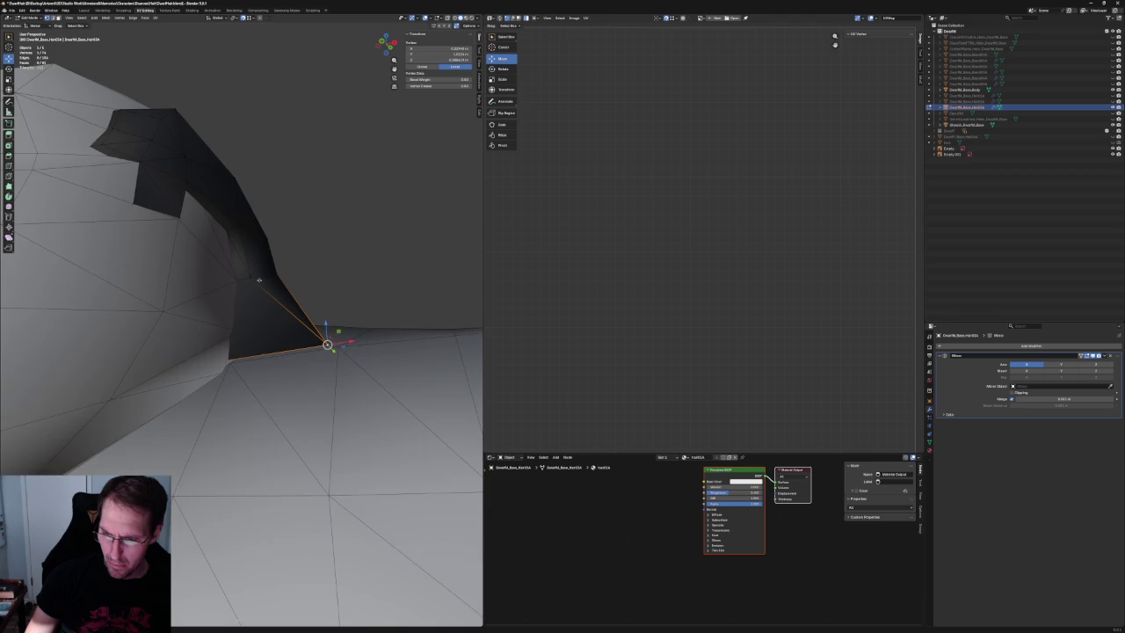
pyautogui.hotkey('alt', 'z')
pyautogui.hotkey('alt', 'z')
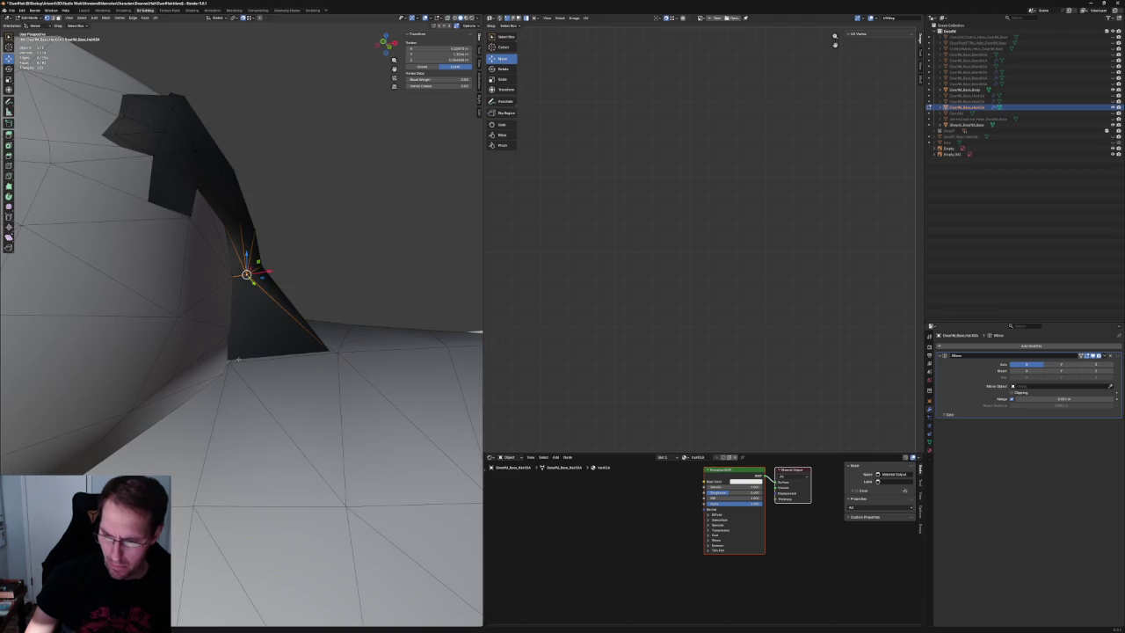
pyautogui.scroll(-3, 228, 362)
pyautogui.hotkey('alt', 'z')
pyautogui.moveTo(228, 362); pyautogui.dragTo(263, 334, button='middle')
pyautogui.hotkey('alt', 'a')
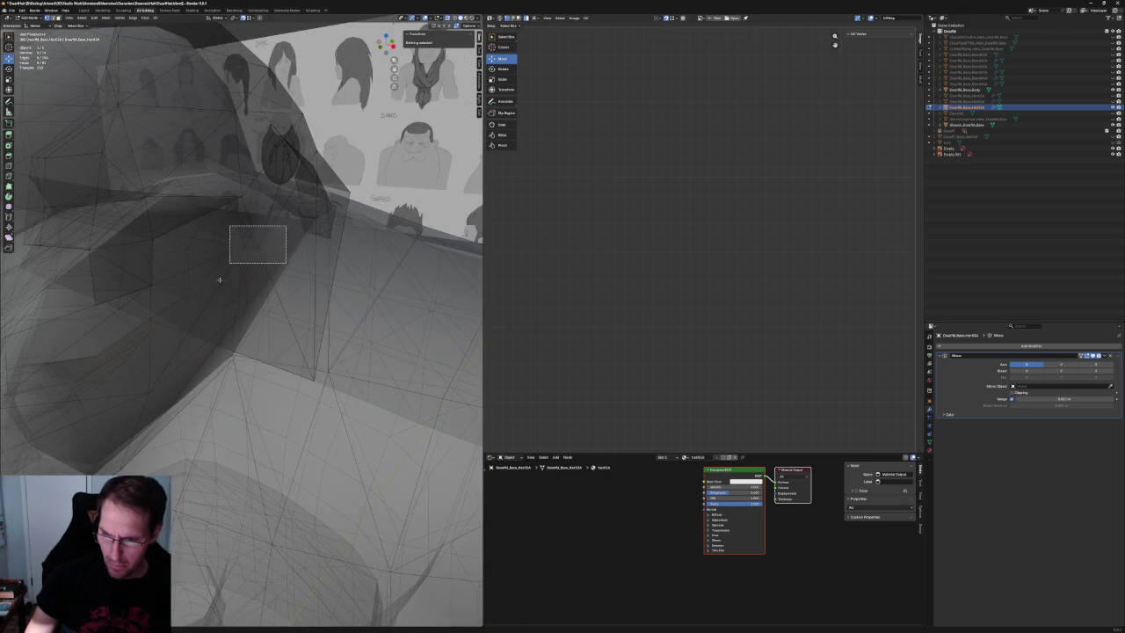
pyautogui.moveTo(248, 227); pyautogui.dragTo(286, 248)
pyautogui.hotkey('alt', 'z')
pyautogui.moveTo(224, 269)
pyautogui.mouseDown(button='middle')
pyautogui.moveTo(283, 279)
pyautogui.moveTo(263, 273)
pyautogui.mouseUp(button='middle')
pyautogui.moveTo(159, 255); pyautogui.dragTo(244, 268)
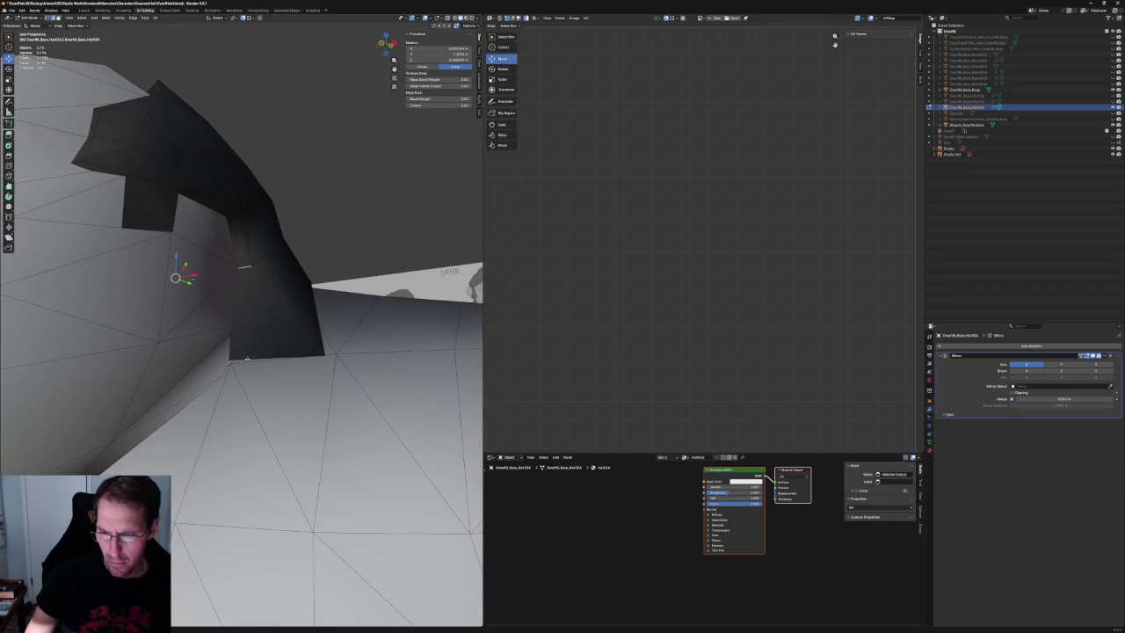
pyautogui.press('f')
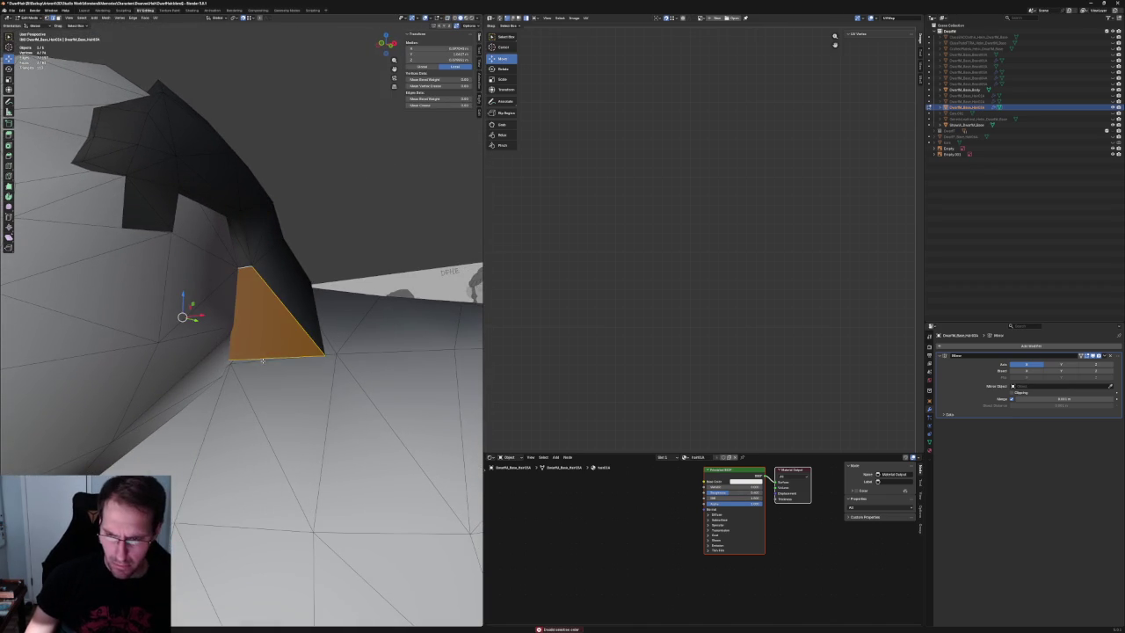
pyautogui.hotkey('alt', 'z')
pyautogui.hotkey('ctrl', 'z')
pyautogui.hotkey('alt', 'z')
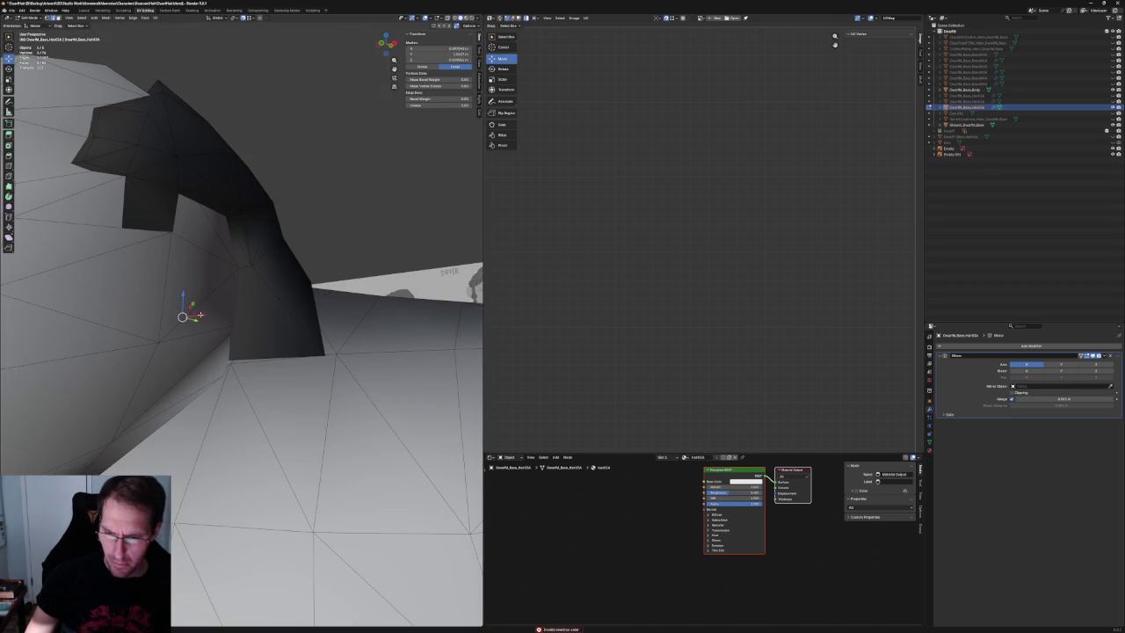
# Slide two base vertices, including the corner vertex, along their edges.
pyautogui.hotkey('shift', 'v')
pyautogui.click(264, 316)
pyautogui.click(298, 355)
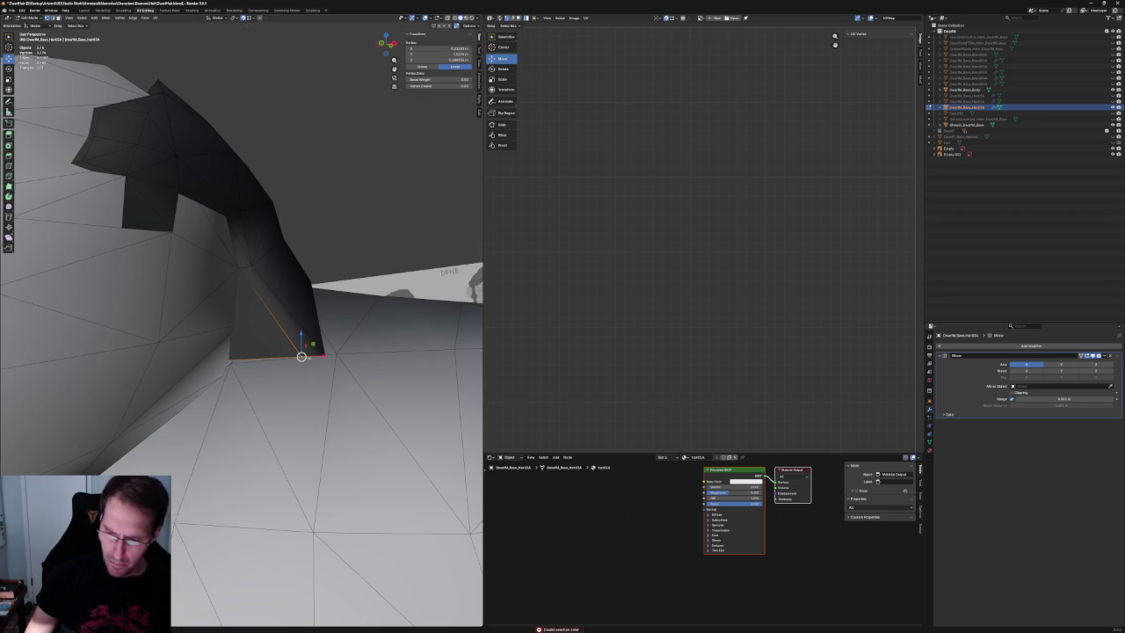
pyautogui.hotkey('shift', 'v')
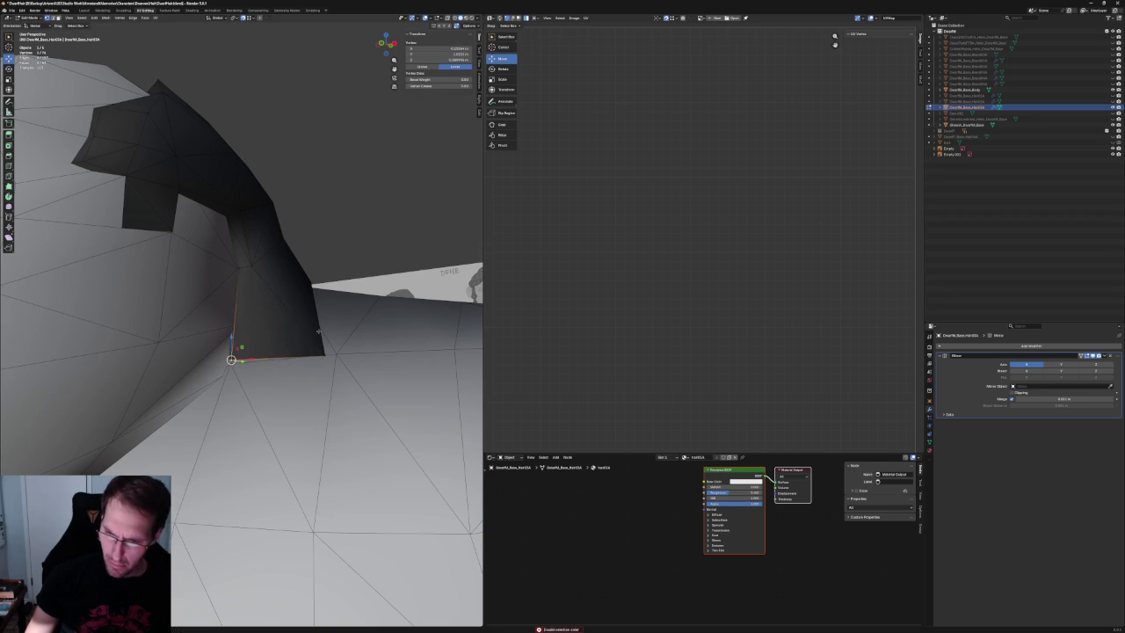
pyautogui.scroll(-5, 291, 344)
pyautogui.click(329, 204)
# Inspect the hair base against the neck and shoulder from front, three-quarter and side views.
pyautogui.moveTo(329, 204); pyautogui.dragTo(387, 220, button='middle')
pyautogui.scroll(-5, 286, 283)
pyautogui.scroll(5, 287, 283)
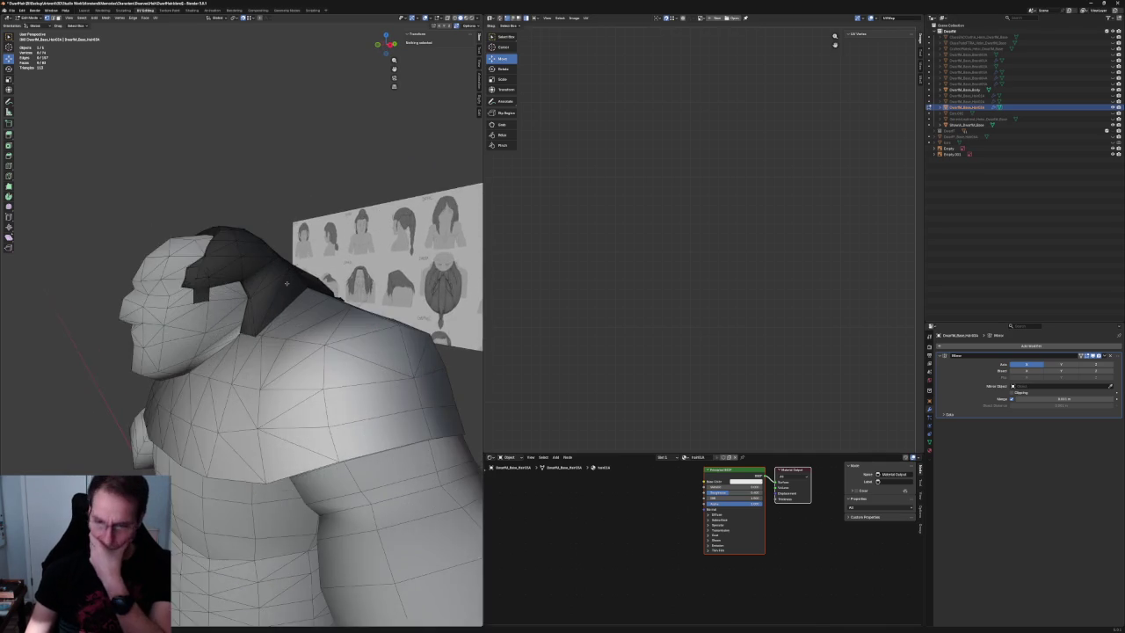
pyautogui.scroll(-5, 287, 282)
pyautogui.press('KP_1')
pyautogui.scroll(5, 287, 283)
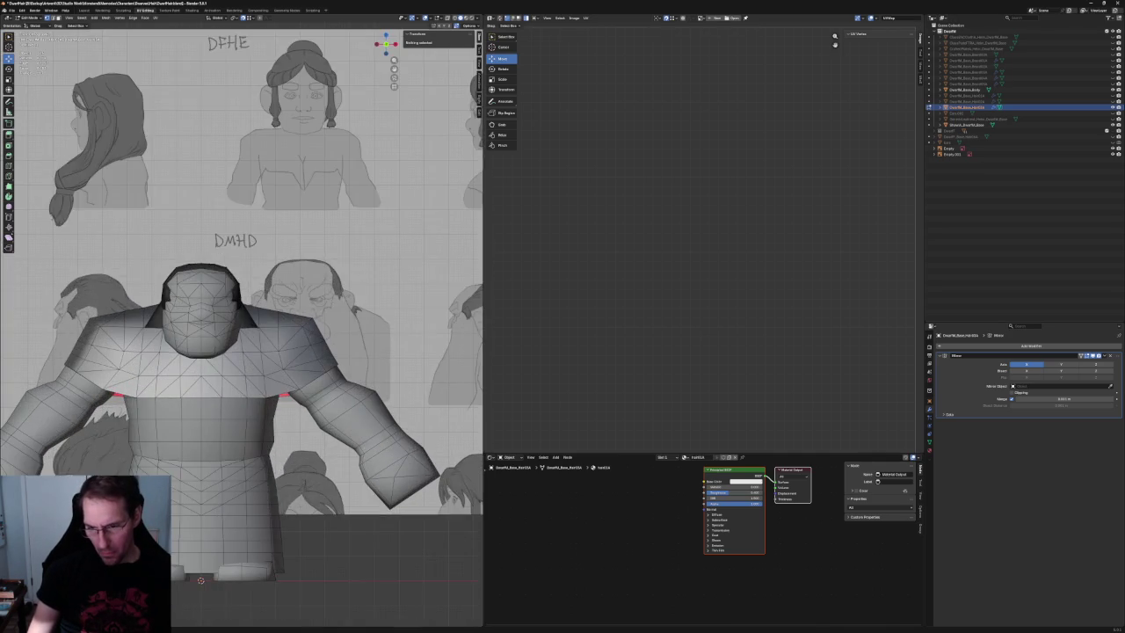
pyautogui.scroll(3, 256, 327)
pyautogui.moveTo(211, 327)
pyautogui.mouseDown(button='middle')
pyautogui.moveTo(257, 327)
pyautogui.moveTo(261, 350)
pyautogui.mouseUp(button='middle')
pyautogui.scroll(-4, 261, 350)
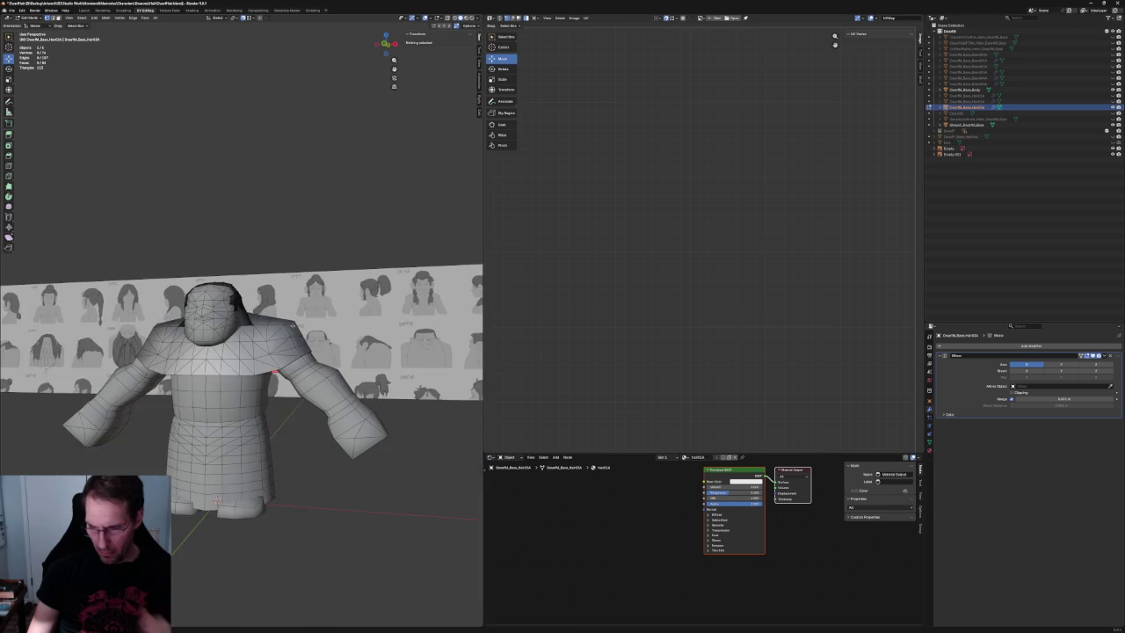
pyautogui.scroll(-1, 261, 350)
pyautogui.scroll(3, 261, 349)
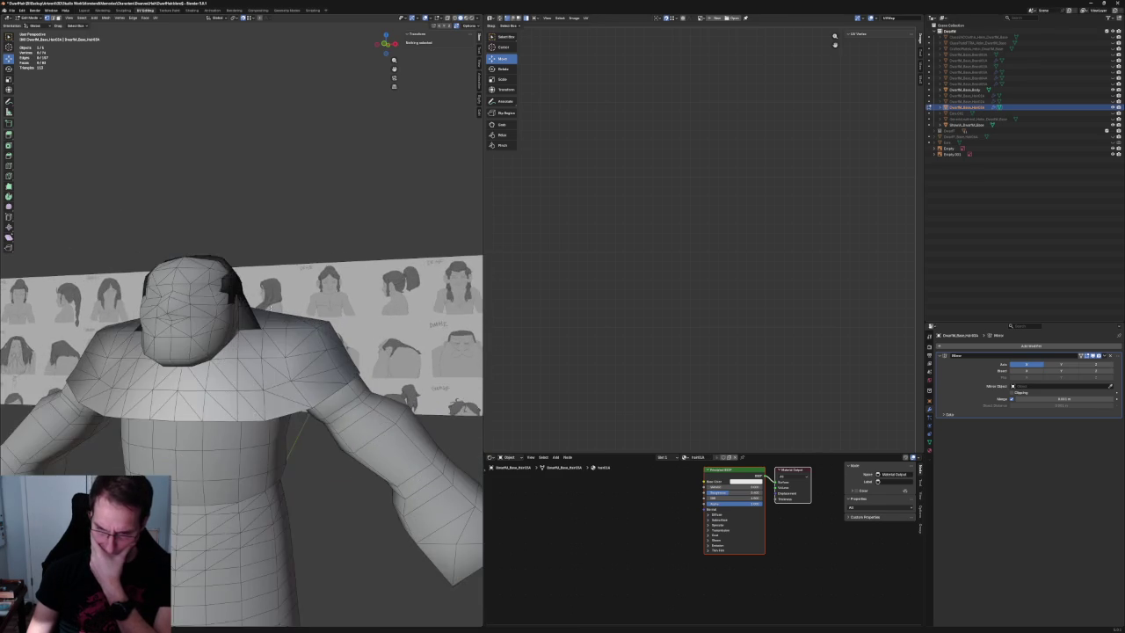
pyautogui.scroll(2, 270, 304)
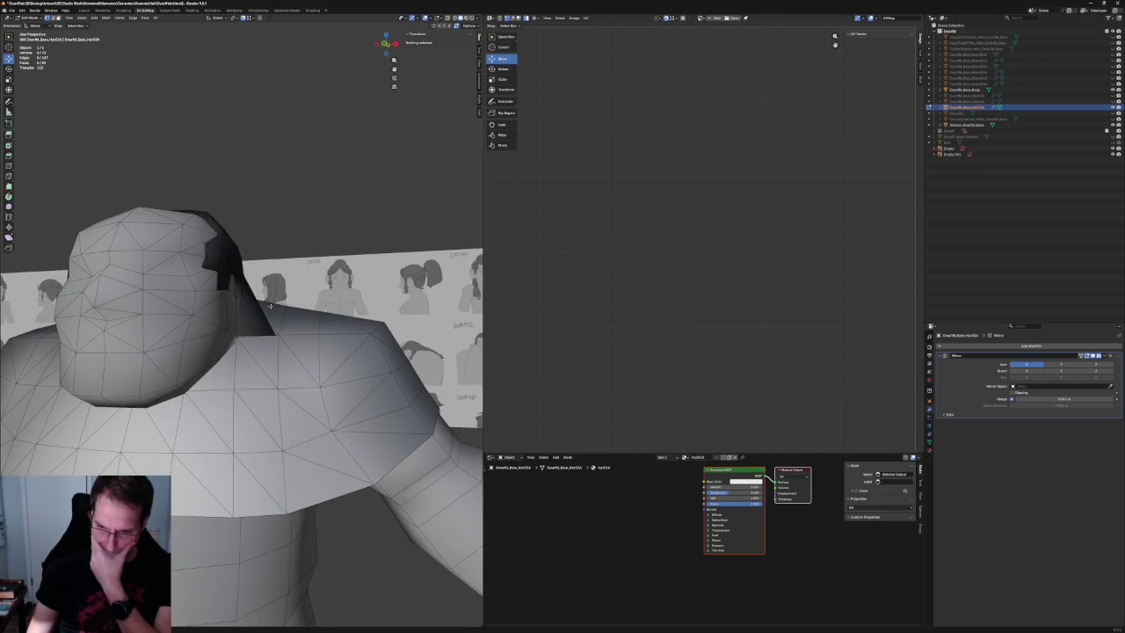
pyautogui.scroll(-4, 270, 305)
pyautogui.scroll(-2, 270, 363)
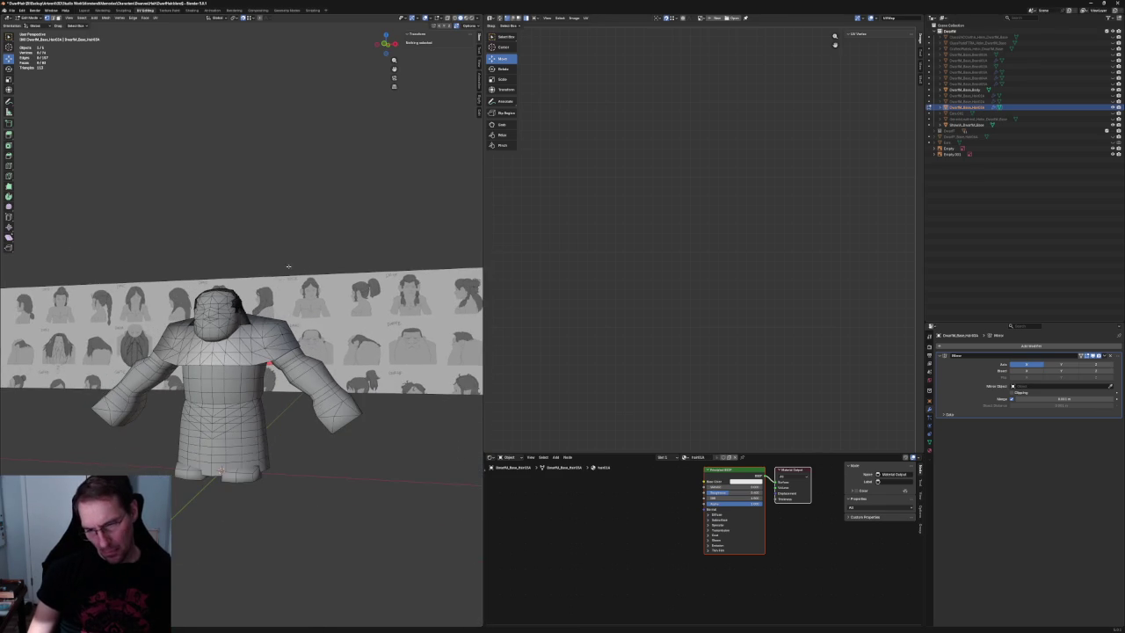
pyautogui.moveTo(288, 265); pyautogui.dragTo(264, 290, button='middle')
pyautogui.scroll(4, 290, 316)
pyautogui.scroll(2, 295, 325)
pyautogui.scroll(2, 297, 331)
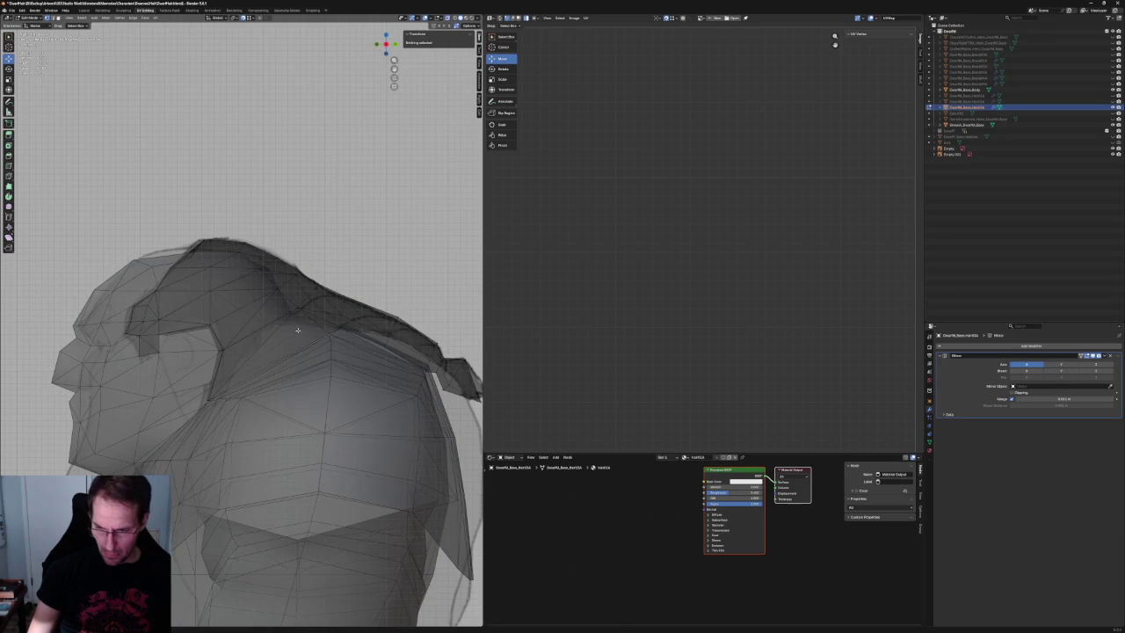
pyautogui.hotkey('alt', 'z')
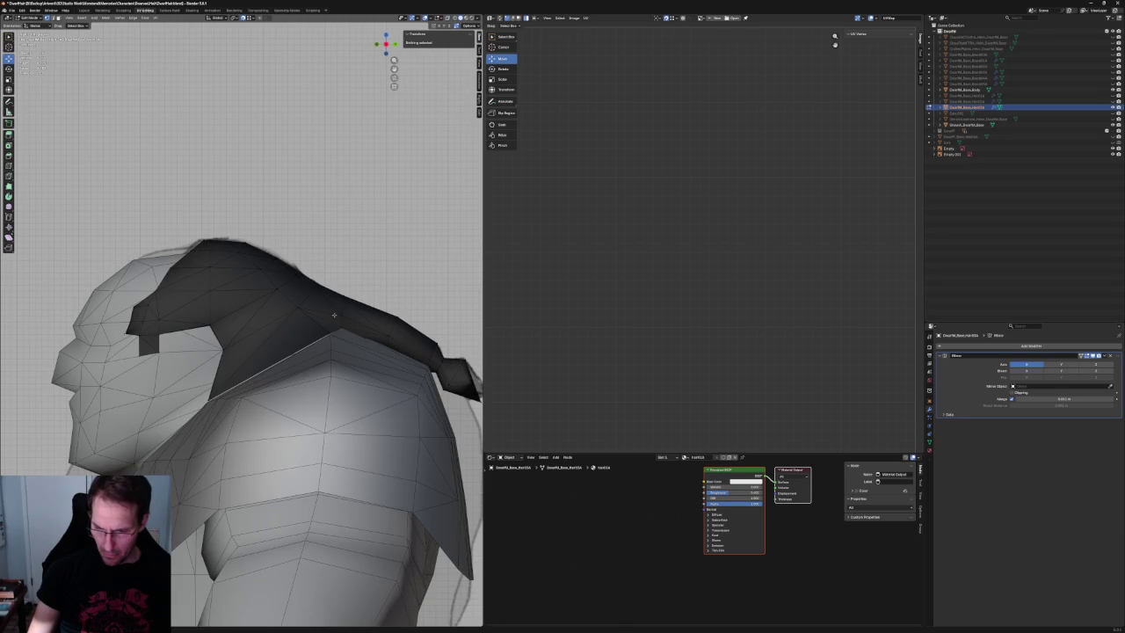
pyautogui.hotkey('alt', 'z')
pyautogui.scroll(2, 325, 320)
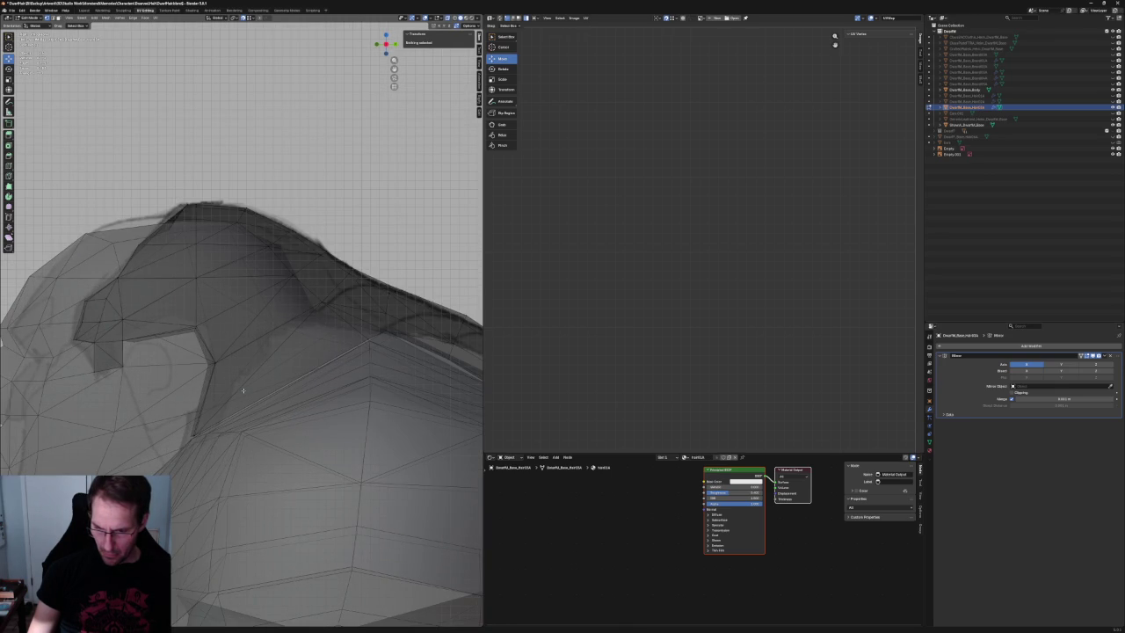
# Move the hair vertices near the neck and delete the stray vertex.
pyautogui.click(192, 435)
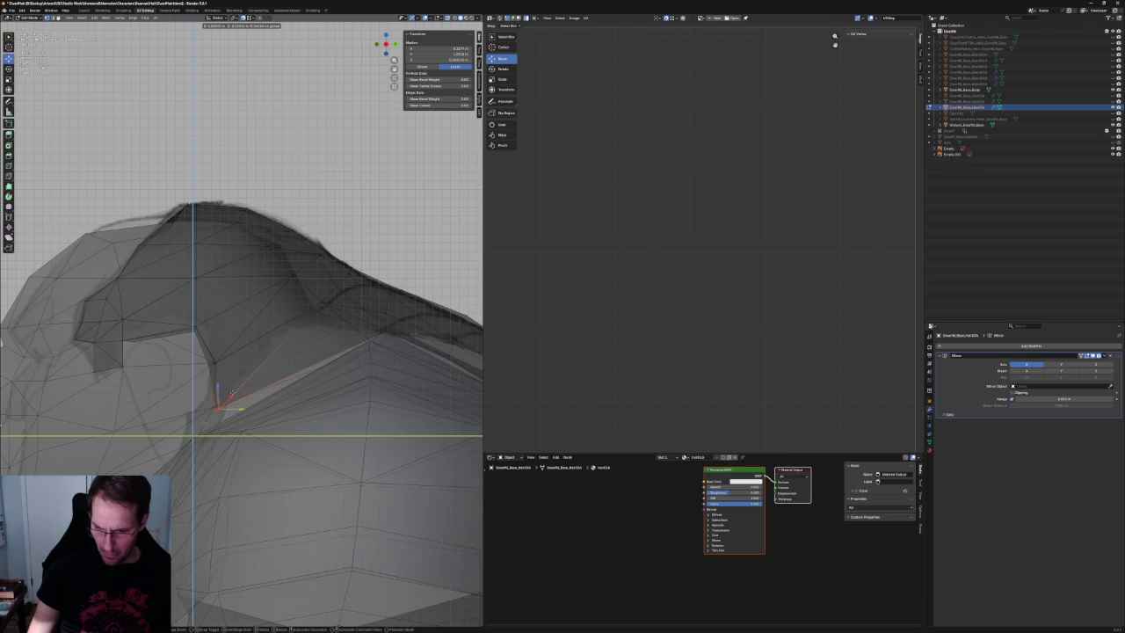
pyautogui.scroll(-4, 246, 439)
pyautogui.scroll(-3, 294, 492)
pyautogui.click(293, 492)
pyautogui.moveTo(293, 492)
pyautogui.mouseDown(button='middle')
pyautogui.moveTo(303, 352)
pyautogui.moveTo(254, 347)
pyautogui.moveTo(299, 367)
pyautogui.moveTo(269, 369)
pyautogui.mouseUp(button='middle')
pyautogui.scroll(4, 299, 422)
pyautogui.click(251, 347)
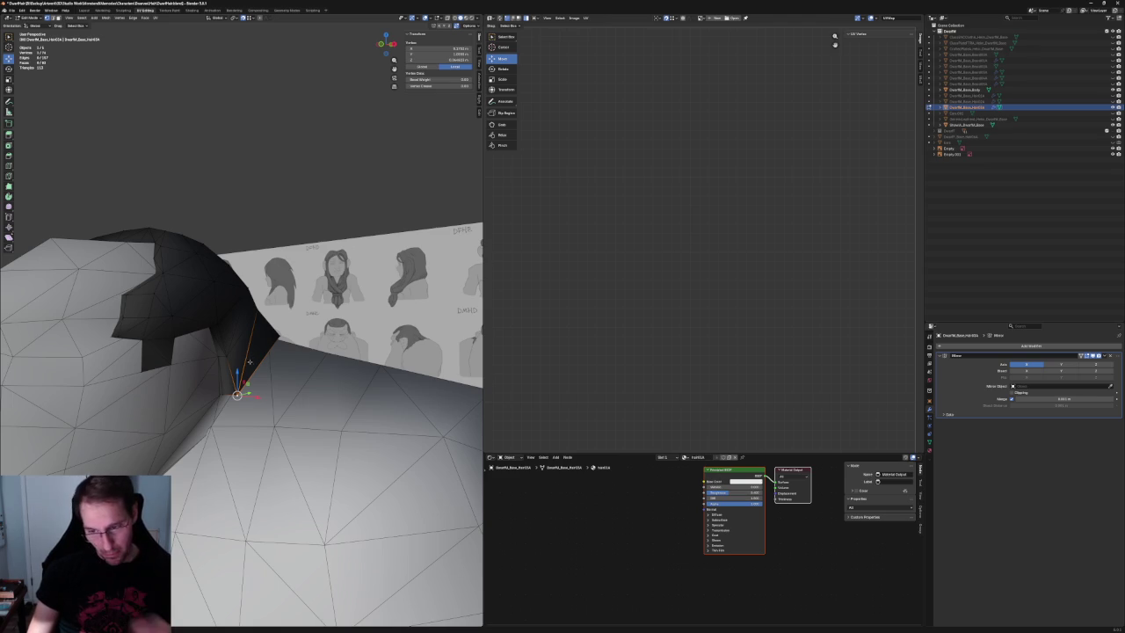
pyautogui.keyDown('shift'); pyautogui.click(256, 363); pyautogui.keyUp('shift')
pyautogui.moveTo(256, 363); pyautogui.dragTo(278, 368, button='middle')
pyautogui.press('g')
pyautogui.click(288, 356)
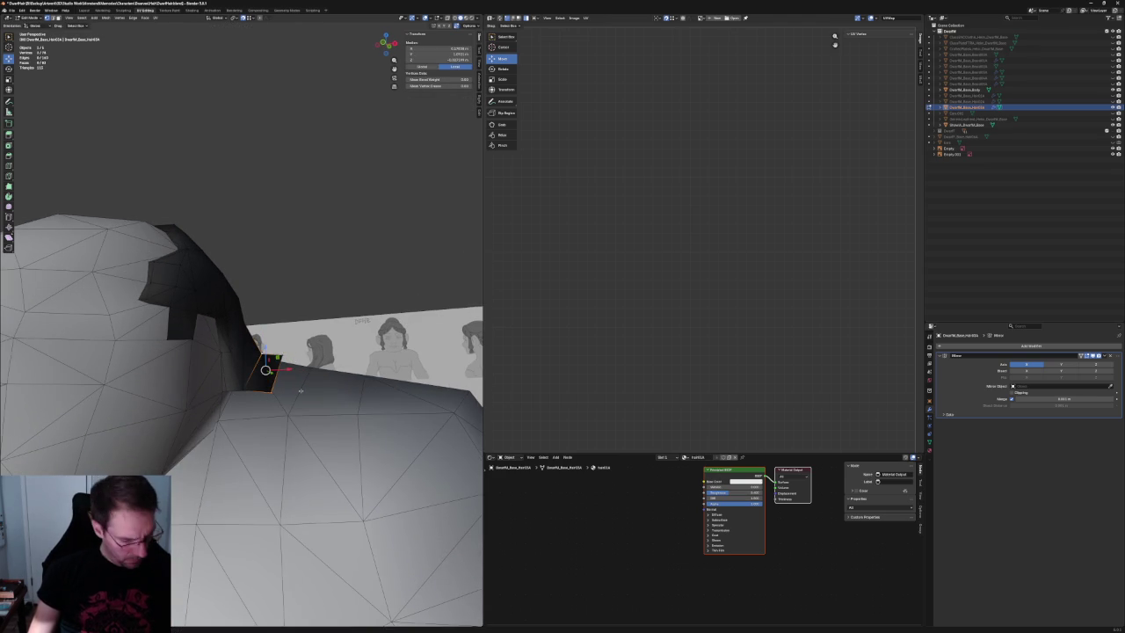
pyautogui.press('x')
pyautogui.click(293, 356)
# Pull two lower-edge hair vertices down against the shoulder and adjust a neighbouring vertex.
pyautogui.click(250, 391)
pyautogui.moveTo(249, 391); pyautogui.dragTo(276, 402, button='middle')
pyautogui.keyDown('shift'); pyautogui.click(274, 392); pyautogui.keyUp('shift')
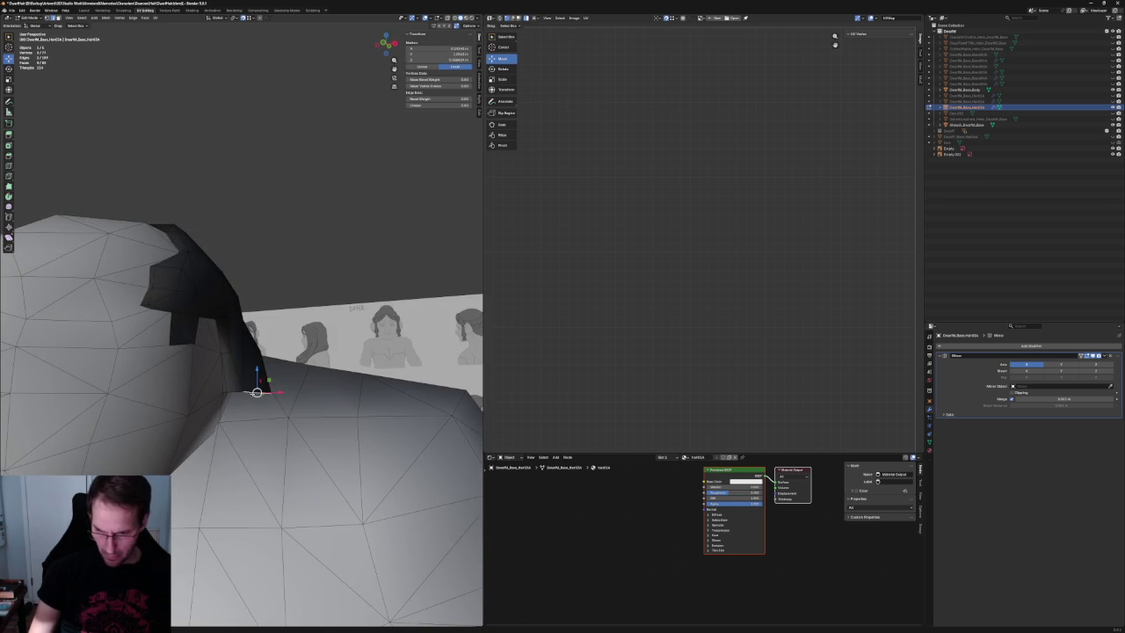
pyautogui.press('g')
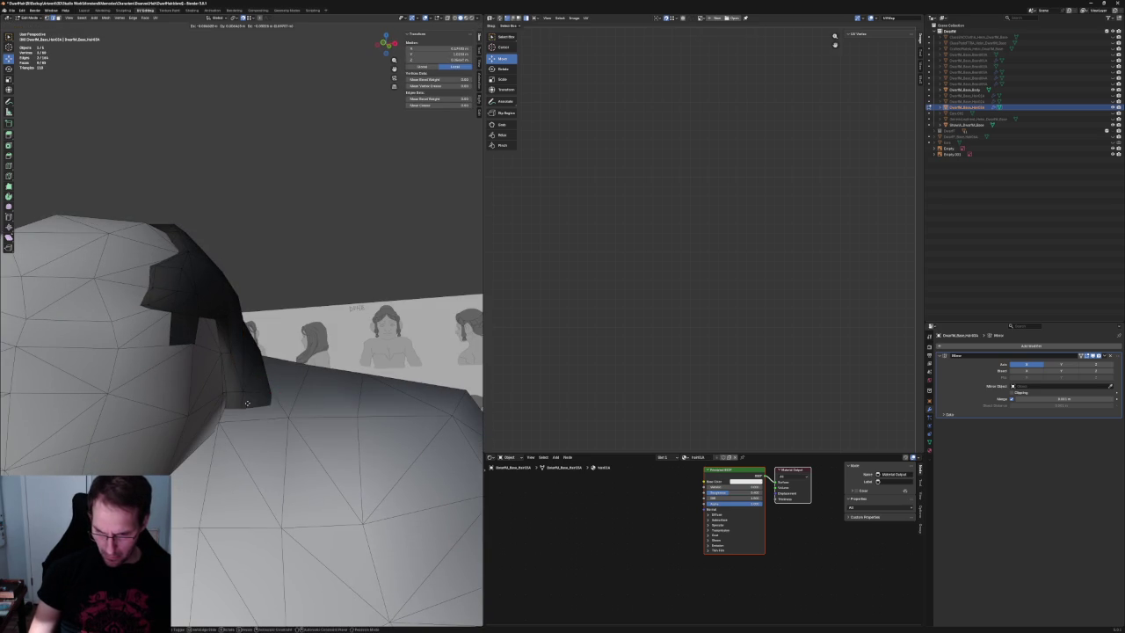
pyautogui.click(219, 422)
pyautogui.click(266, 424)
pyautogui.press('g')
pyautogui.press('Return')
# From front view, nudge the end vertex sideways and slide it along the bottom edge onto the neck.
pyautogui.press('KP_1')
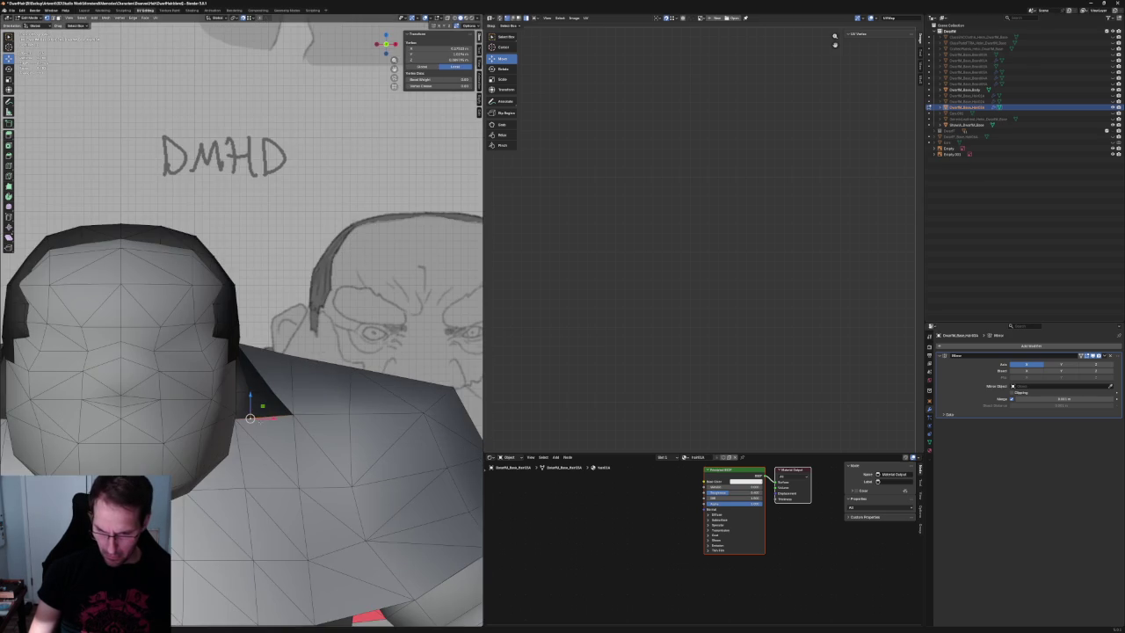
pyautogui.press('g')
pyautogui.click(257, 395)
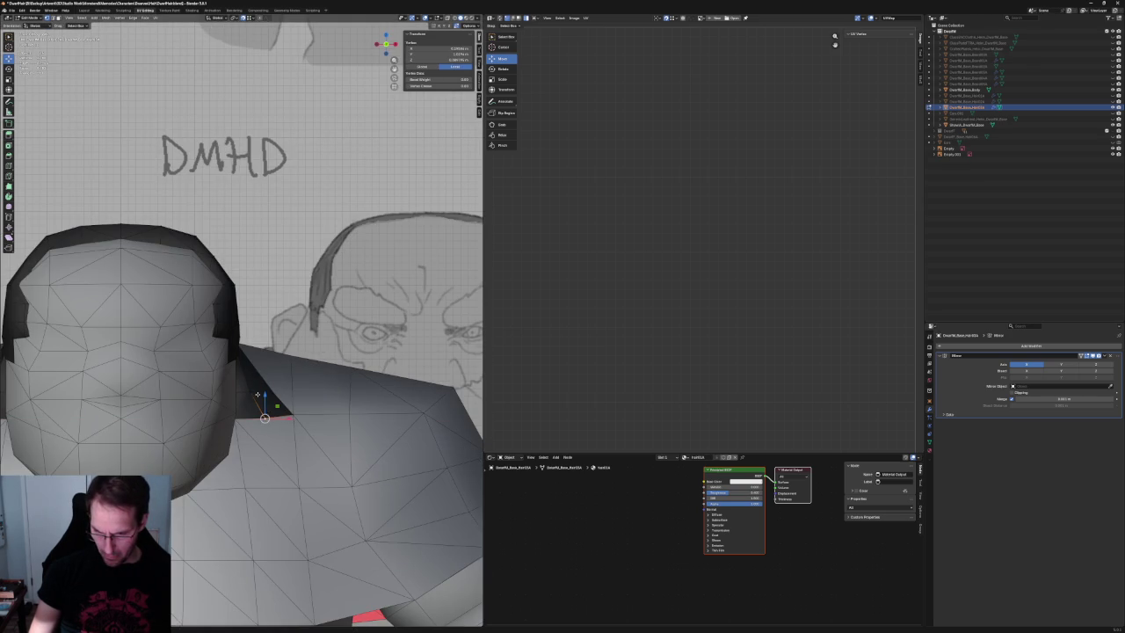
pyautogui.moveTo(288, 399)
pyautogui.mouseDown(button='middle')
pyautogui.moveTo(242, 405)
pyautogui.moveTo(220, 395)
pyautogui.moveTo(264, 406)
pyautogui.mouseUp(button='middle')
pyautogui.press('g')
pyautogui.click(303, 436)
pyautogui.press('g')
pyautogui.click(298, 426)
pyautogui.moveTo(298, 425)
pyautogui.mouseDown(button='middle')
pyautogui.moveTo(257, 362)
pyautogui.moveTo(288, 364)
pyautogui.mouseUp(button='middle')
pyautogui.hotkey('alt', 'a')
pyautogui.press('`')
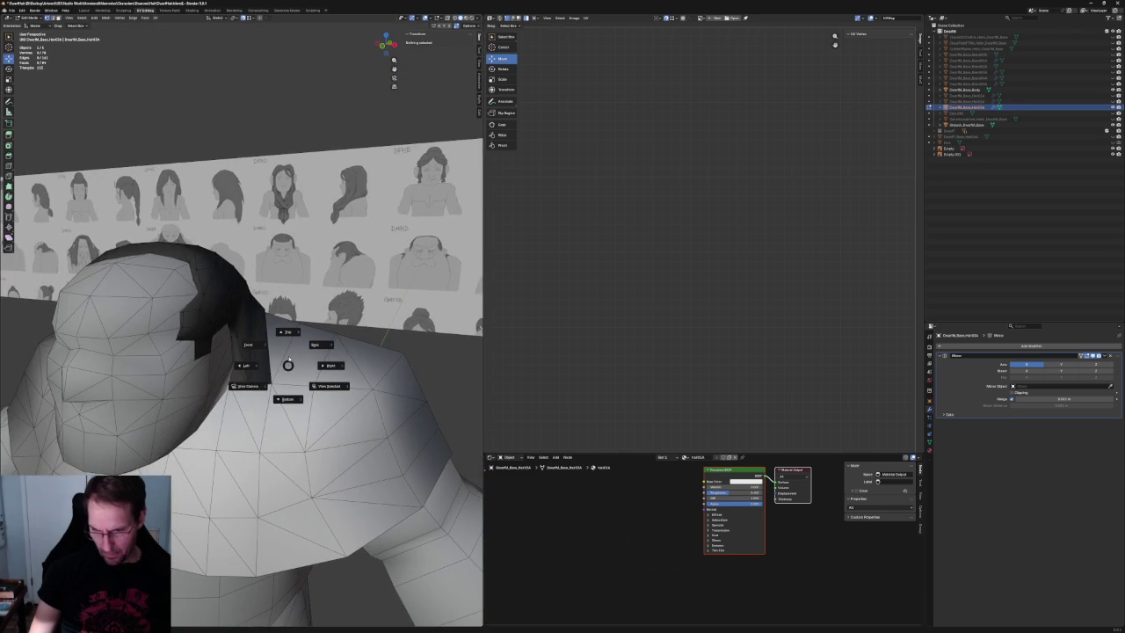
pyautogui.click(291, 359)
pyautogui.click(291, 361)
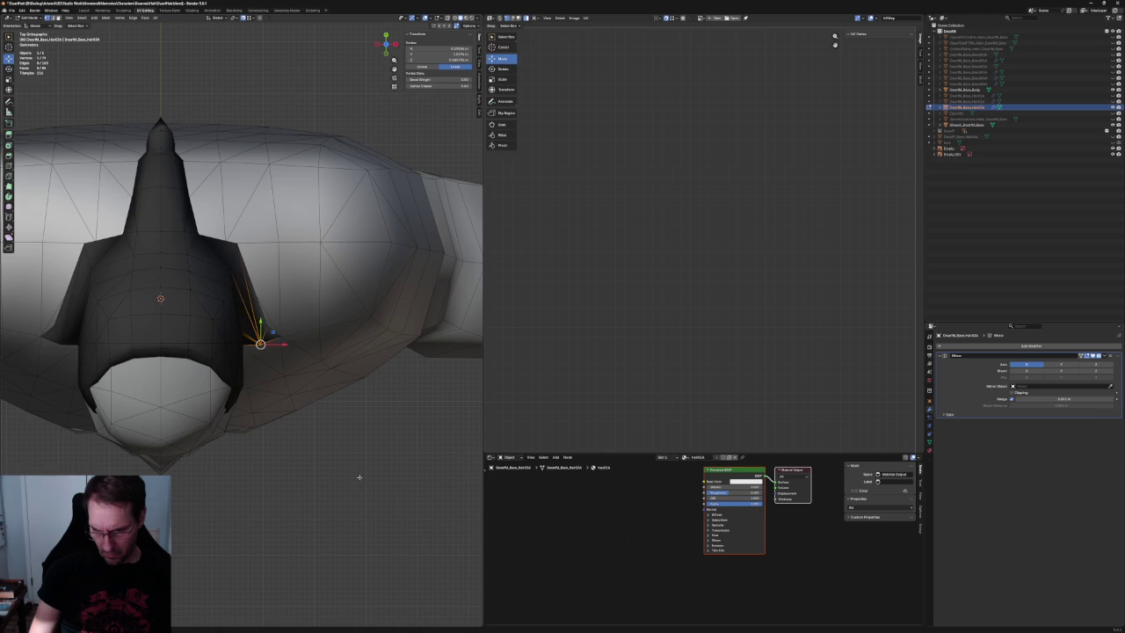
pyautogui.moveTo(360, 474); pyautogui.dragTo(234, 355, button='middle')
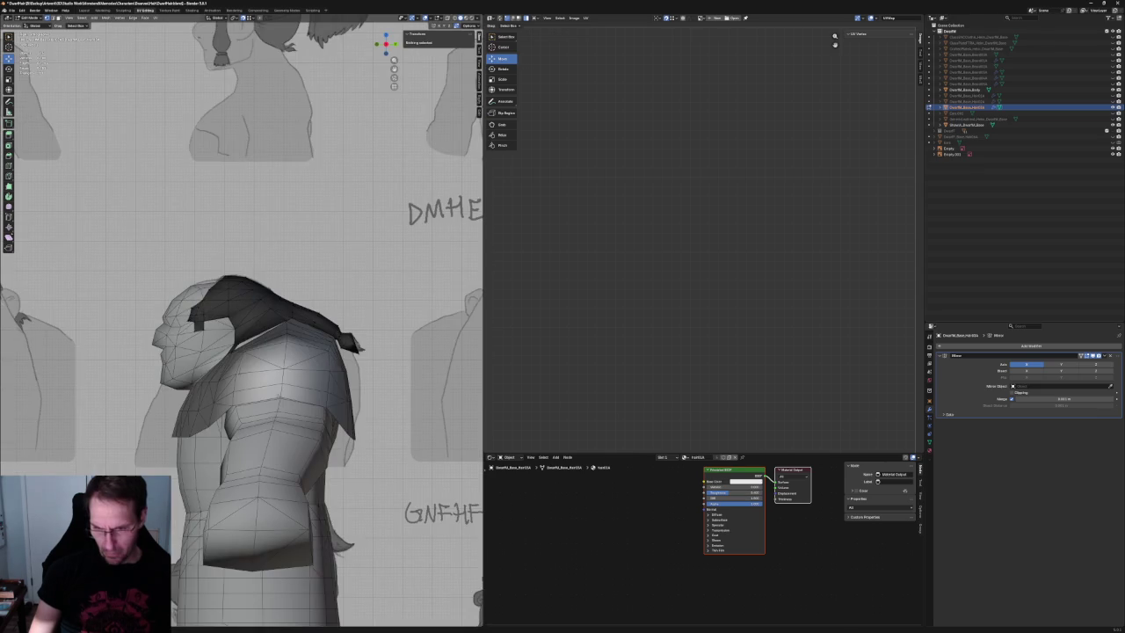
pyautogui.scroll(6, 234, 355)
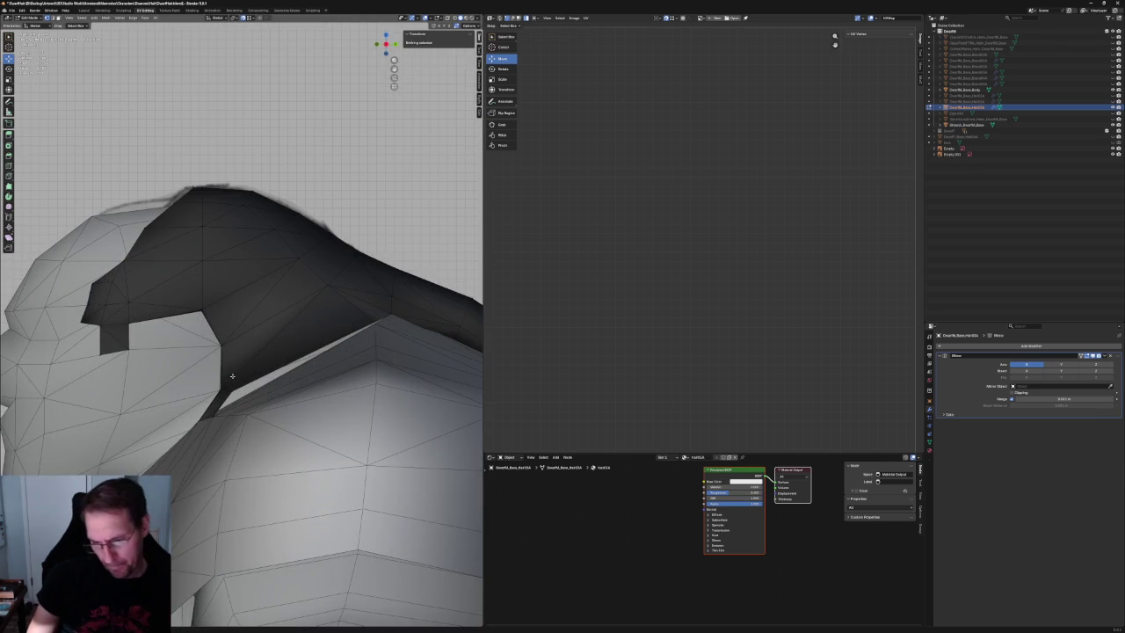
pyautogui.hotkey('alt', 'z')
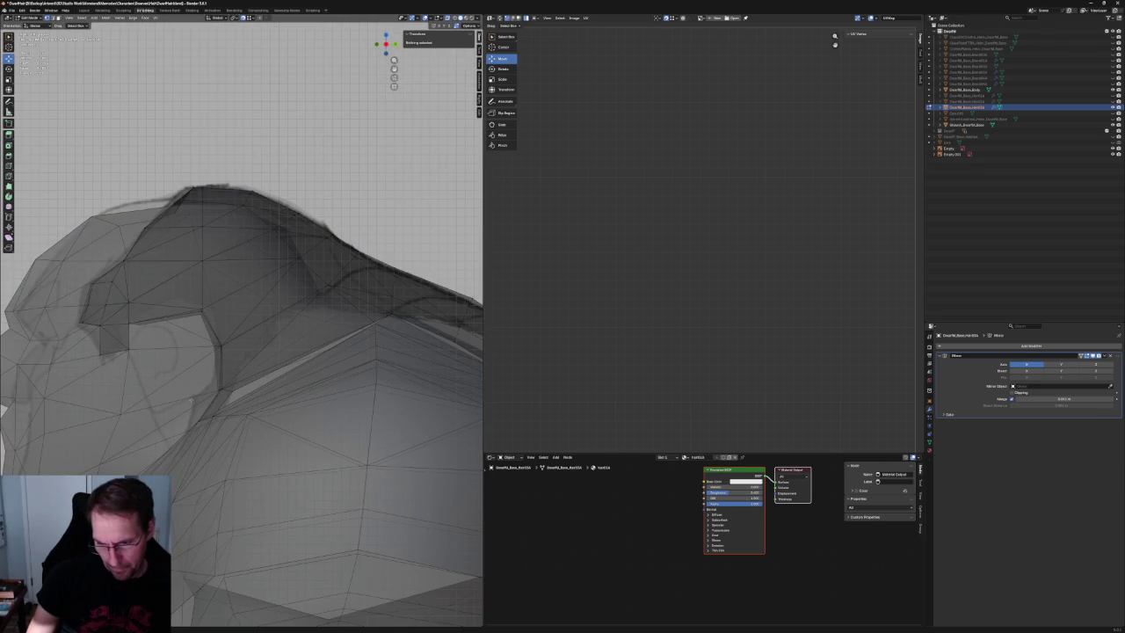
pyautogui.click(185, 411)
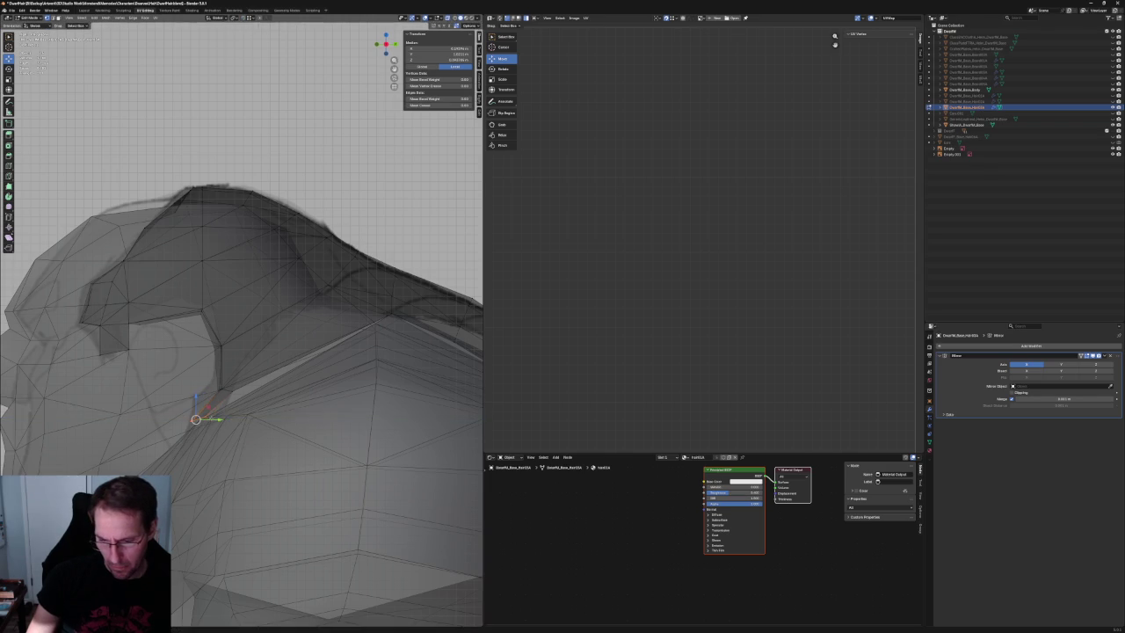
pyautogui.scroll(-3, 218, 421)
pyautogui.scroll(-3, 218, 421)
pyautogui.hotkey('alt', 'a')
pyautogui.scroll(3, 236, 316)
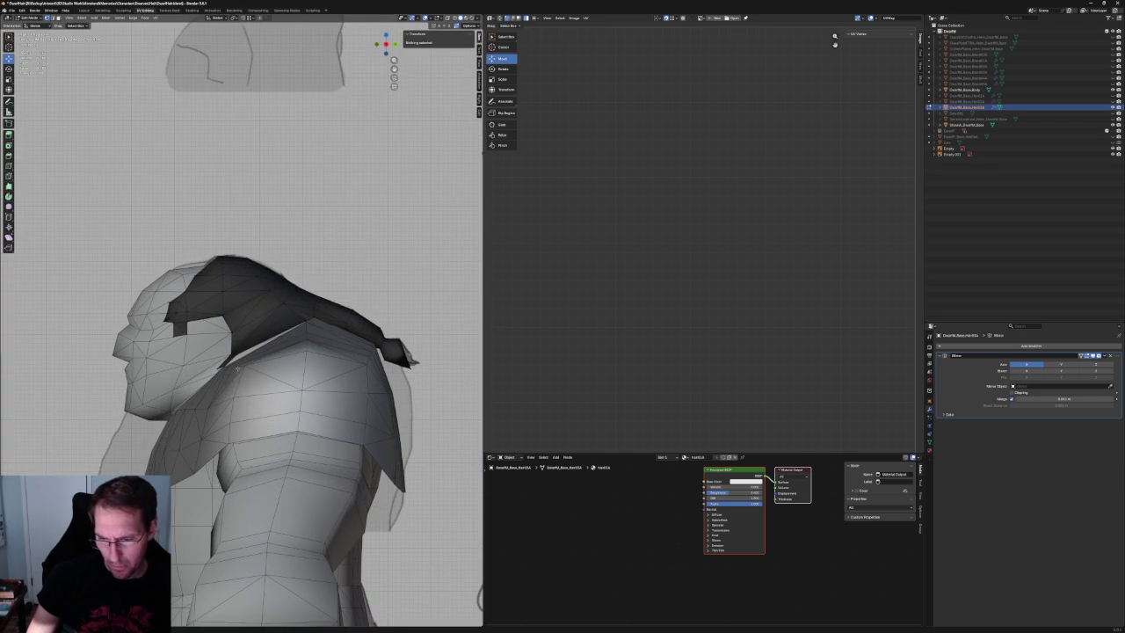
pyautogui.moveTo(237, 315); pyautogui.dragTo(272, 367, button='middle')
pyautogui.scroll(3, 273, 366)
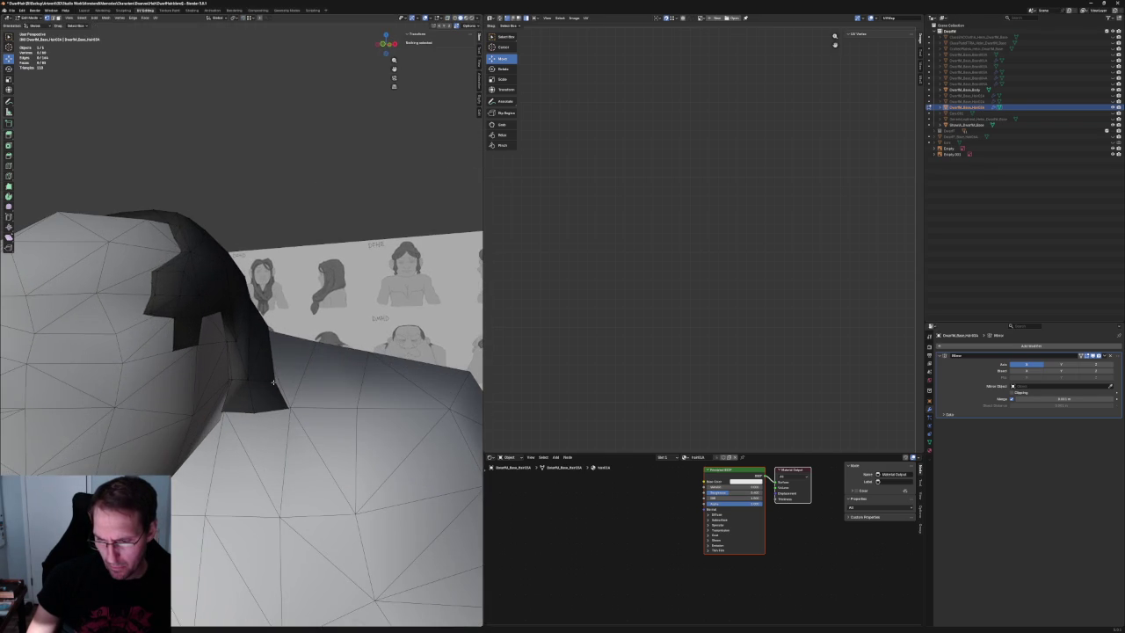
pyautogui.click(248, 379)
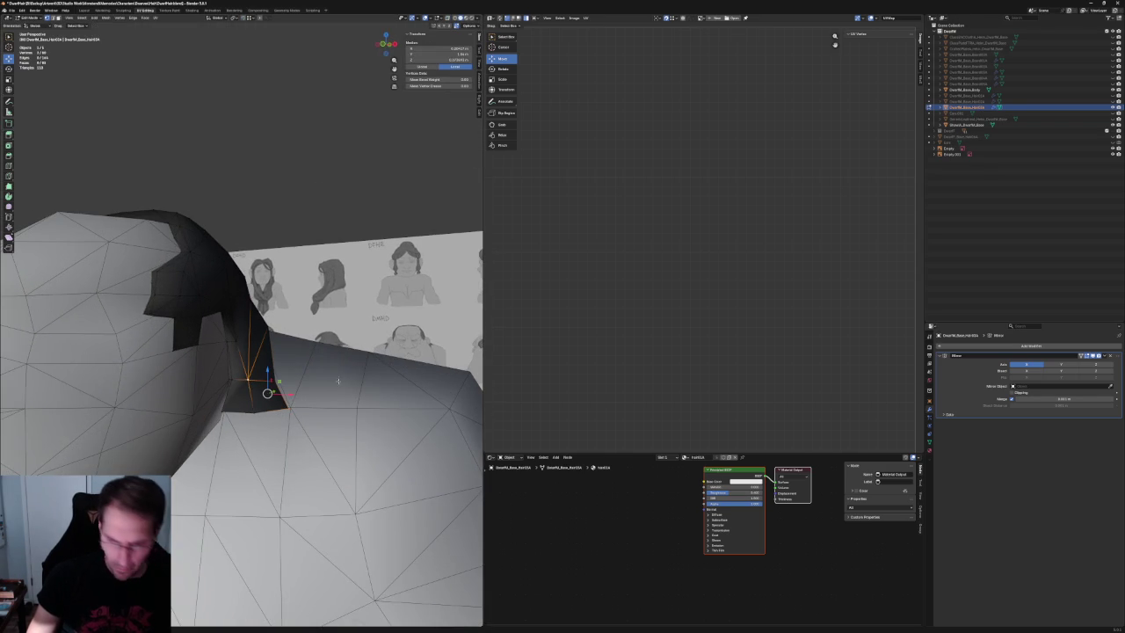
pyautogui.hotkey('alt', 'a')
pyautogui.moveTo(298, 403)
pyautogui.mouseDown(button='middle')
pyautogui.moveTo(263, 369)
pyautogui.moveTo(242, 377)
pyautogui.mouseUp(button='middle')
pyautogui.click(241, 377)
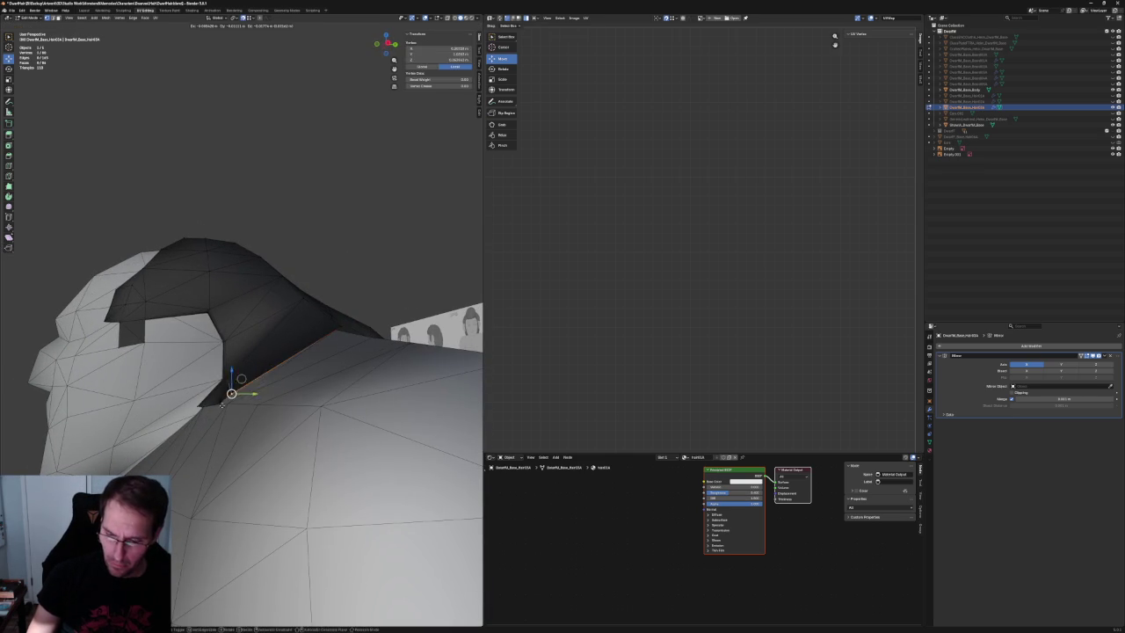
pyautogui.hotkey('alt', 'a')
pyautogui.moveTo(231, 389)
pyautogui.mouseDown(button='middle')
pyautogui.moveTo(297, 428)
pyautogui.moveTo(248, 425)
pyautogui.mouseUp(button='middle')
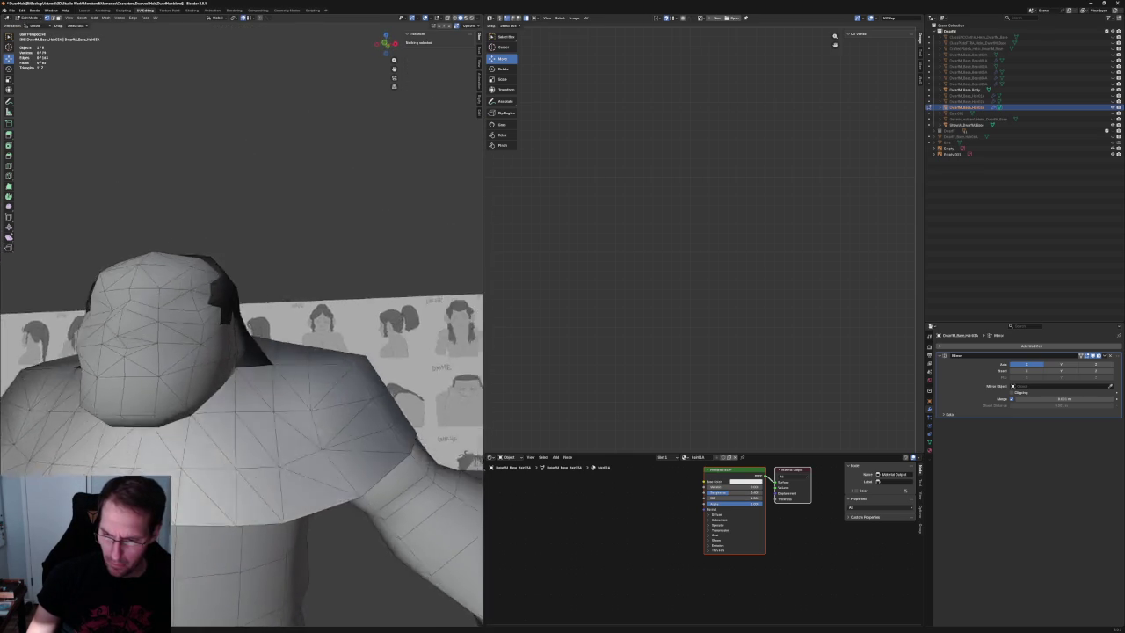
pyautogui.scroll(-3, 248, 425)
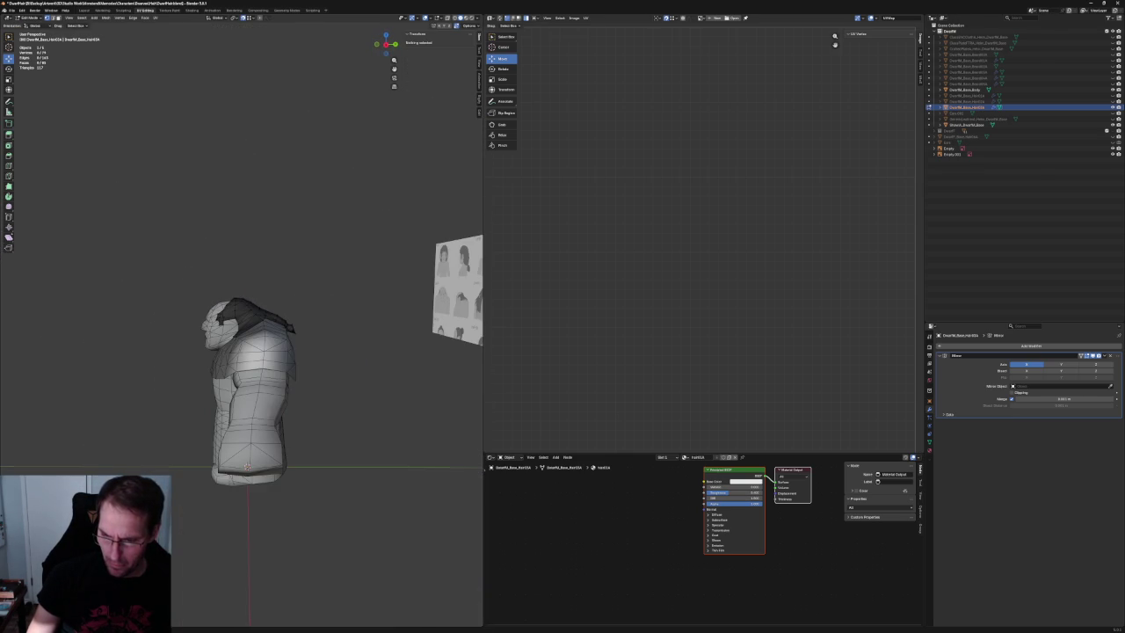
pyautogui.moveTo(248, 424)
pyautogui.mouseDown(button='middle')
pyautogui.moveTo(343, 403)
pyautogui.moveTo(346, 381)
pyautogui.moveTo(243, 417)
pyautogui.mouseUp(button='middle')
pyautogui.scroll(4, 286, 411)
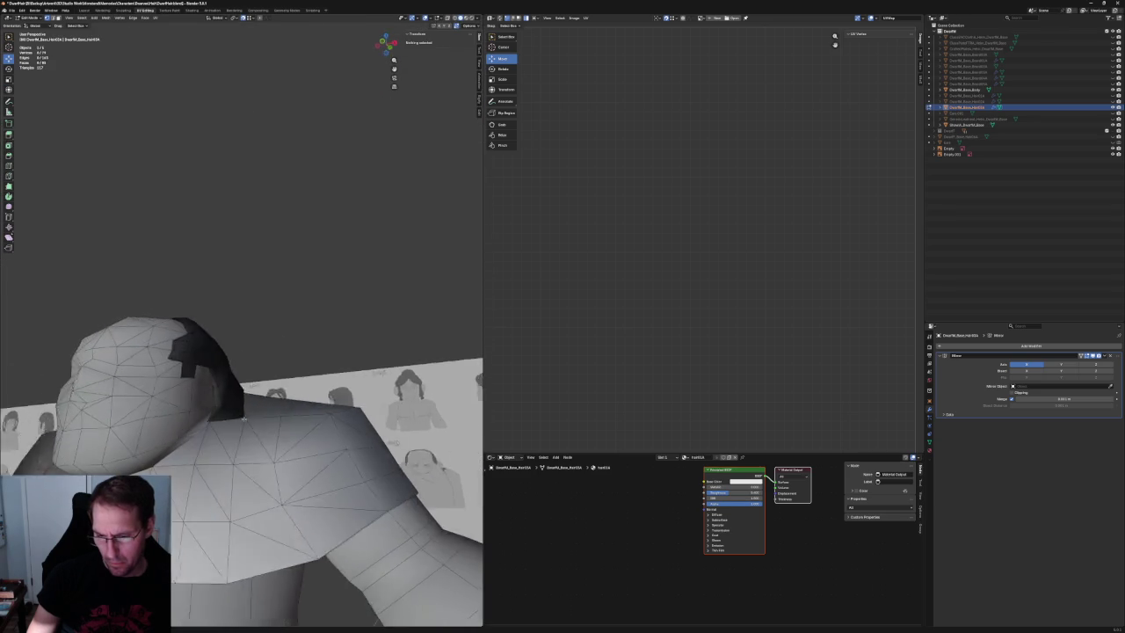
pyautogui.click(244, 416)
pyautogui.hotkey('alt', 'a')
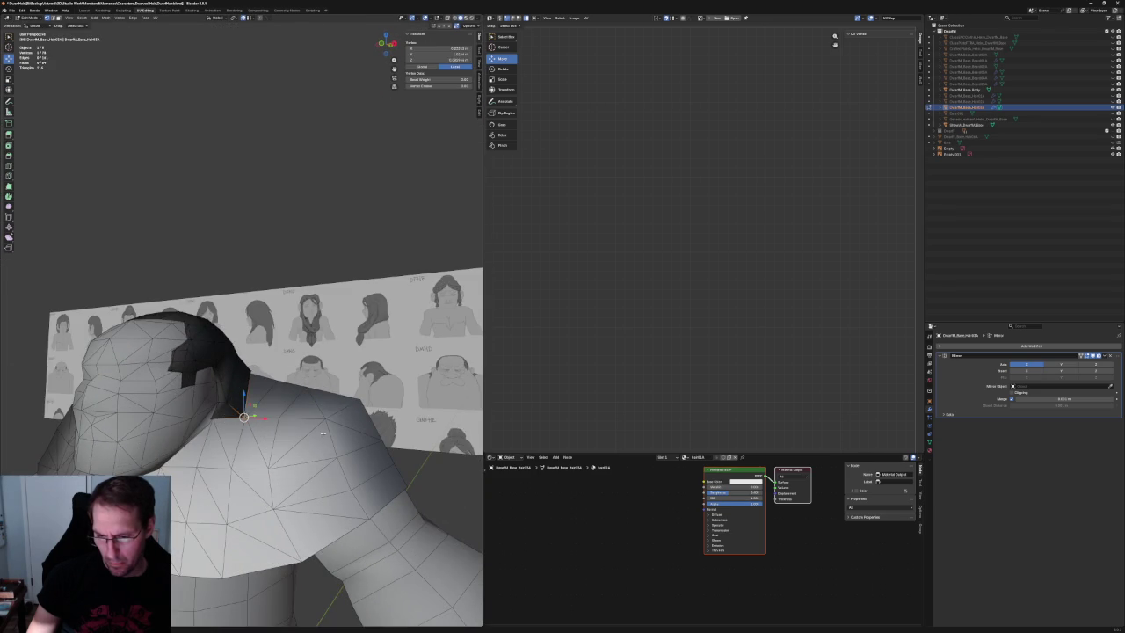
pyautogui.scroll(-3, 244, 417)
pyautogui.moveTo(244, 417)
pyautogui.mouseDown(button='middle')
pyautogui.moveTo(202, 492)
pyautogui.moveTo(223, 587)
pyautogui.moveTo(253, 410)
pyautogui.moveTo(213, 410)
pyautogui.moveTo(289, 465)
pyautogui.moveTo(268, 430)
pyautogui.mouseUp(button='middle')
pyautogui.scroll(4, 253, 411)
pyautogui.scroll(2, 283, 422)
pyautogui.click(273, 448)
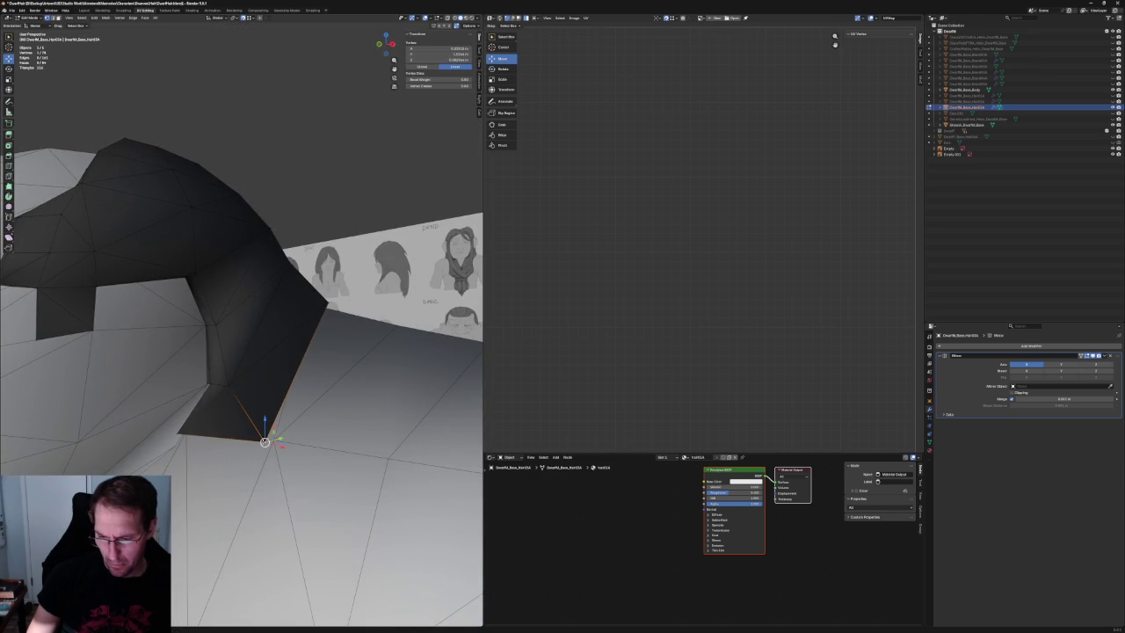
pyautogui.moveTo(265, 442)
pyautogui.mouseDown(button='middle')
pyautogui.moveTo(166, 461)
pyautogui.moveTo(187, 615)
pyautogui.moveTo(256, 361)
pyautogui.moveTo(219, 378)
pyautogui.mouseUp(button='middle')
pyautogui.scroll(-3, 165, 460)
pyautogui.hotkey('alt', 'a')
pyautogui.scroll(-3, 165, 460)
pyautogui.press('KP_1')
pyautogui.scroll(-2, 219, 377)
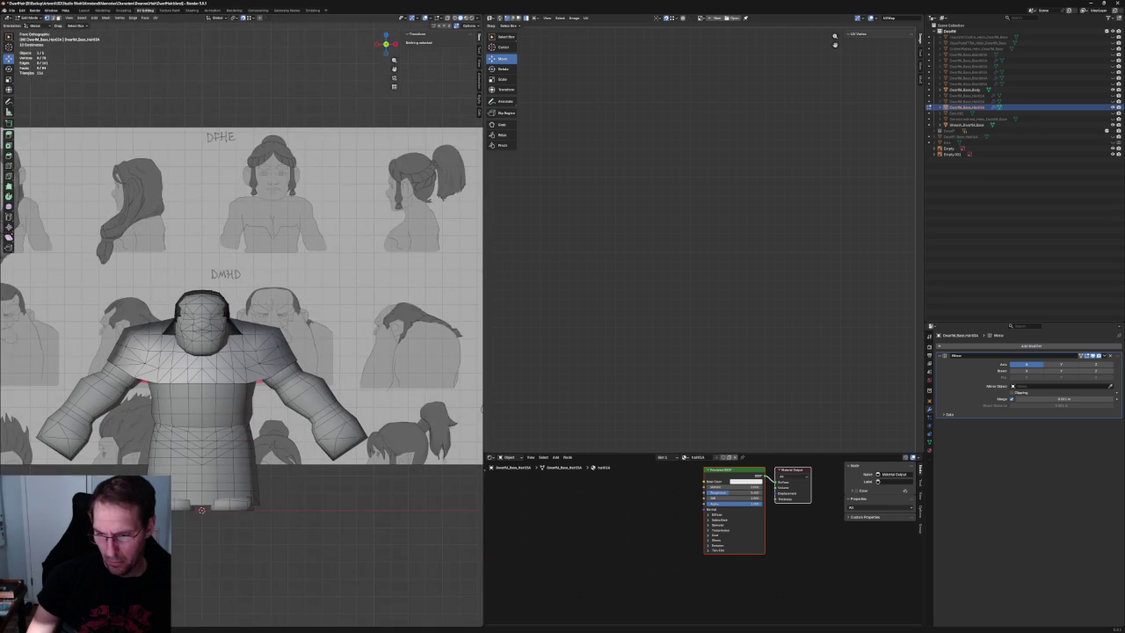
# Slide the head–shoulder corner vertex along the shoulder in see-through view.
pyautogui.scroll(6, 336, 481)
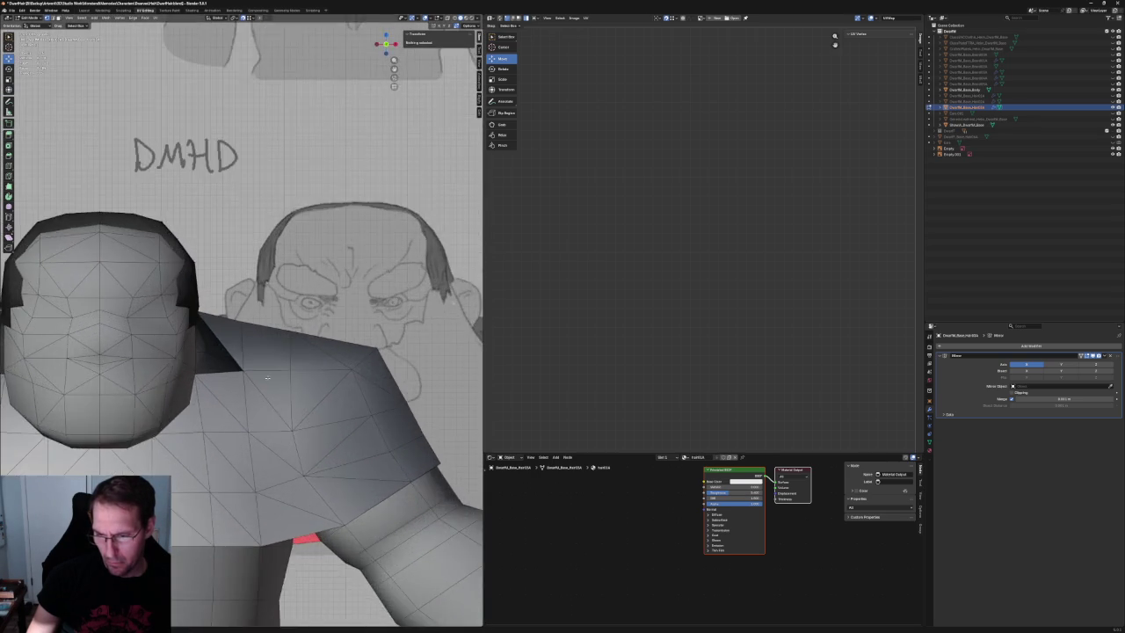
pyautogui.scroll(3, 336, 480)
pyautogui.click(183, 364)
pyautogui.moveTo(184, 363)
pyautogui.mouseDown(button='middle')
pyautogui.moveTo(276, 371)
pyautogui.moveTo(281, 389)
pyautogui.mouseUp(button='middle')
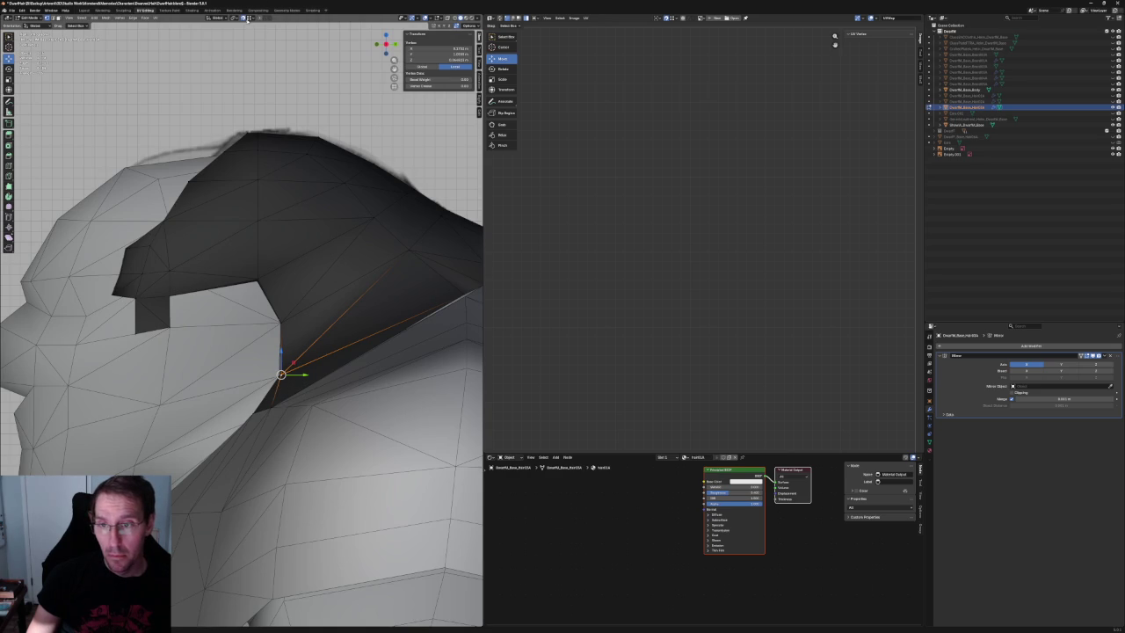
pyautogui.keyDown('alt'); pyautogui.moveTo(281, 390); pyautogui.dragTo(263, 378, button='middle'); pyautogui.keyUp('alt')
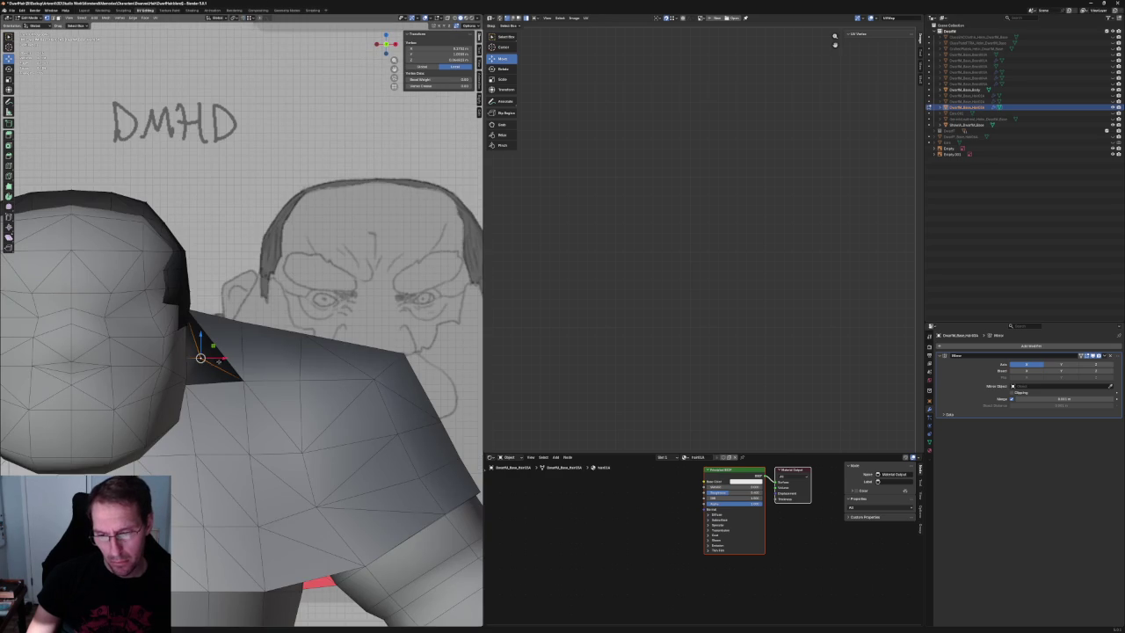
pyautogui.moveTo(202, 356); pyautogui.dragTo(234, 344, button='middle')
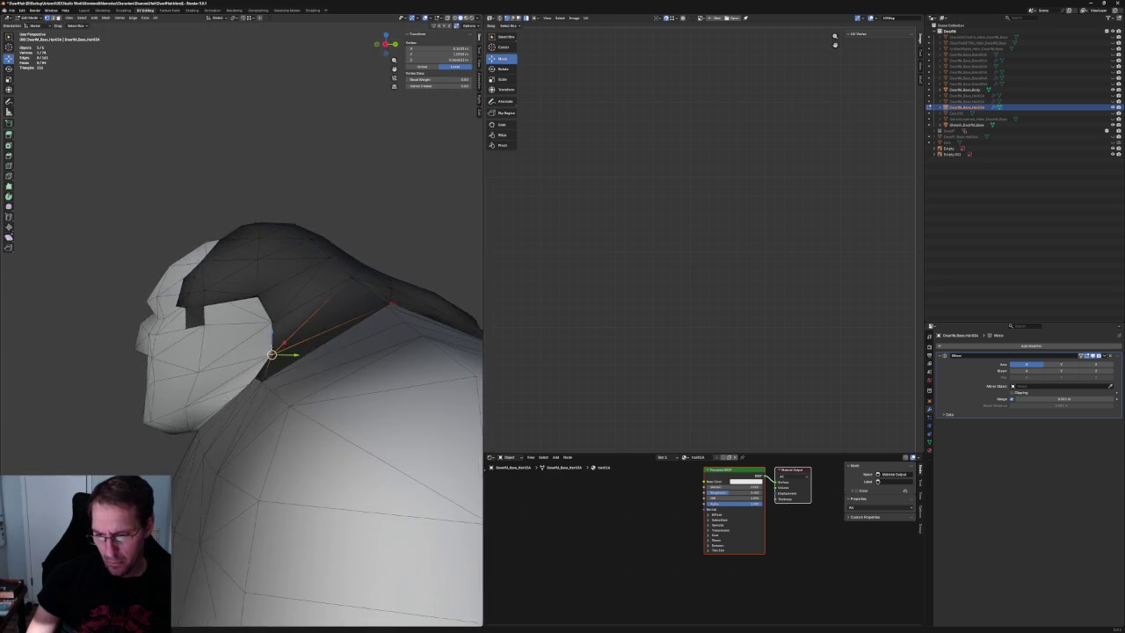
pyautogui.press('KP_1')
pyautogui.hotkey('alt', 'z')
pyautogui.hotkey('alt', 'z')
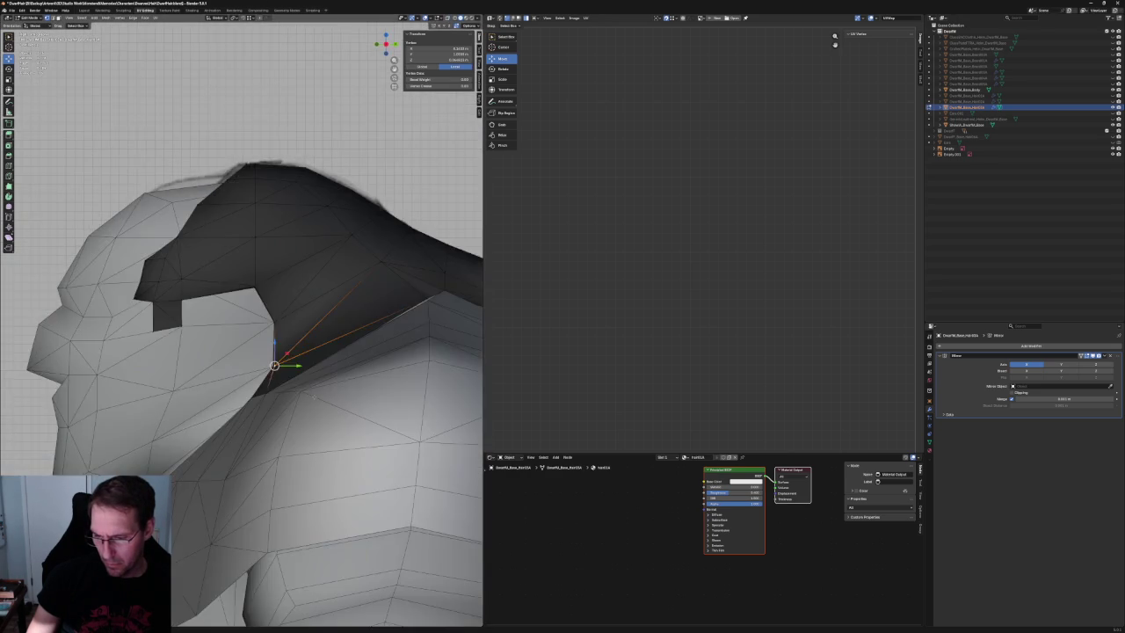
pyautogui.moveTo(317, 397)
pyautogui.mouseDown(button='middle')
pyautogui.moveTo(267, 502)
pyautogui.moveTo(290, 456)
pyautogui.mouseUp(button='middle')
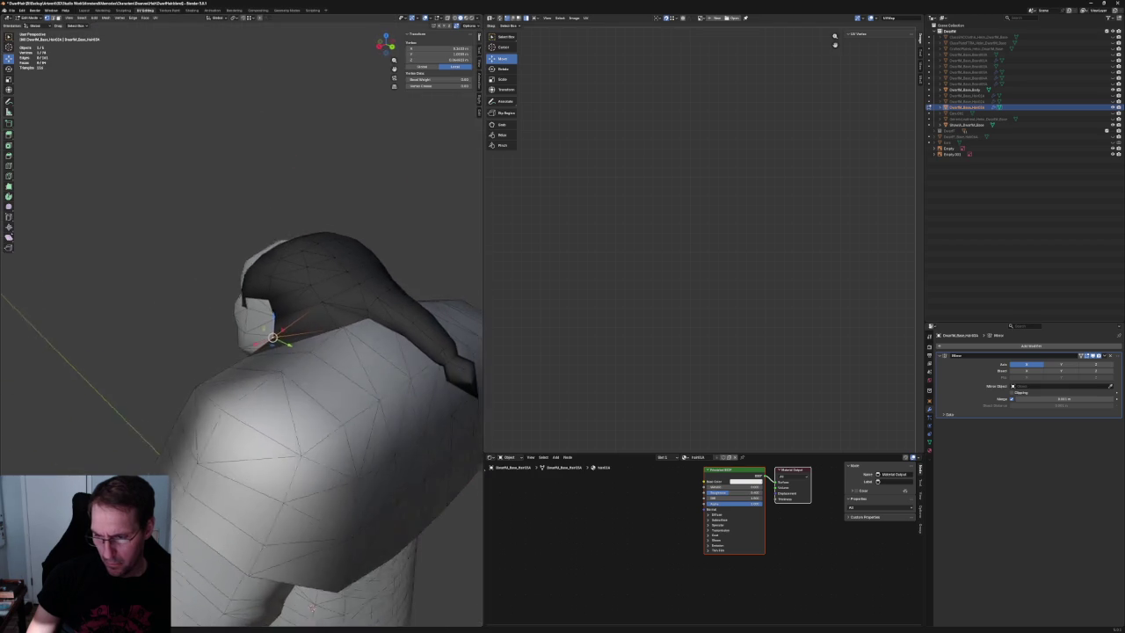
pyautogui.scroll(2, 312, 412)
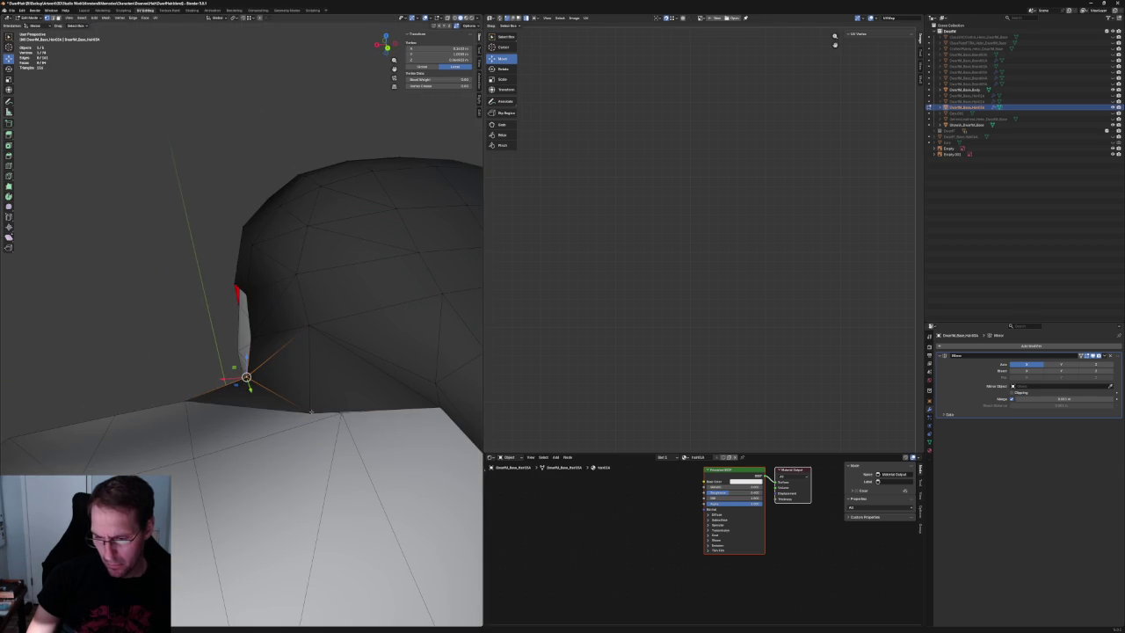
pyautogui.moveTo(320, 402); pyautogui.dragTo(300, 546, button='middle')
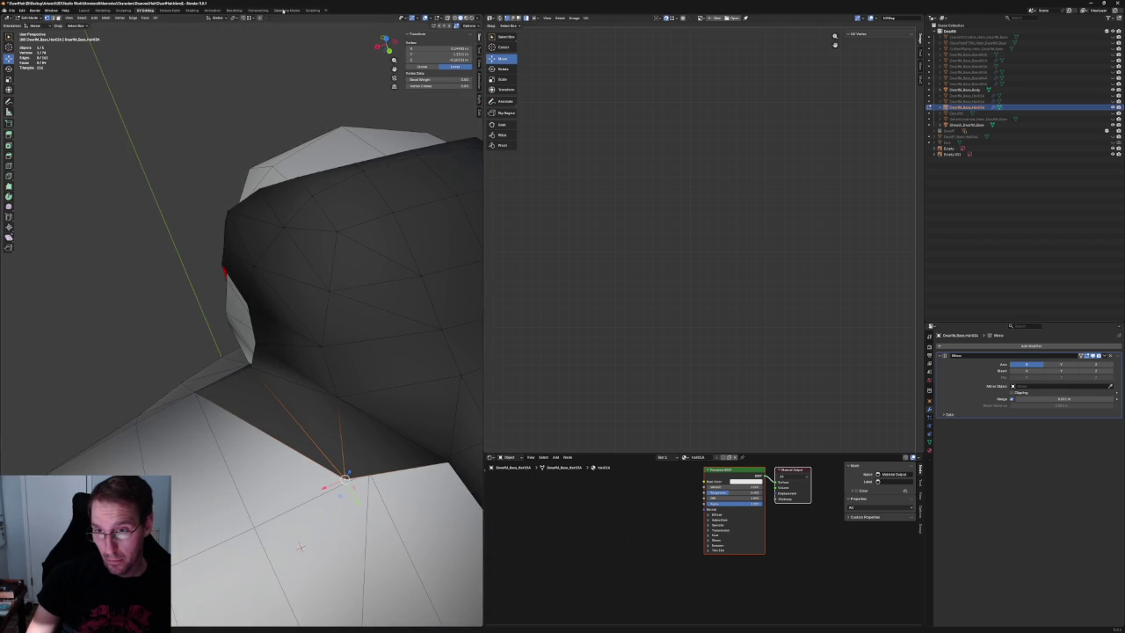
pyautogui.moveTo(348, 479); pyautogui.dragTo(367, 472)
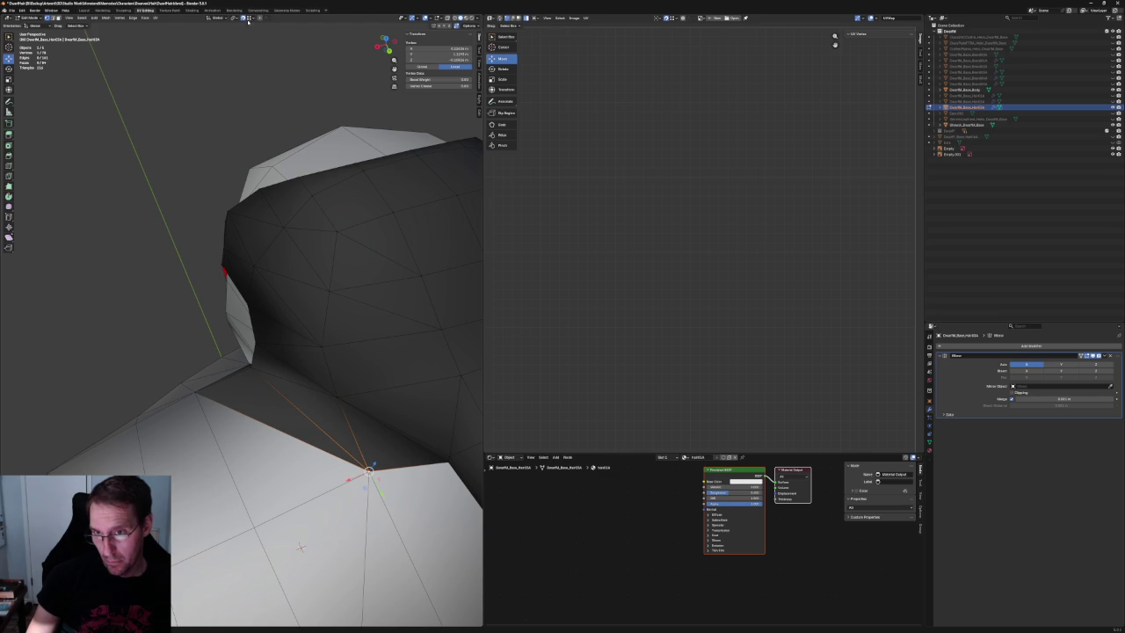
pyautogui.click(242, 55)
# Lower the hair-shoulder seam vertex vertically along Z onto the shoulder.
pyautogui.moveTo(238, 146); pyautogui.dragTo(300, 169, button='middle')
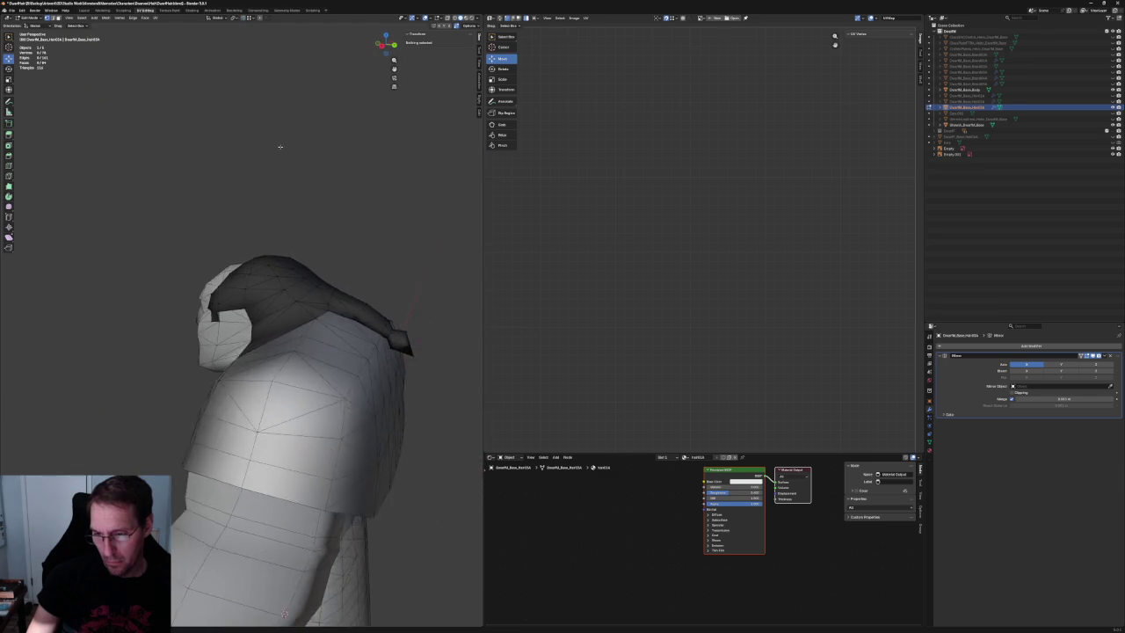
pyautogui.scroll(4, 300, 170)
pyautogui.moveTo(294, 251); pyautogui.dragTo(264, 281, button='middle')
pyautogui.scroll(4, 264, 281)
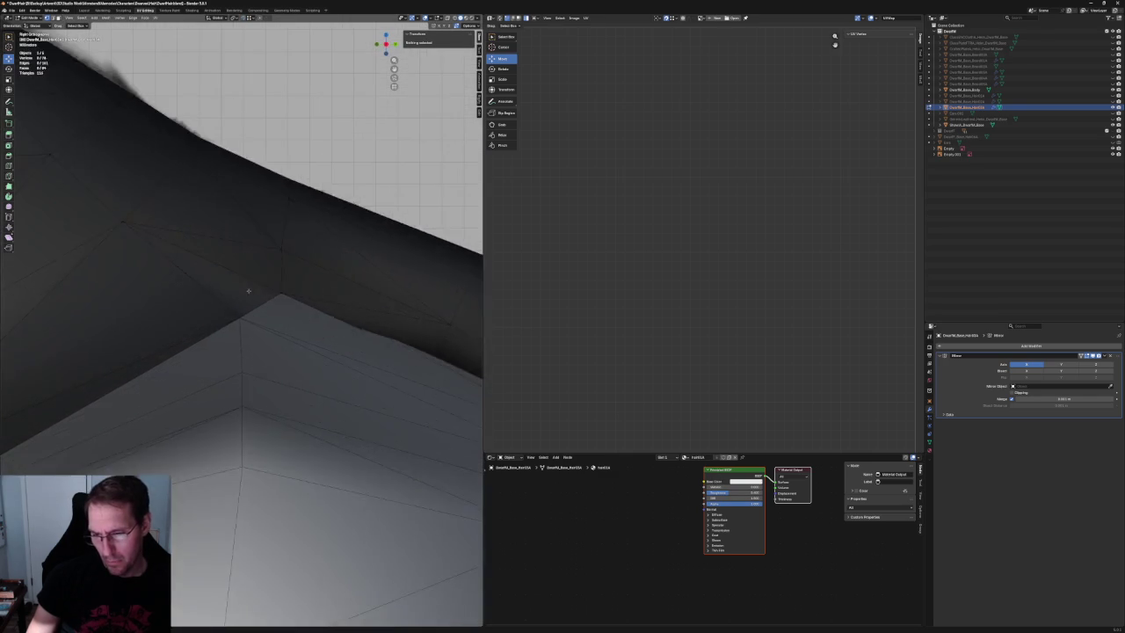
pyautogui.moveTo(266, 304); pyautogui.dragTo(266, 305)
pyautogui.press('g')
pyautogui.press('z')
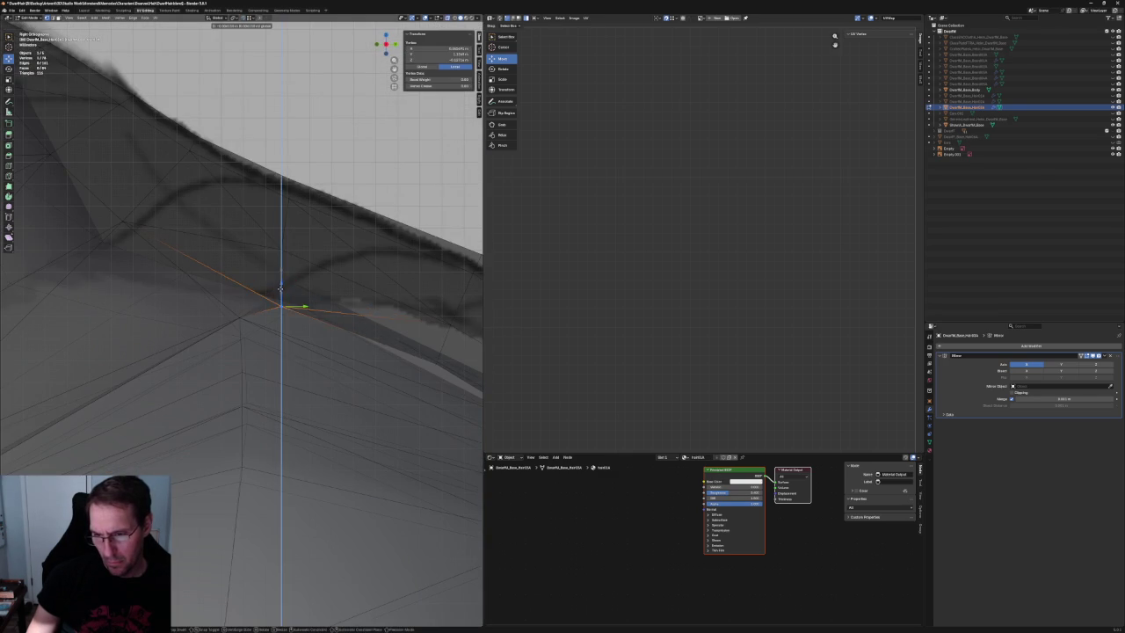
pyautogui.click(279, 292)
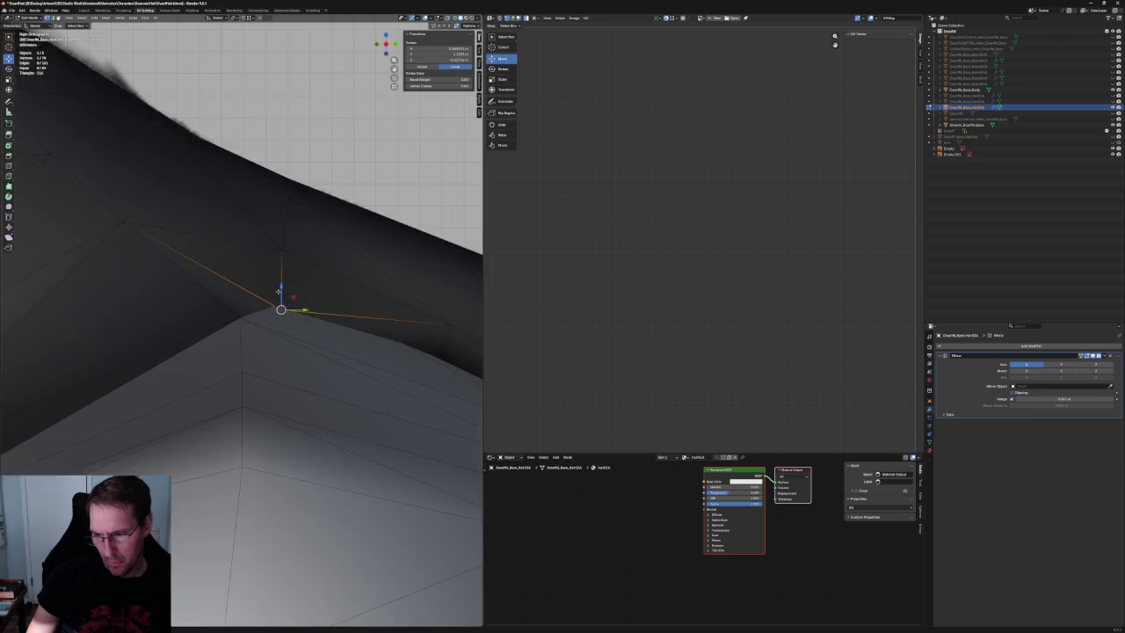
pyautogui.scroll(-3, 279, 299)
pyautogui.scroll(-2, 334, 287)
pyautogui.moveTo(335, 288)
pyautogui.mouseDown(button='middle')
pyautogui.moveTo(238, 459)
pyautogui.moveTo(252, 419)
pyautogui.mouseUp(button='middle')
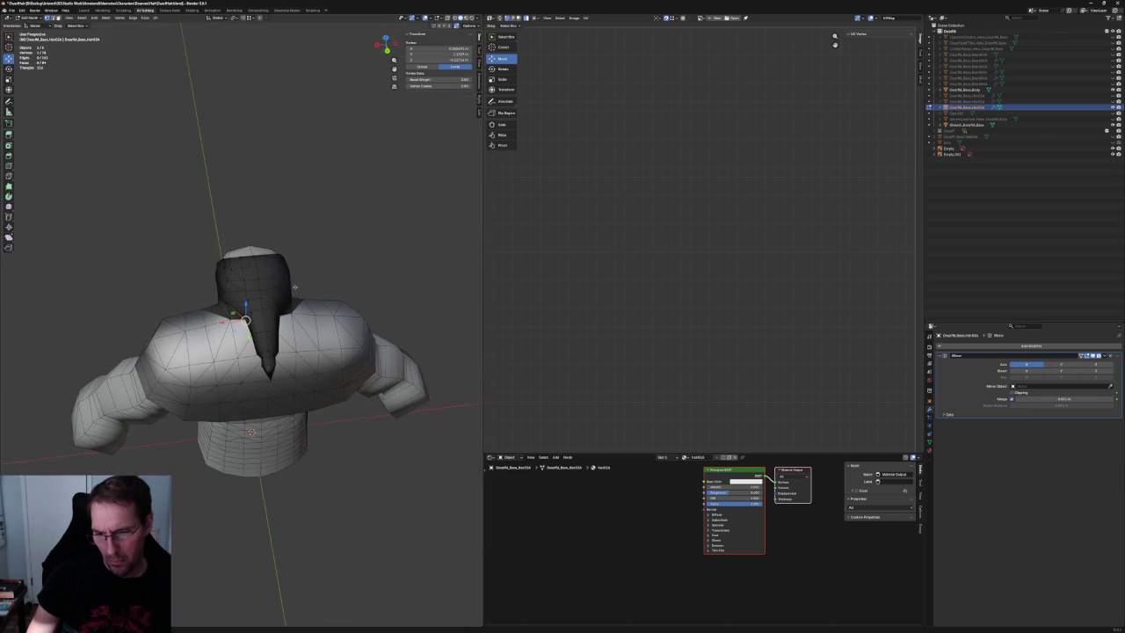
pyautogui.scroll(3, 251, 419)
pyautogui.scroll(3, 251, 419)
pyautogui.moveTo(251, 420); pyautogui.dragTo(273, 271, button='middle')
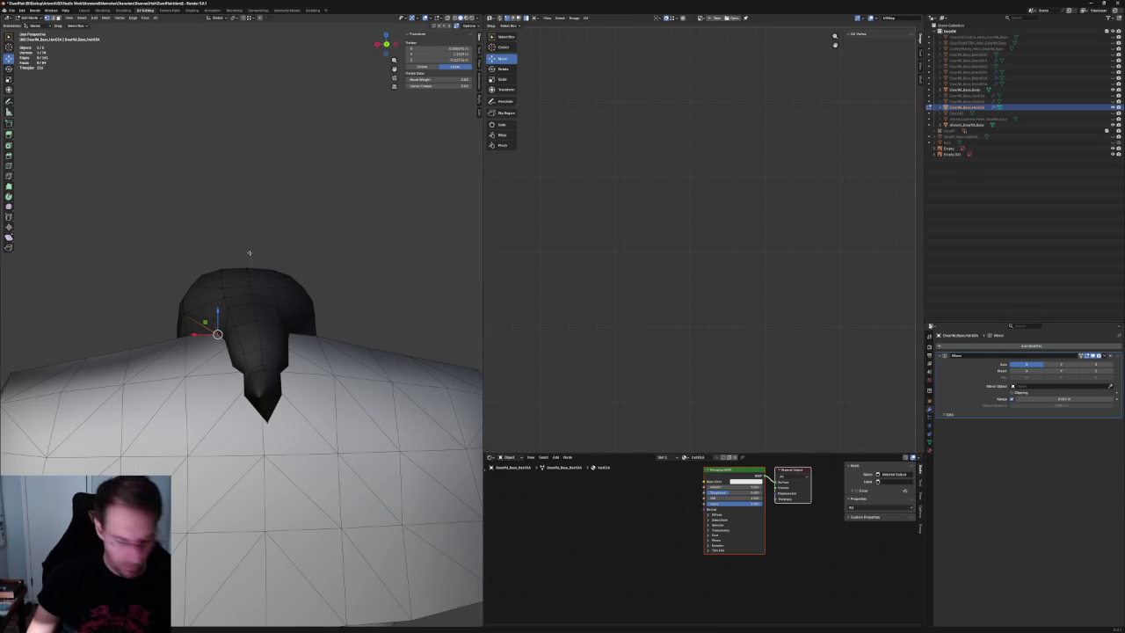
# In Object Mode, apply the hair's Mirror modifier, then return to Edit Mode.
pyautogui.press('Tab')
pyautogui.click(250, 245)
pyautogui.scroll(2, 250, 245)
pyautogui.click(289, 284)
pyautogui.press('Tab')
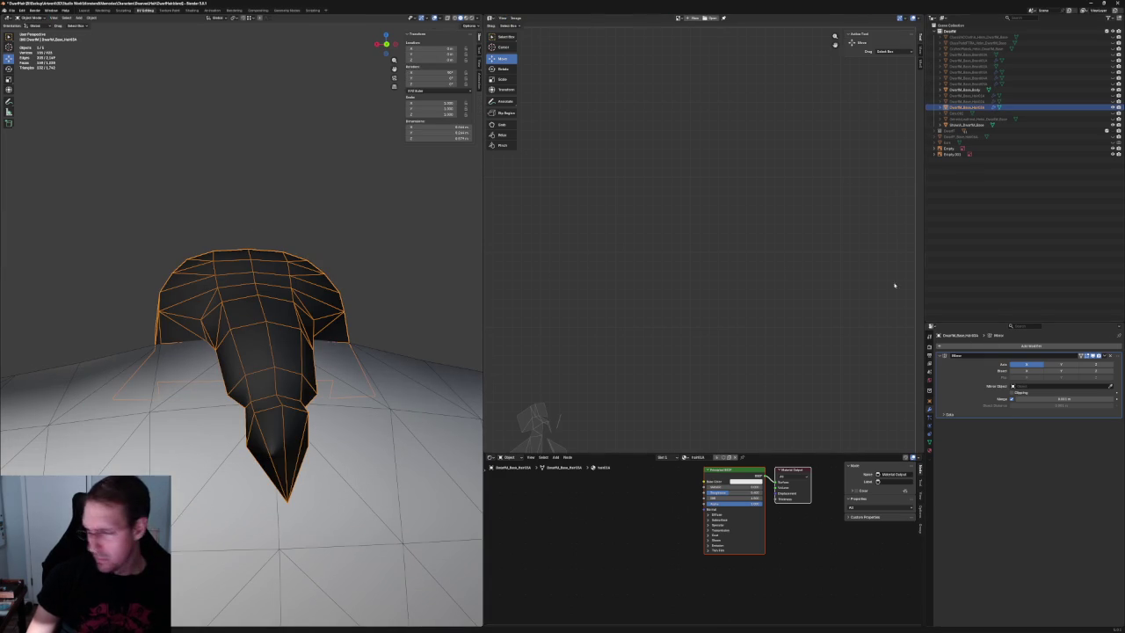
pyautogui.click(1104, 356)
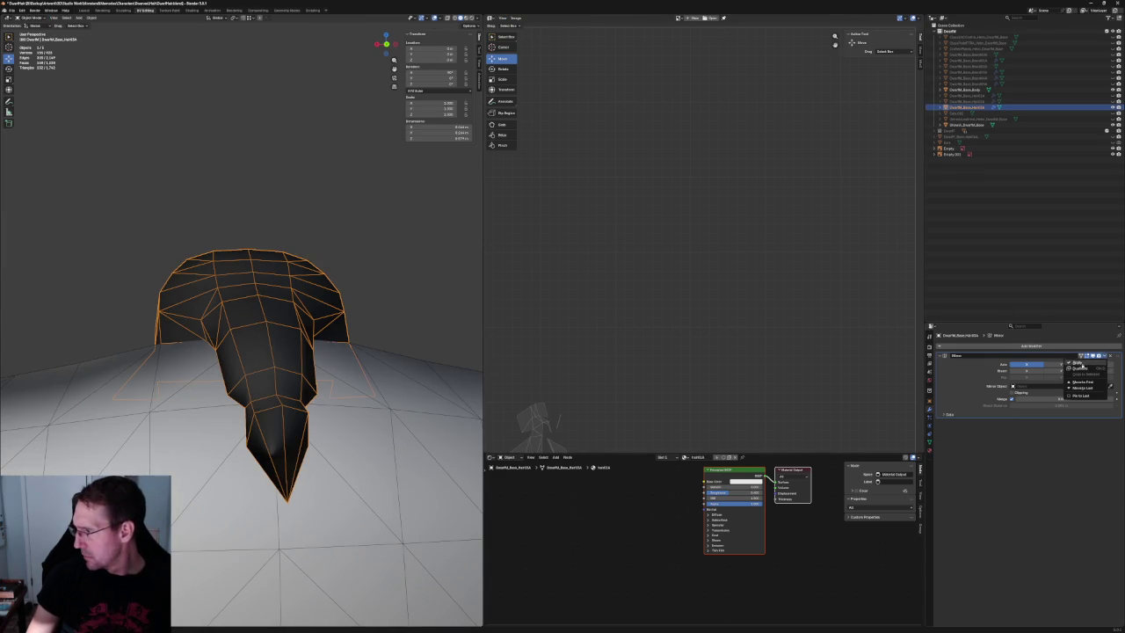
pyautogui.click(1078, 362)
pyautogui.moveTo(290, 369); pyautogui.dragTo(354, 401, button='middle')
pyautogui.press('Tab')
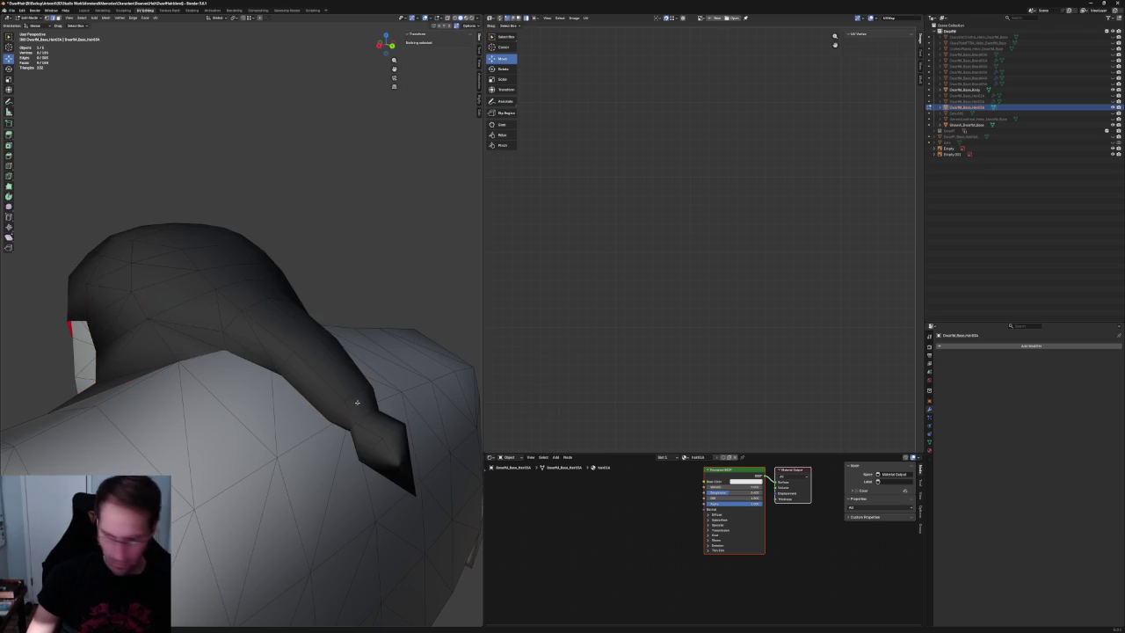
# Round the two edge loops near the braid tip into circles with LoopTools Circle.
pyautogui.click(362, 400)
pyautogui.rightClick(364, 410)
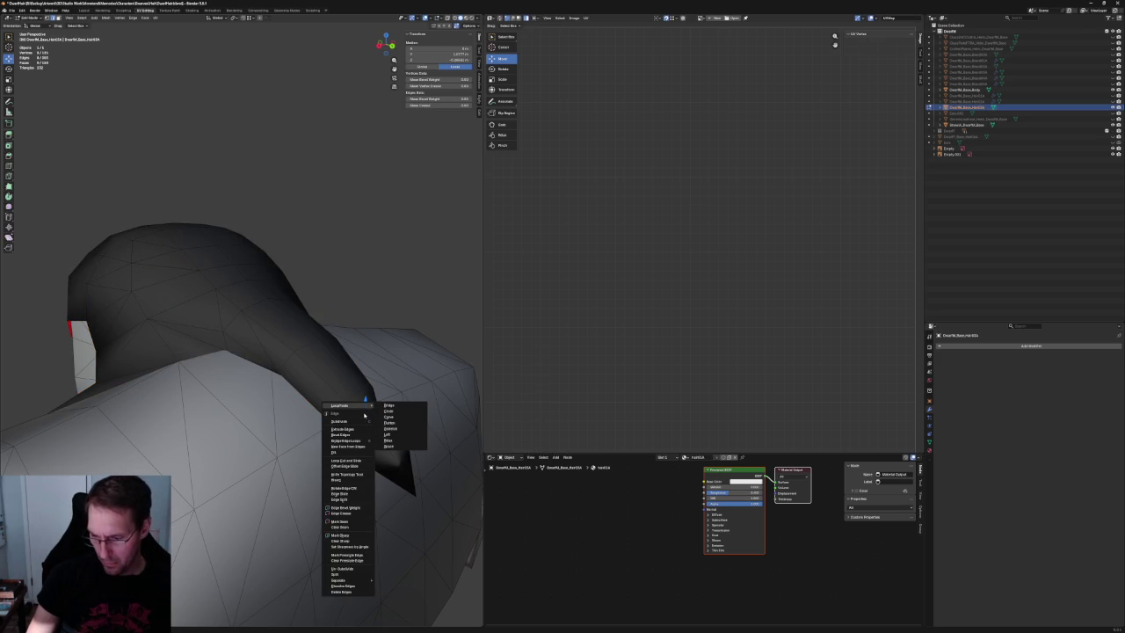
pyautogui.moveTo(340, 405)
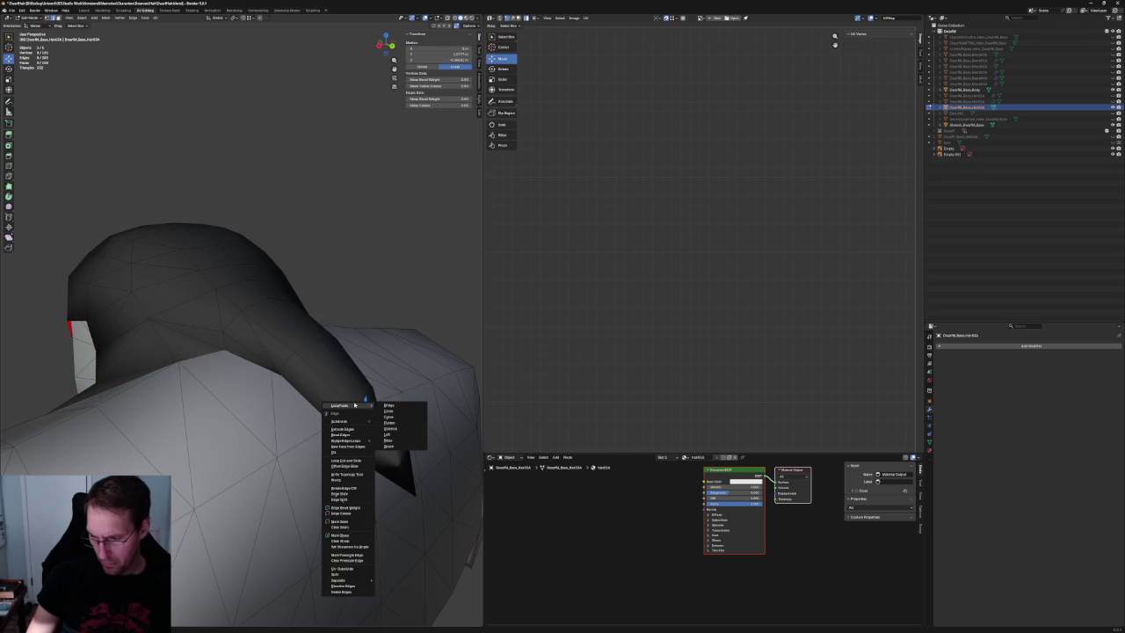
pyautogui.click(399, 410)
pyautogui.moveTo(399, 411); pyautogui.dragTo(291, 385, button='middle')
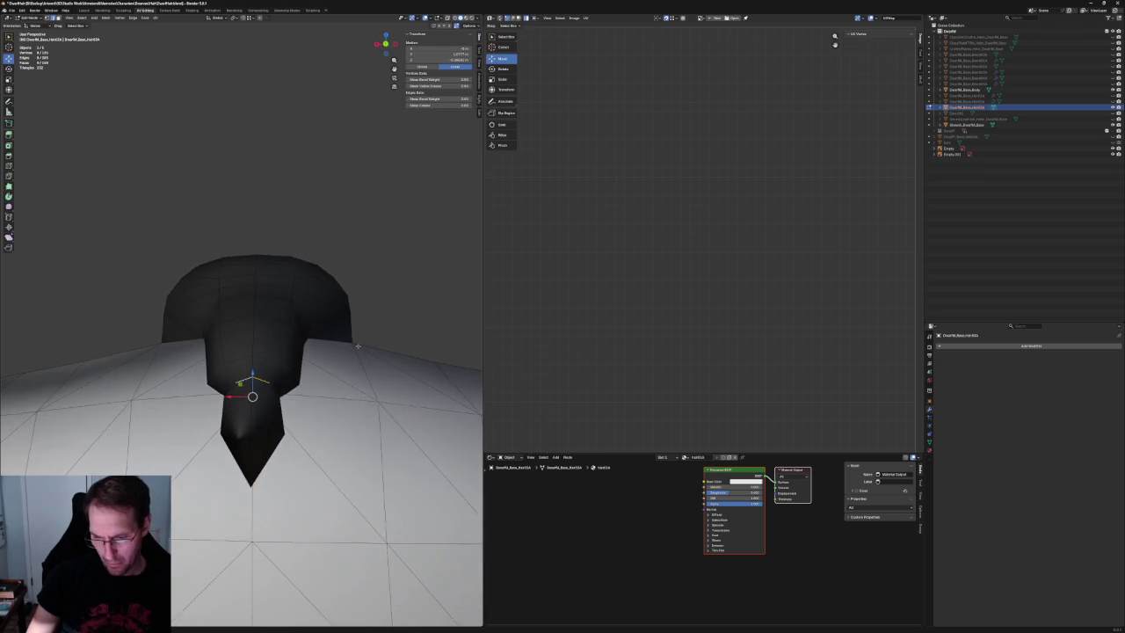
pyautogui.rightClick(281, 385)
pyautogui.moveTo(257, 387)
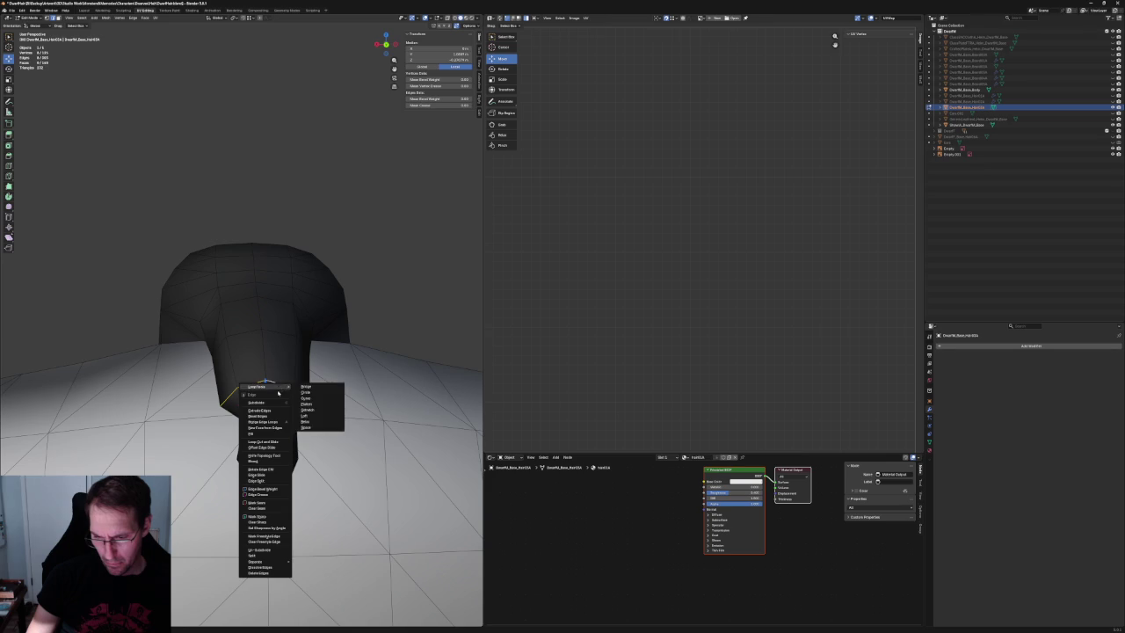
pyautogui.click(317, 387)
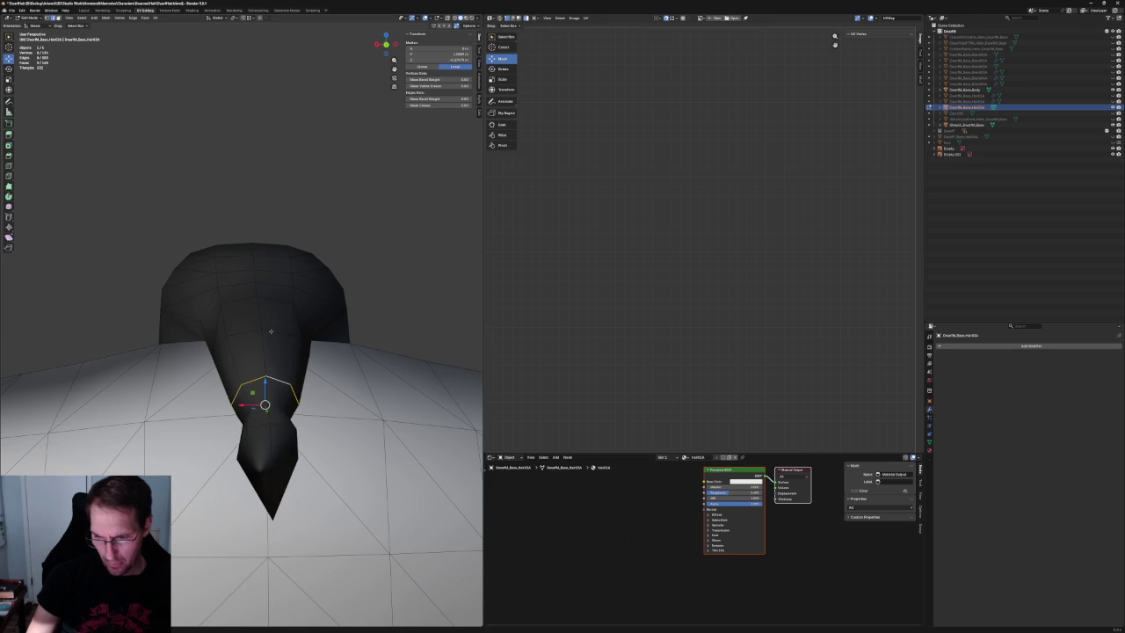
# Round the braid loop where it meets the shoulder into a circle, then deselect it.
pyautogui.press('a')
pyautogui.click(278, 332)
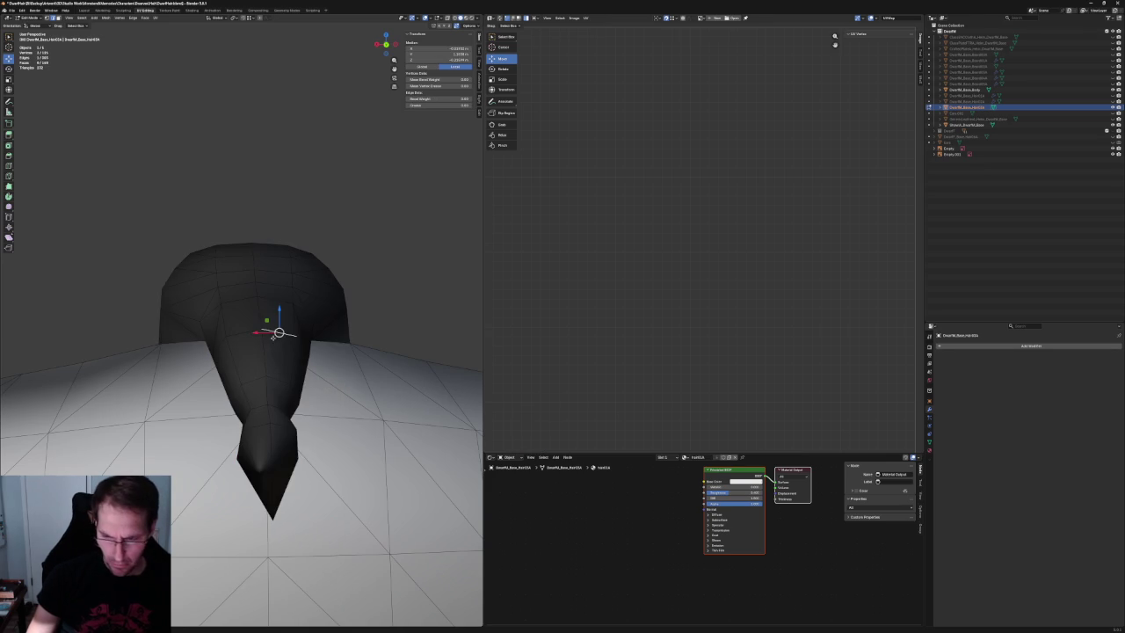
pyautogui.keyDown('alt'); pyautogui.click(279, 332); pyautogui.keyUp('alt')
pyautogui.moveTo(278, 332)
pyautogui.mouseDown(button='middle')
pyautogui.moveTo(324, 347)
pyautogui.moveTo(375, 331)
pyautogui.moveTo(346, 373)
pyautogui.moveTo(290, 376)
pyautogui.mouseUp(button='middle')
pyautogui.hotkey('alt', 'z')
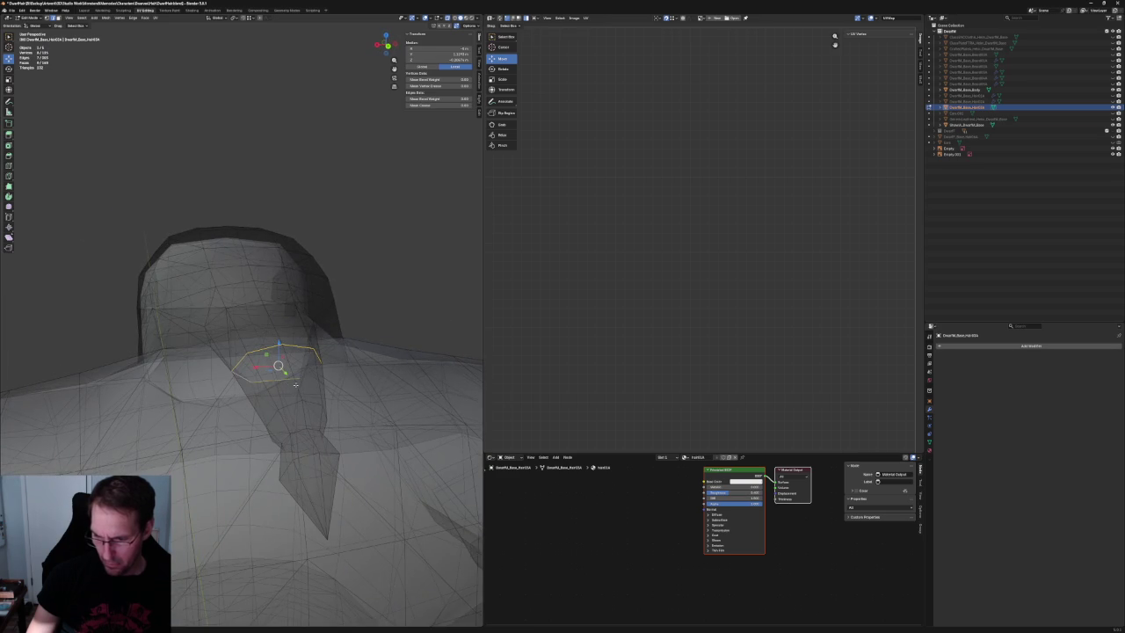
pyautogui.hotkey('alt', 'z')
pyautogui.hotkey('ctrl', 'l')
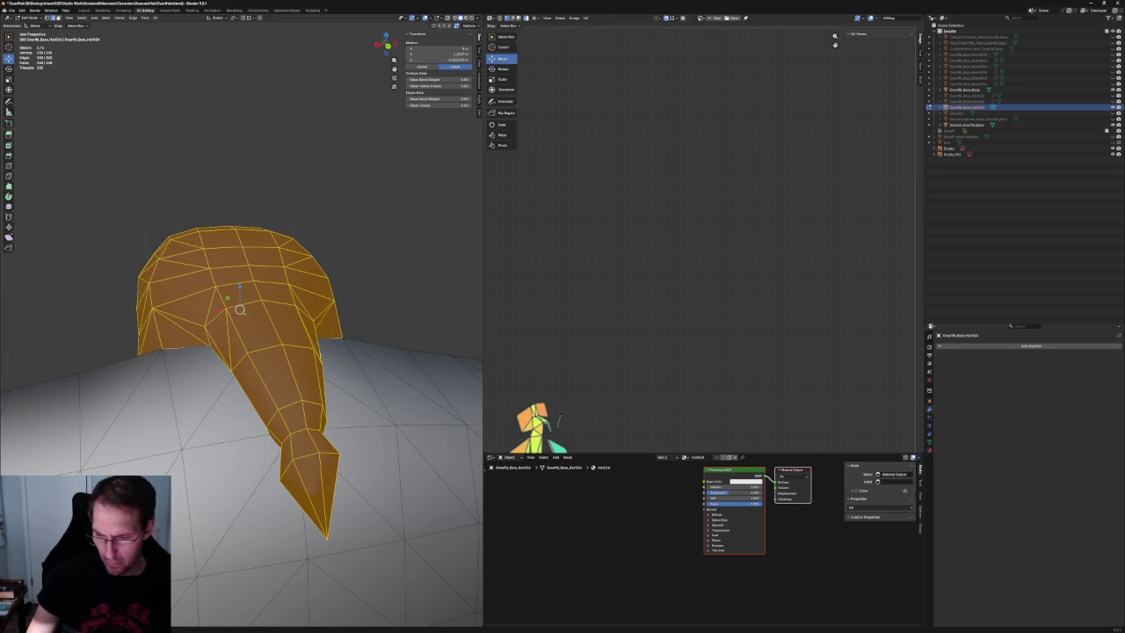
pyautogui.keyDown('alt'); pyautogui.click(305, 377); pyautogui.keyUp('alt')
pyautogui.rightClick(278, 352)
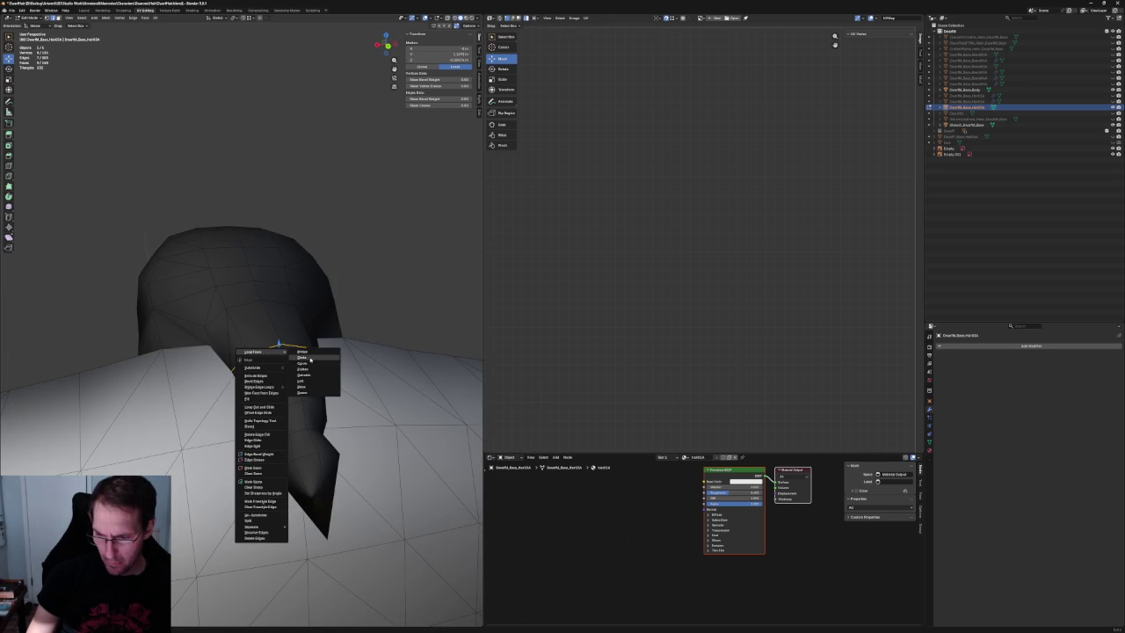
pyautogui.click(310, 358)
pyautogui.click(405, 299)
pyautogui.moveTo(405, 299); pyautogui.dragTo(368, 344, button='middle')
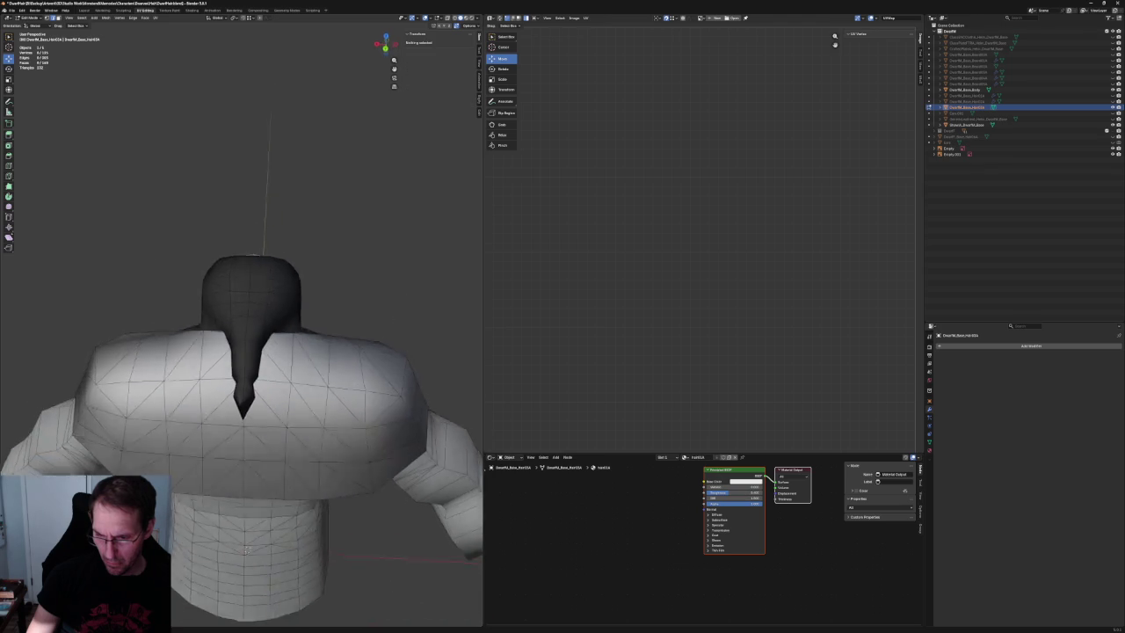
# In X-ray side view, box-select the hair's shoulder-edge vertices and move them with X locked.
pyautogui.press('KP_3')
pyautogui.scroll(3, 331, 372)
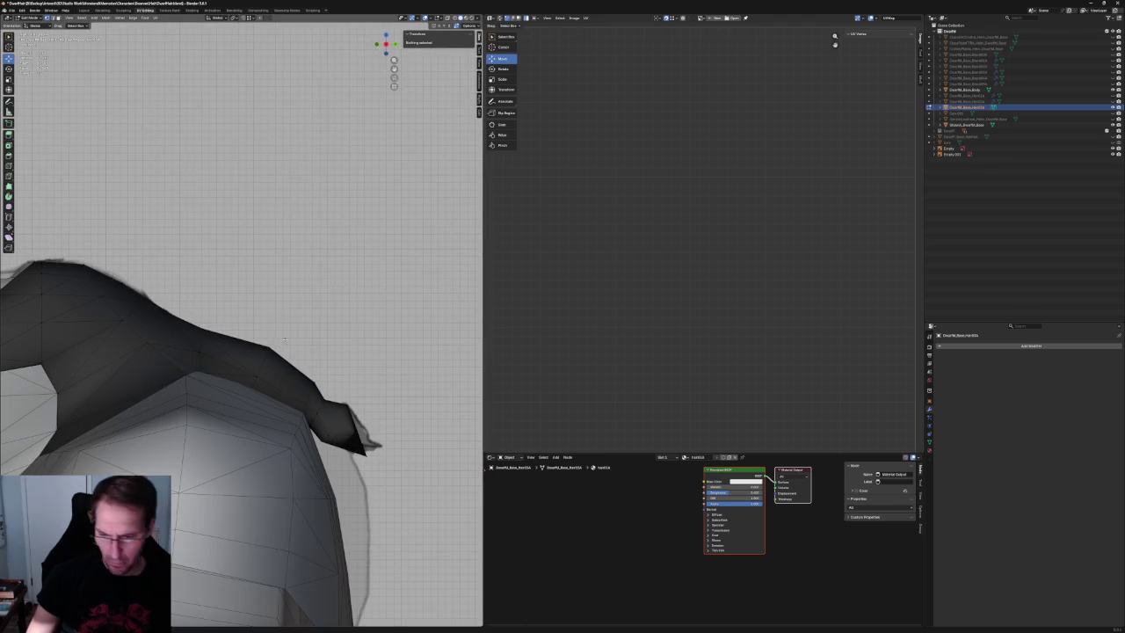
pyautogui.hotkey('alt', 'z')
pyautogui.moveTo(281, 317); pyautogui.dragTo(228, 425)
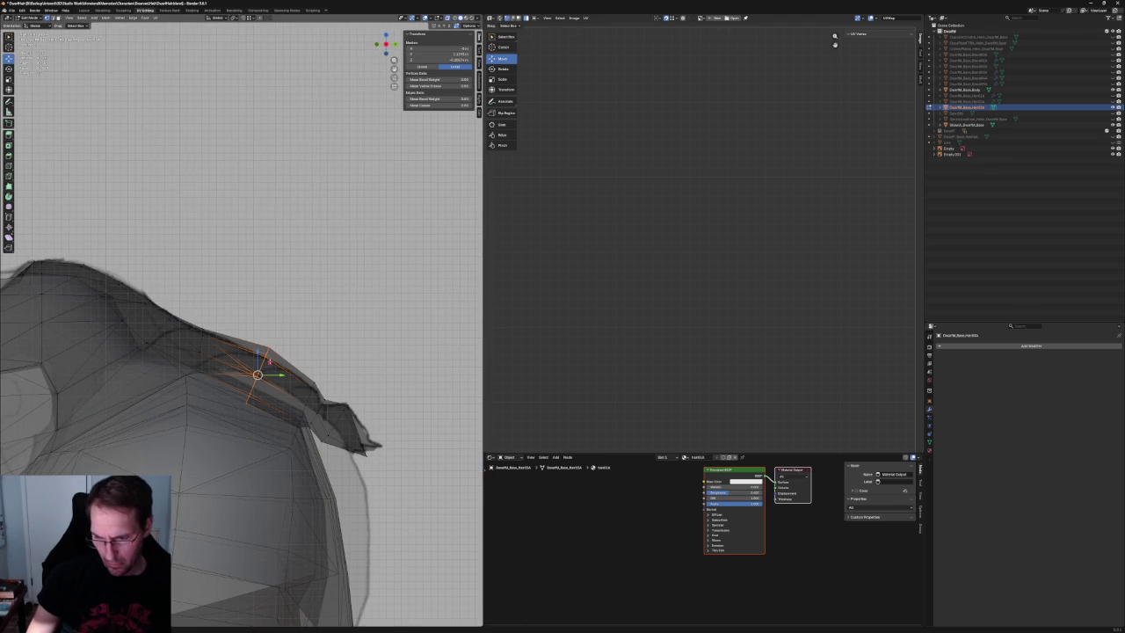
pyautogui.press('g')
pyautogui.hotkey('shift', 'x')
pyautogui.click(269, 366)
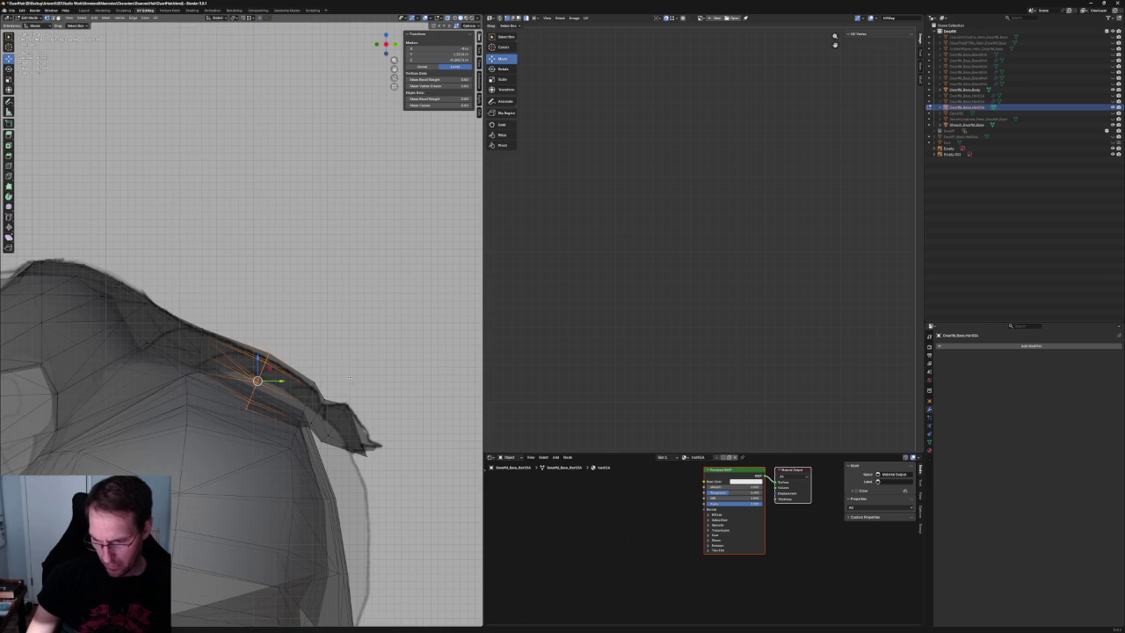
pyautogui.moveTo(341, 372); pyautogui.dragTo(310, 371, button='middle')
pyautogui.moveTo(273, 420); pyautogui.dragTo(241, 489)
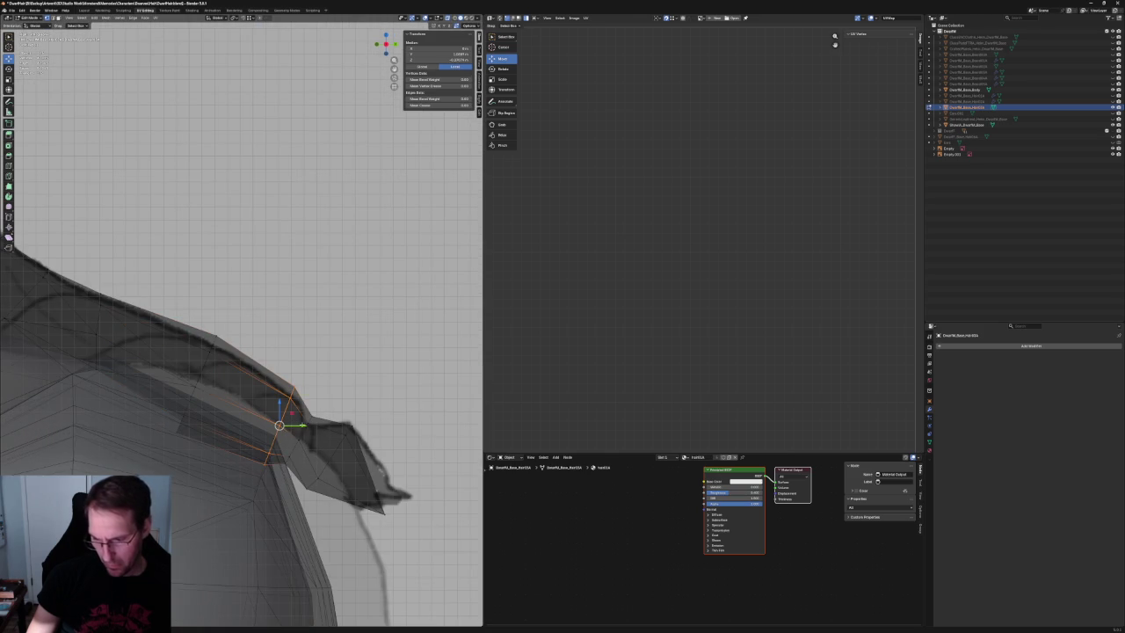
pyautogui.click(379, 409)
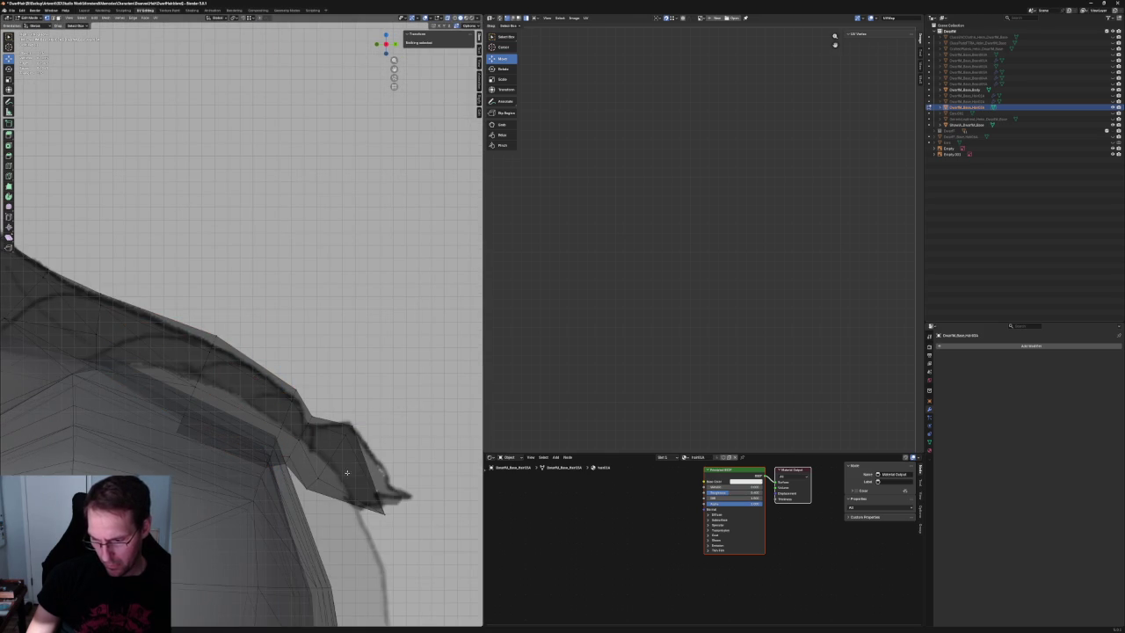
# Circle the hair-tip vertices on the shoulder, nudge them up and right, and tidy an edge.
pyautogui.moveTo(357, 422); pyautogui.dragTo(318, 469)
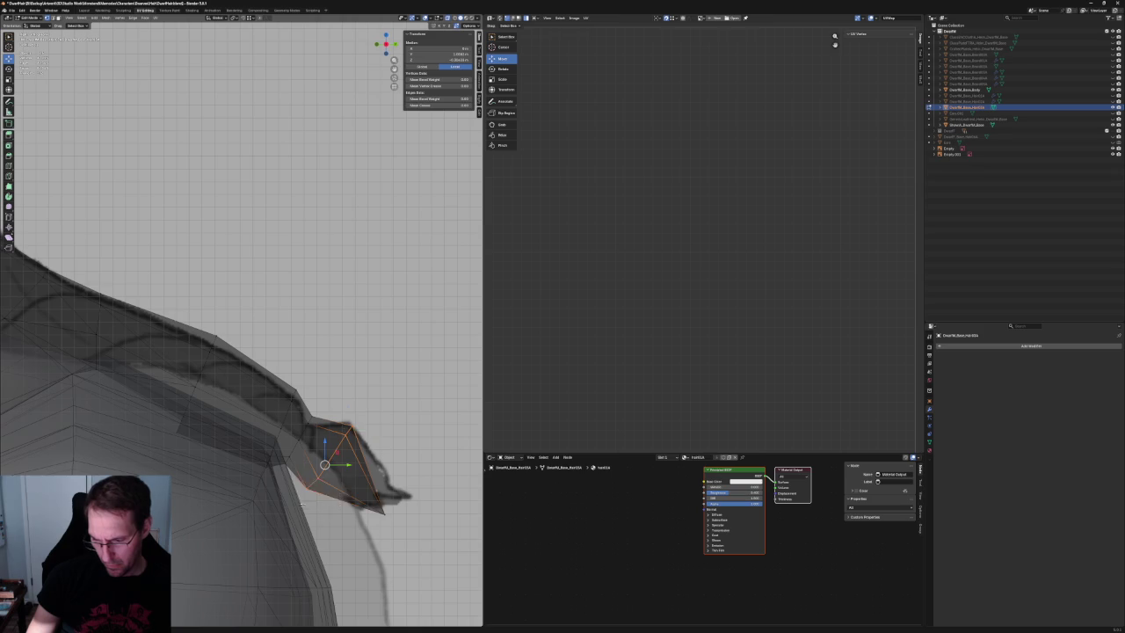
pyautogui.rightClick(314, 485)
pyautogui.click(349, 486)
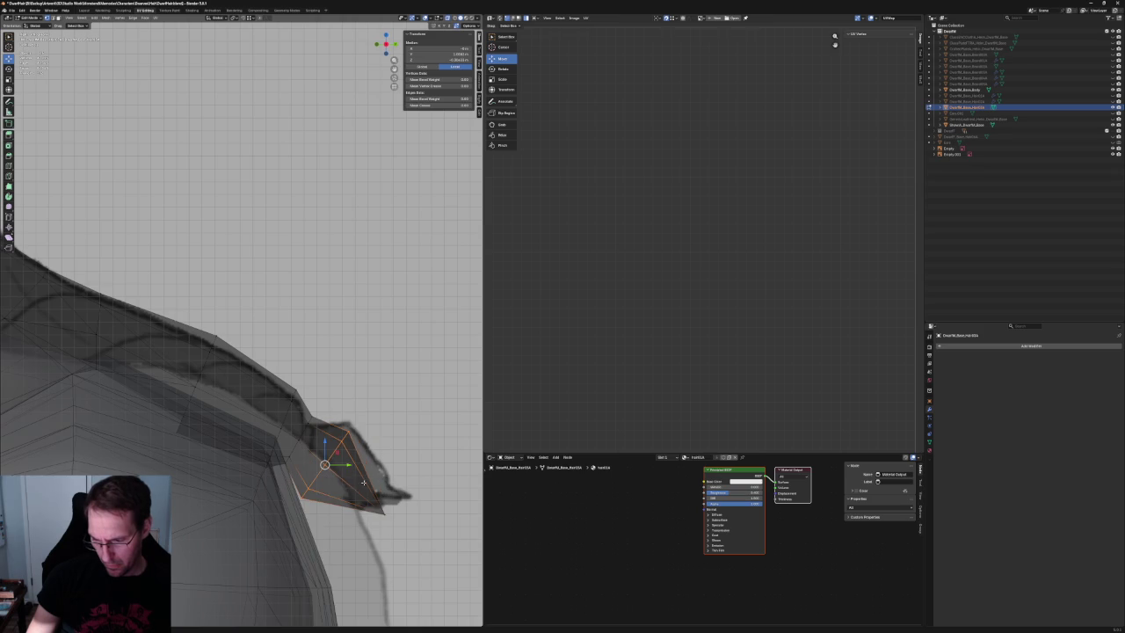
pyautogui.moveTo(334, 462); pyautogui.dragTo(391, 473)
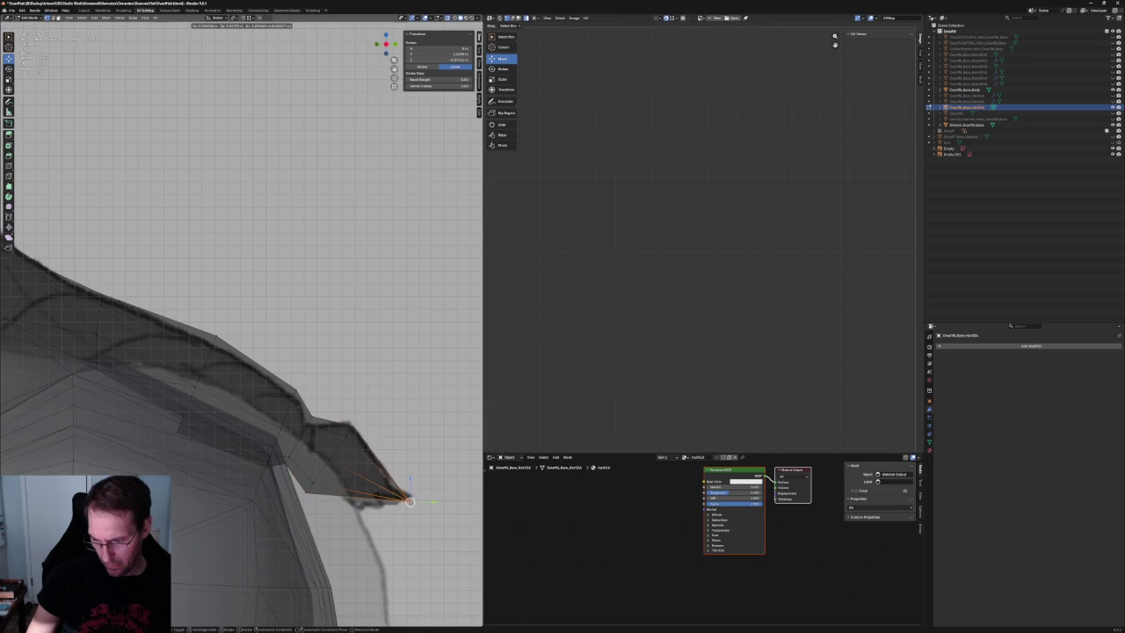
pyautogui.click(346, 435)
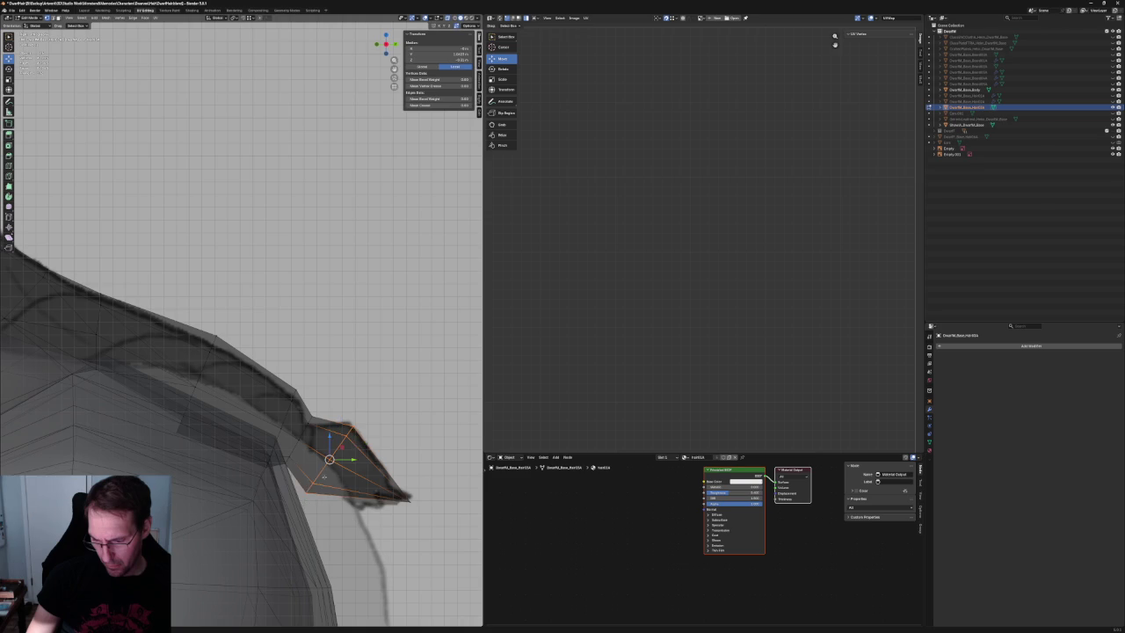
pyautogui.click(322, 427)
pyautogui.click(302, 432)
pyautogui.press('g')
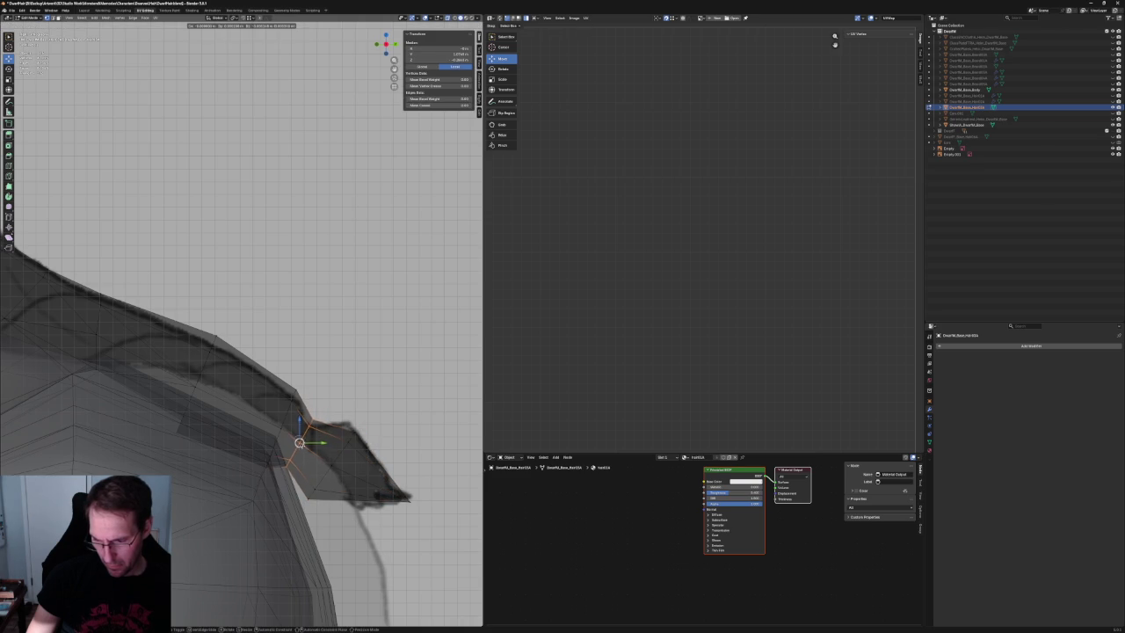
pyautogui.press('Escape')
pyautogui.hotkey('alt', 'a')
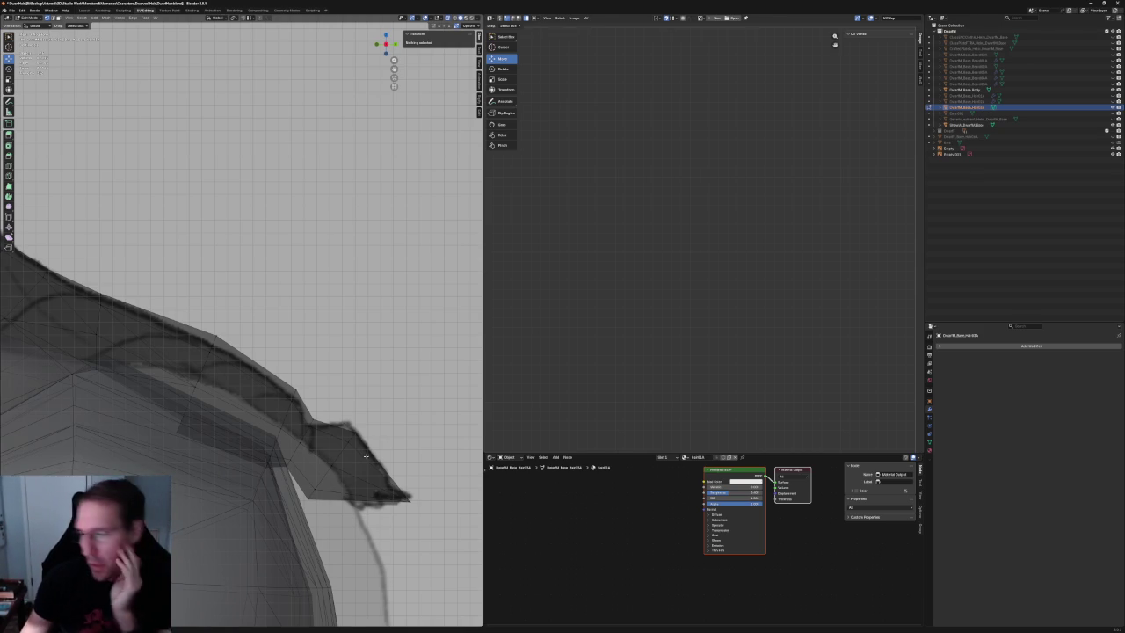
pyautogui.press('KP_3')
# Switch from Edit Mode to Object Mode and frame the dwarf character.
pyautogui.press('KP_7')
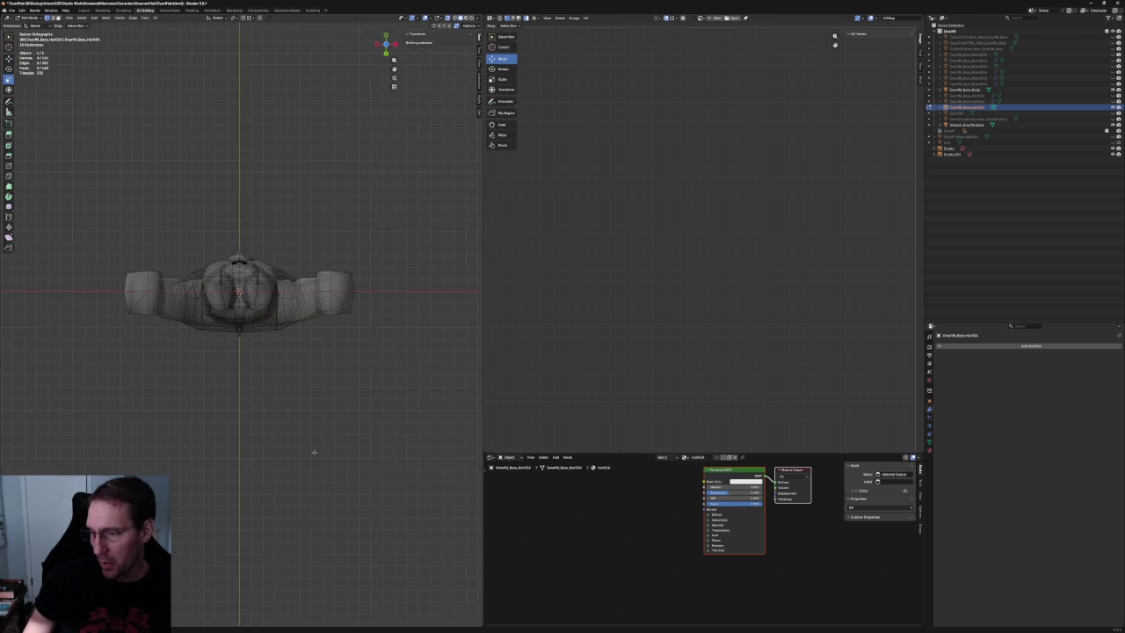
pyautogui.press('KP_1')
pyautogui.scroll(4, 340, 513)
pyautogui.scroll(-4, 340, 513)
pyautogui.moveTo(340, 514); pyautogui.dragTo(305, 397, button='middle')
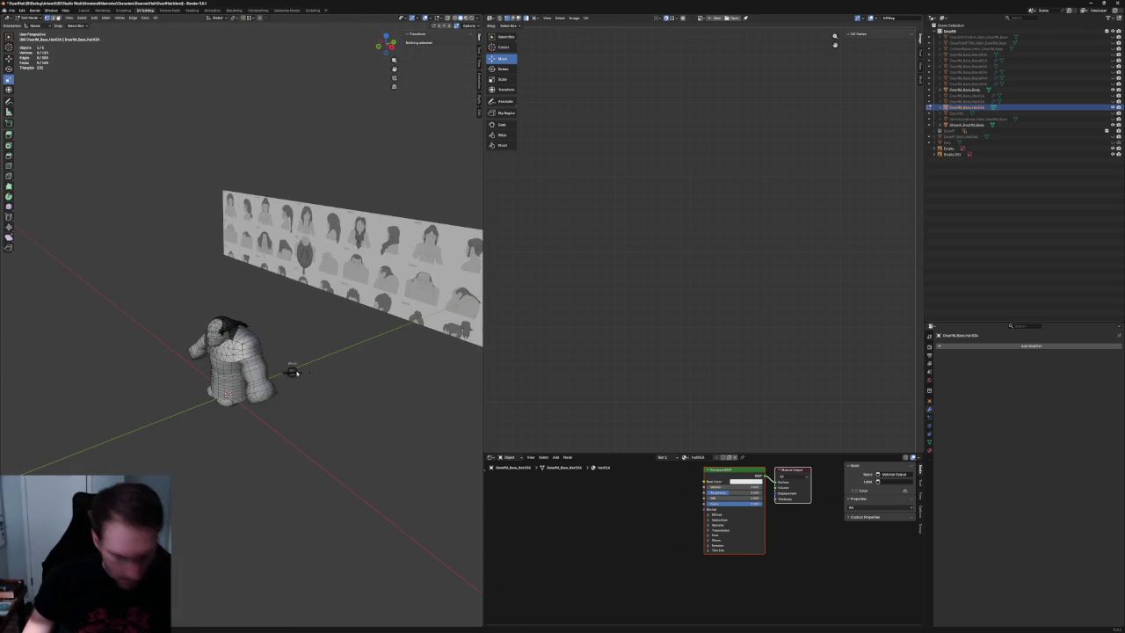
pyautogui.press('Tab')
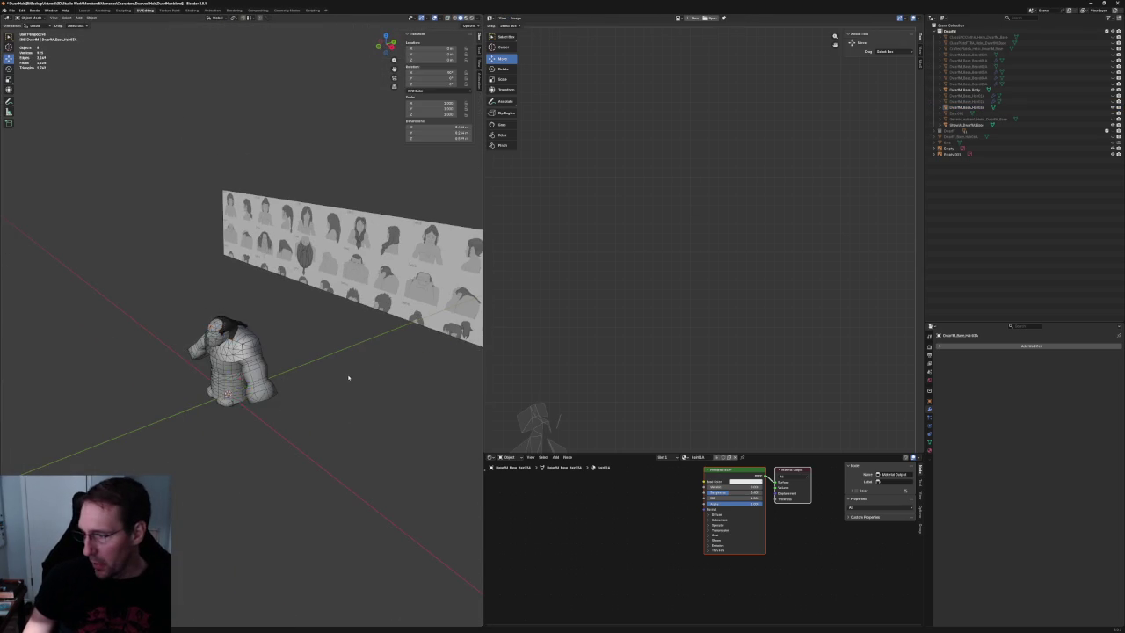
pyautogui.press('KP_Decimal')
# Zoom over the hair reference sketches in front view and orbit to compare them with the model.
pyautogui.press('KP_1')
pyautogui.scroll(-2, 183, 329)
pyautogui.scroll(4, 183, 330)
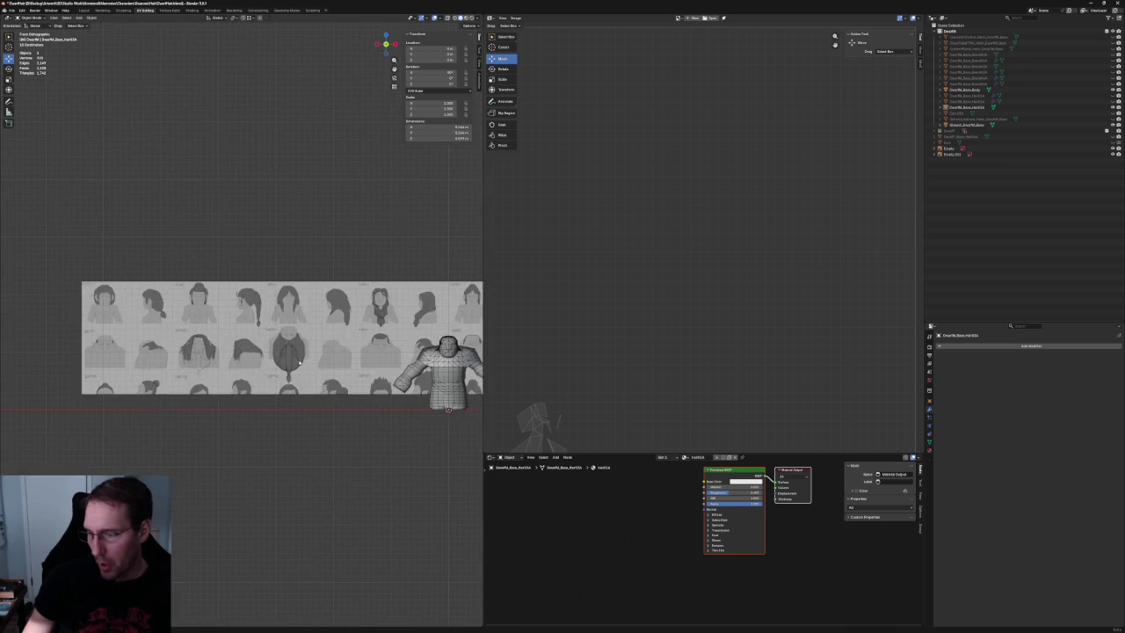
pyautogui.scroll(6, 182, 351)
pyautogui.scroll(-6, 120, 416)
pyautogui.keyDown('ctrl'); pyautogui.scroll(-3, 121, 396); pyautogui.keyUp('ctrl')
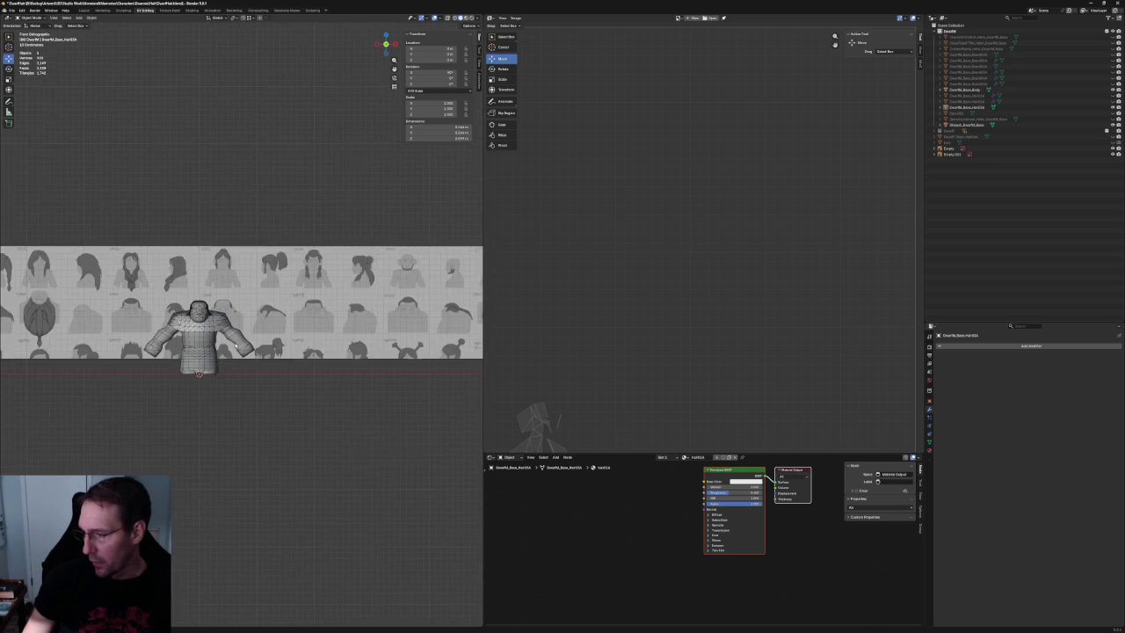
pyautogui.keyDown('ctrl'); pyautogui.scroll(-2, 122, 369); pyautogui.keyUp('ctrl')
pyautogui.scroll(4, 197, 330)
pyautogui.scroll(-2, 196, 330)
pyautogui.scroll(-5, 264, 369)
pyautogui.keyDown('ctrl'); pyautogui.scroll(-2, 208, 389); pyautogui.keyUp('ctrl')
pyautogui.scroll(1, 401, 401)
pyautogui.keyDown('ctrl'); pyautogui.scroll(2, 397, 386); pyautogui.keyUp('ctrl')
pyautogui.scroll(3, 277, 400)
pyautogui.scroll(-5, 276, 399)
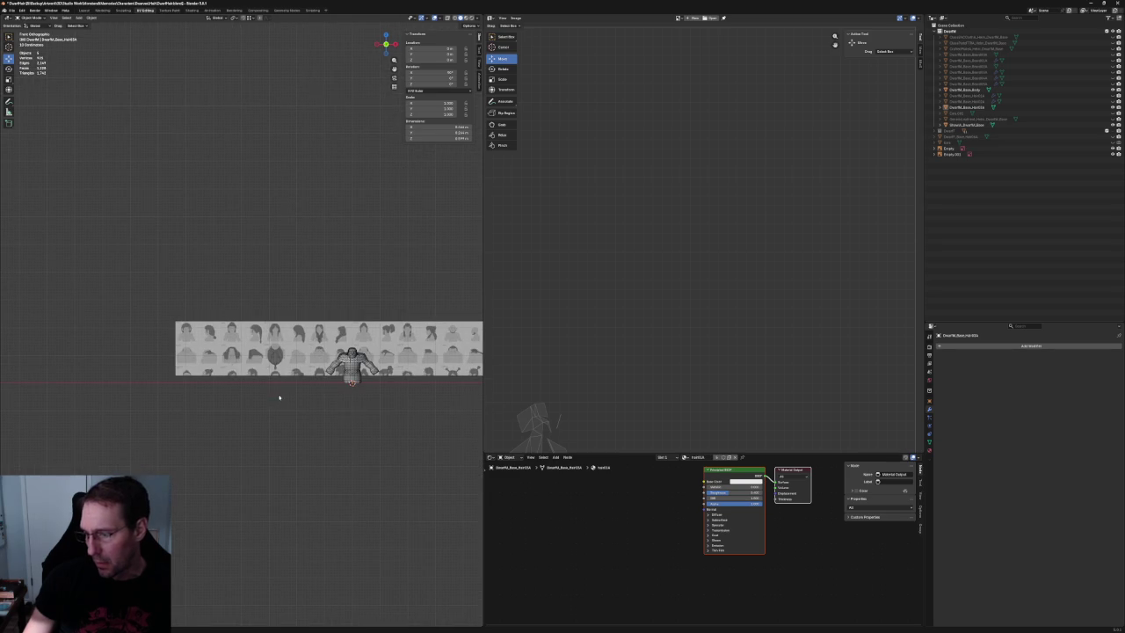
pyautogui.scroll(4, 348, 376)
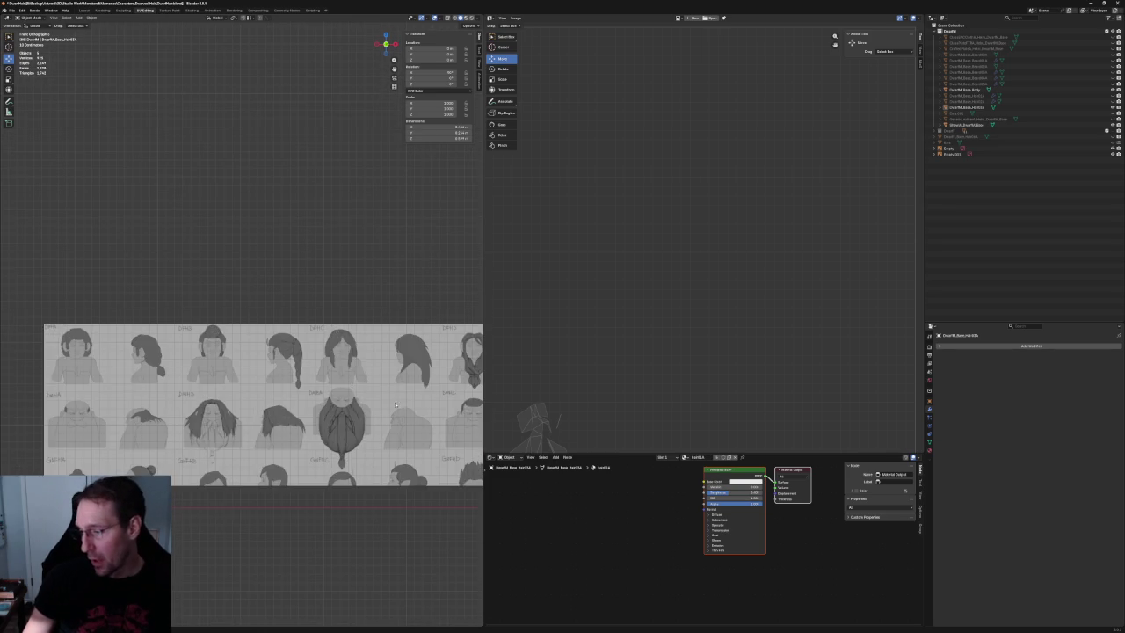
pyautogui.scroll(2, 231, 349)
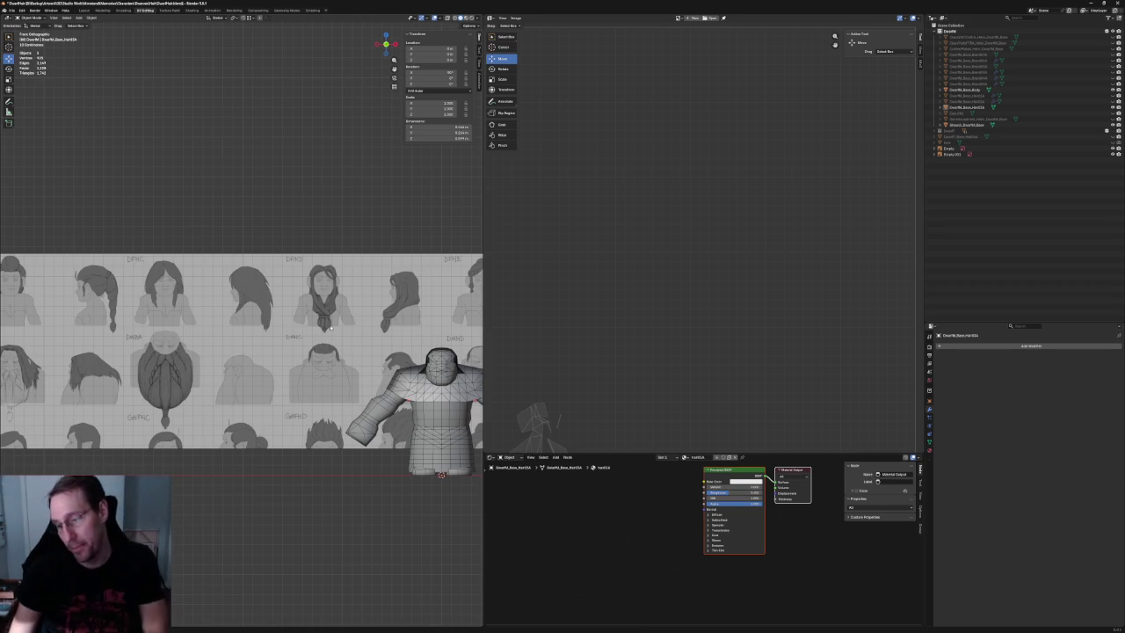
pyautogui.scroll(-4, 314, 318)
pyautogui.scroll(3, 457, 343)
pyautogui.moveTo(440, 342); pyautogui.dragTo(294, 355, button='middle')
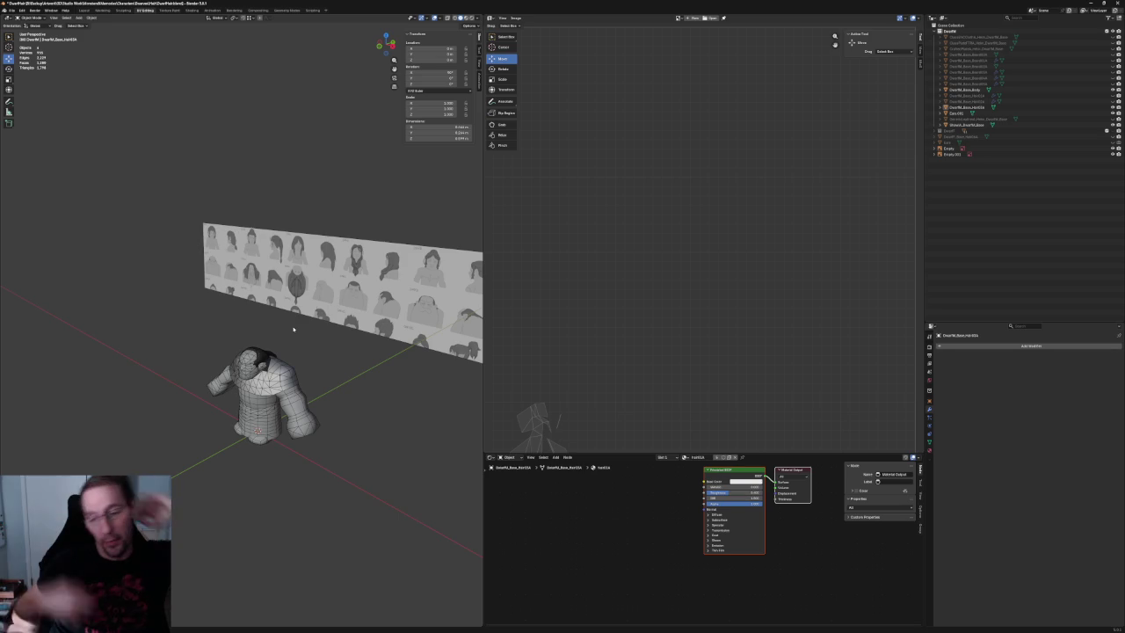
pyautogui.rightClick(123, 321)
# Check the hair in side and front views with X-ray toggled, and select the hair mesh.
pyautogui.scroll(5, 276, 334)
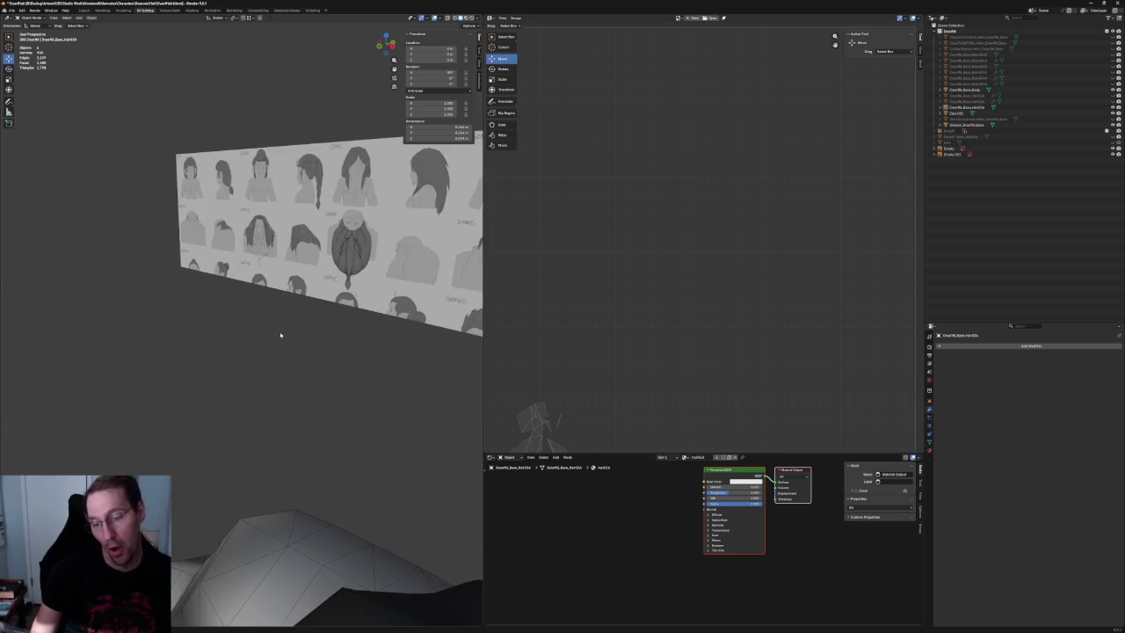
pyautogui.scroll(2, 304, 369)
pyautogui.scroll(2, 336, 326)
pyautogui.scroll(3, 252, 340)
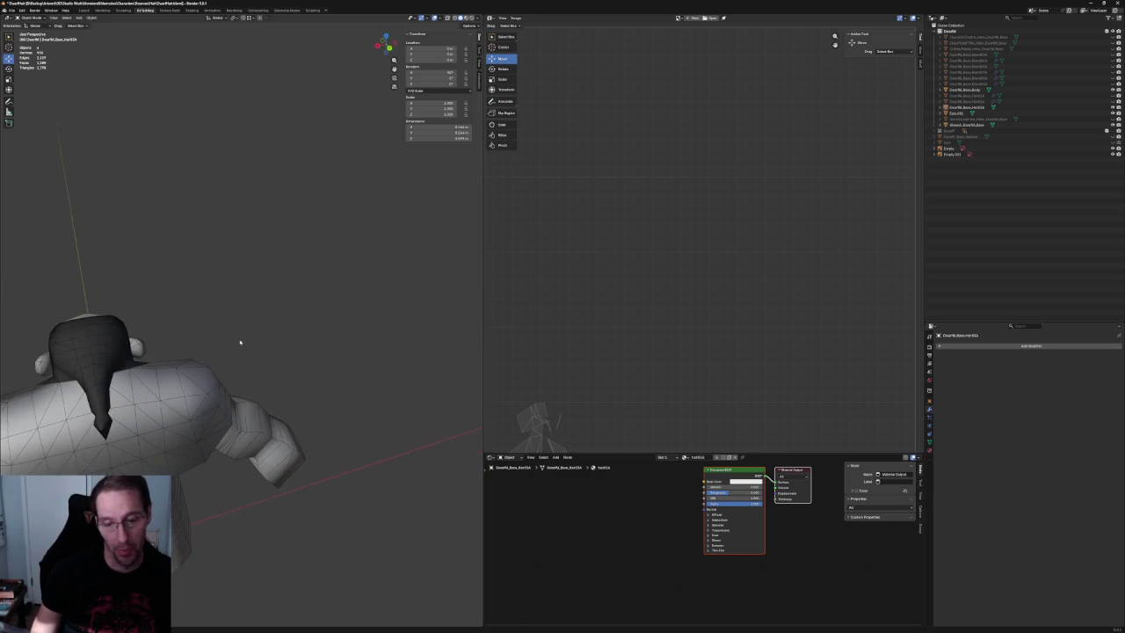
pyautogui.press('KP_3')
pyautogui.press('KP_1')
pyautogui.hotkey('alt', 'z')
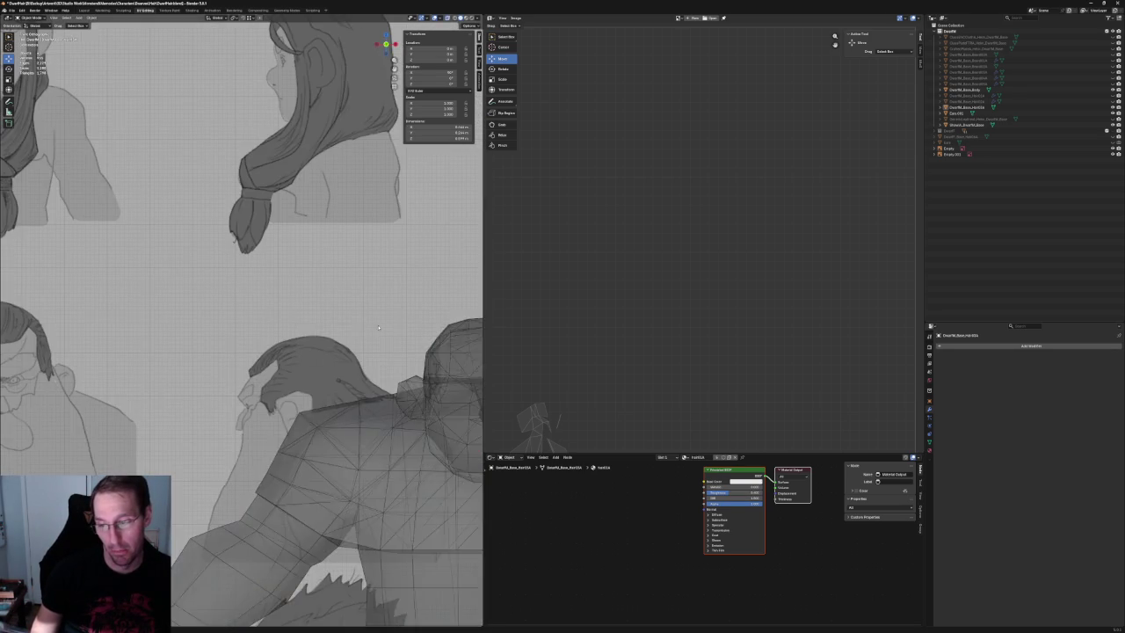
pyautogui.scroll(3, 239, 319)
pyautogui.hotkey('alt', 'z')
pyautogui.click(272, 247)
pyautogui.moveTo(272, 247)
pyautogui.mouseDown(button='middle')
pyautogui.moveTo(268, 279)
pyautogui.moveTo(290, 290)
pyautogui.moveTo(389, 304)
pyautogui.moveTo(375, 296)
pyautogui.moveTo(425, 318)
pyautogui.moveTo(276, 303)
pyautogui.moveTo(176, 345)
pyautogui.moveTo(252, 346)
pyautogui.mouseUp(button='middle')
# Zoom in by the shoulder, reselect the hair mesh, enter Edit Mode and pick an edge vertex.
pyautogui.scroll(-3, 306, 296)
pyautogui.scroll(5, 425, 318)
pyautogui.scroll(4, 244, 346)
pyautogui.scroll(2, 252, 346)
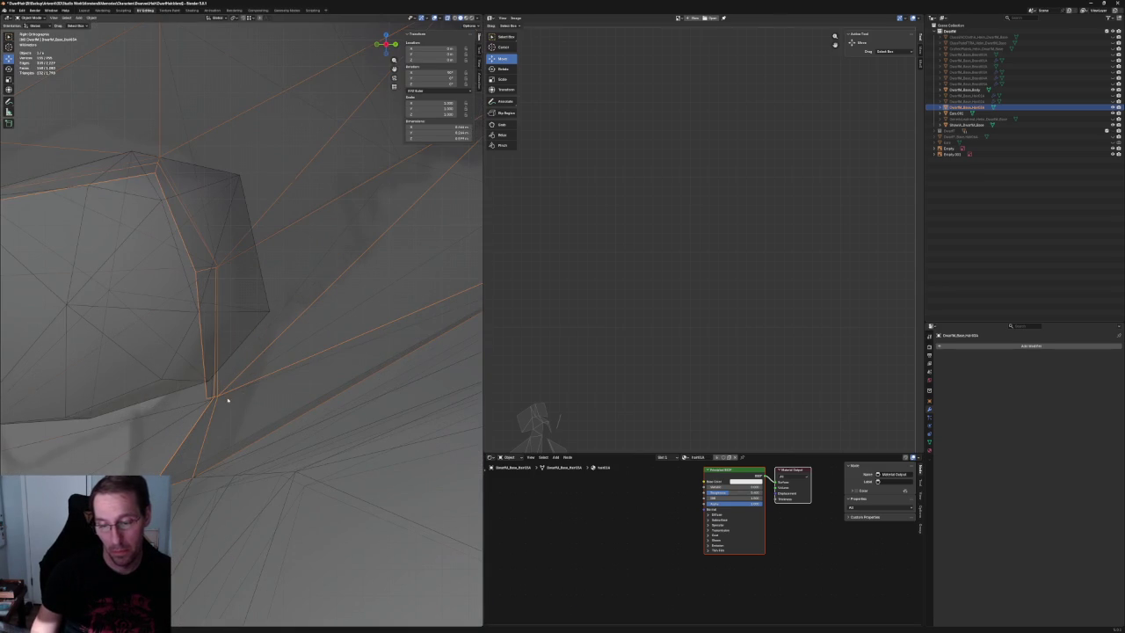
pyautogui.click(237, 398)
pyautogui.click(225, 395)
pyautogui.click(224, 395)
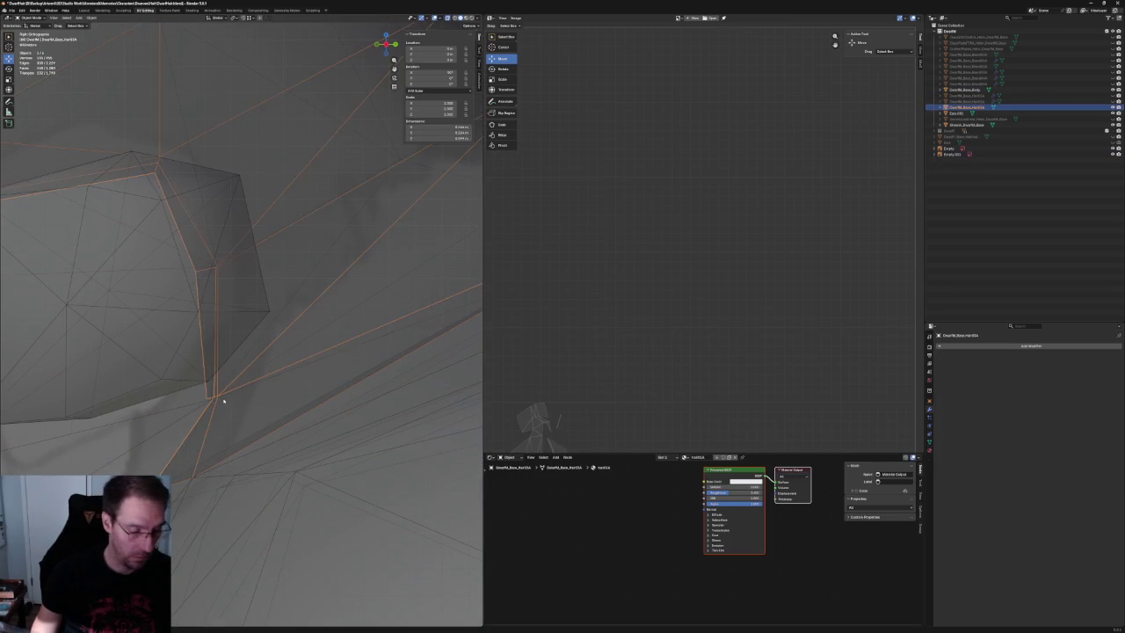
pyautogui.press('Tab')
pyautogui.click(214, 396)
# Cancel a Z move of the vertex and inspect the hair base from several angles.
pyautogui.press('g')
pyautogui.press('z')
pyautogui.press('Escape')
pyautogui.moveTo(220, 392)
pyautogui.mouseDown(button='middle')
pyautogui.moveTo(315, 392)
pyautogui.moveTo(320, 369)
pyautogui.moveTo(367, 325)
pyautogui.mouseUp(button='middle')
pyautogui.hotkey('alt', 'z')
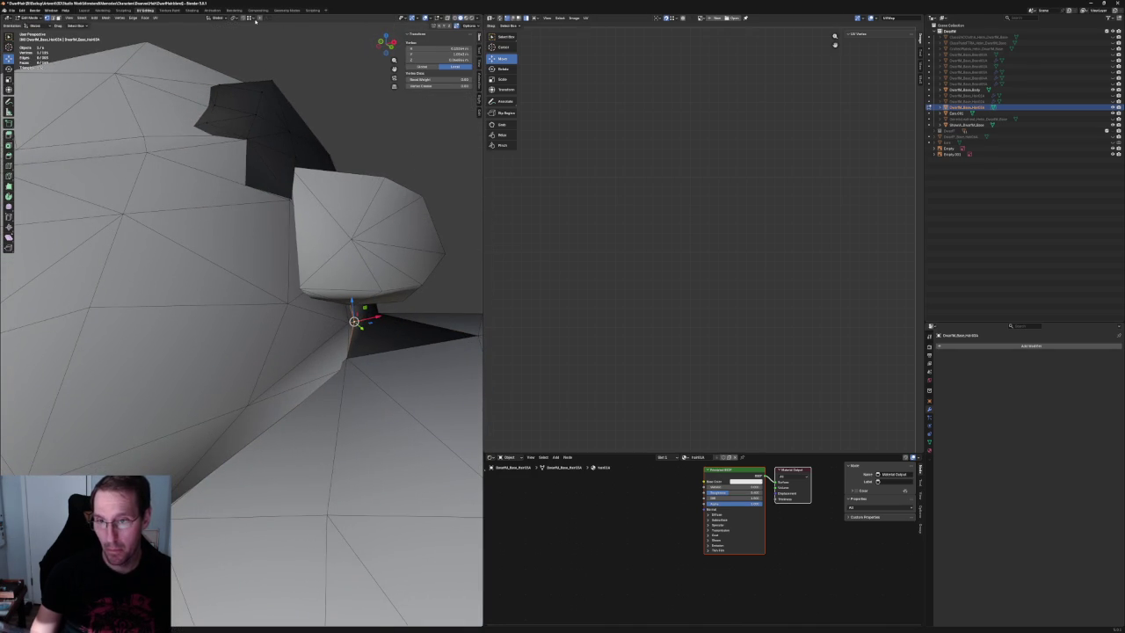
pyautogui.hotkey('alt', 'z')
pyautogui.moveTo(387, 321)
pyautogui.mouseDown(button='middle')
pyautogui.moveTo(297, 330)
pyautogui.moveTo(286, 350)
pyautogui.moveTo(314, 337)
pyautogui.moveTo(317, 353)
pyautogui.moveTo(312, 283)
pyautogui.moveTo(314, 304)
pyautogui.moveTo(330, 305)
pyautogui.moveTo(310, 417)
pyautogui.moveTo(326, 397)
pyautogui.moveTo(311, 382)
pyautogui.moveTo(234, 375)
pyautogui.moveTo(293, 366)
pyautogui.moveTo(241, 344)
pyautogui.moveTo(244, 326)
pyautogui.moveTo(290, 336)
pyautogui.moveTo(224, 297)
pyautogui.moveTo(218, 311)
pyautogui.mouseUp(button='middle')
pyautogui.hotkey('alt', 'a')
pyautogui.hotkey('alt', 'z')
# Slide the hair-edge vertex by the neck along X to tuck it against the body.
pyautogui.click(195, 378)
pyautogui.moveTo(196, 379)
pyautogui.mouseDown(button='middle')
pyautogui.moveTo(223, 391)
pyautogui.moveTo(131, 395)
pyautogui.moveTo(188, 333)
pyautogui.moveTo(176, 339)
pyautogui.moveTo(195, 345)
pyautogui.moveTo(283, 305)
pyautogui.mouseUp(button='middle')
pyautogui.click(131, 395)
pyautogui.click(191, 344)
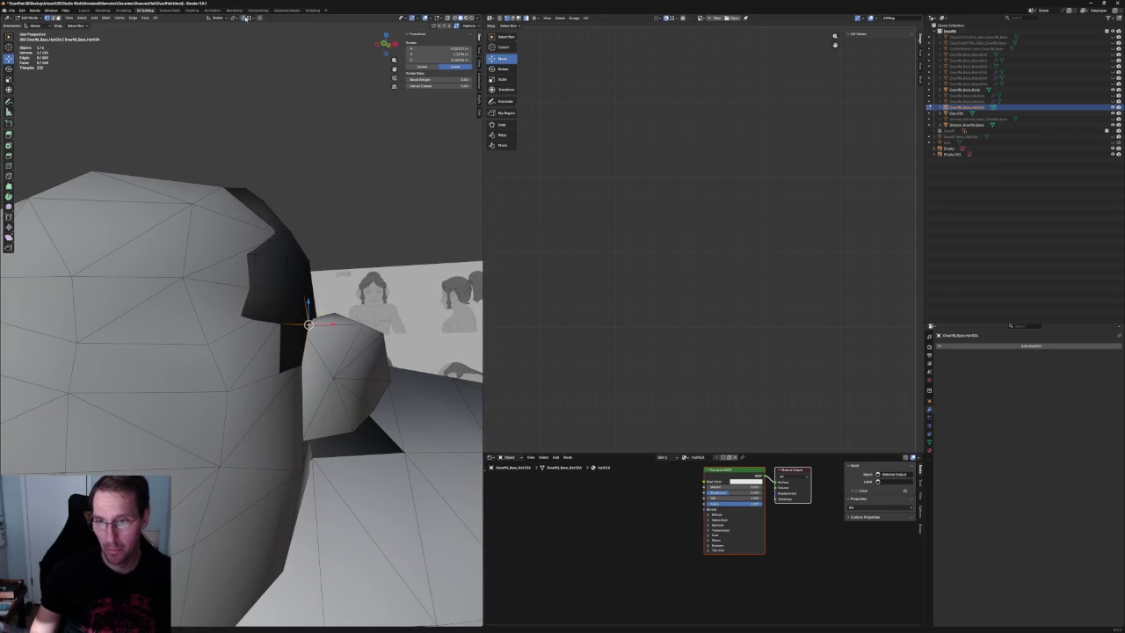
pyautogui.press('g')
pyautogui.press('x')
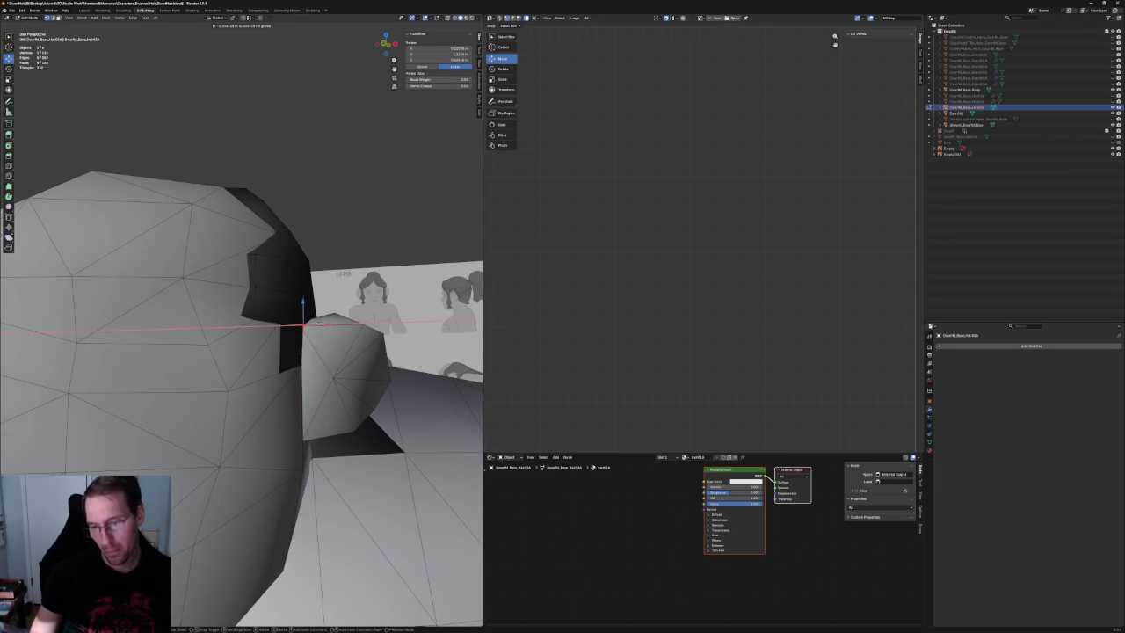
pyautogui.click(325, 308)
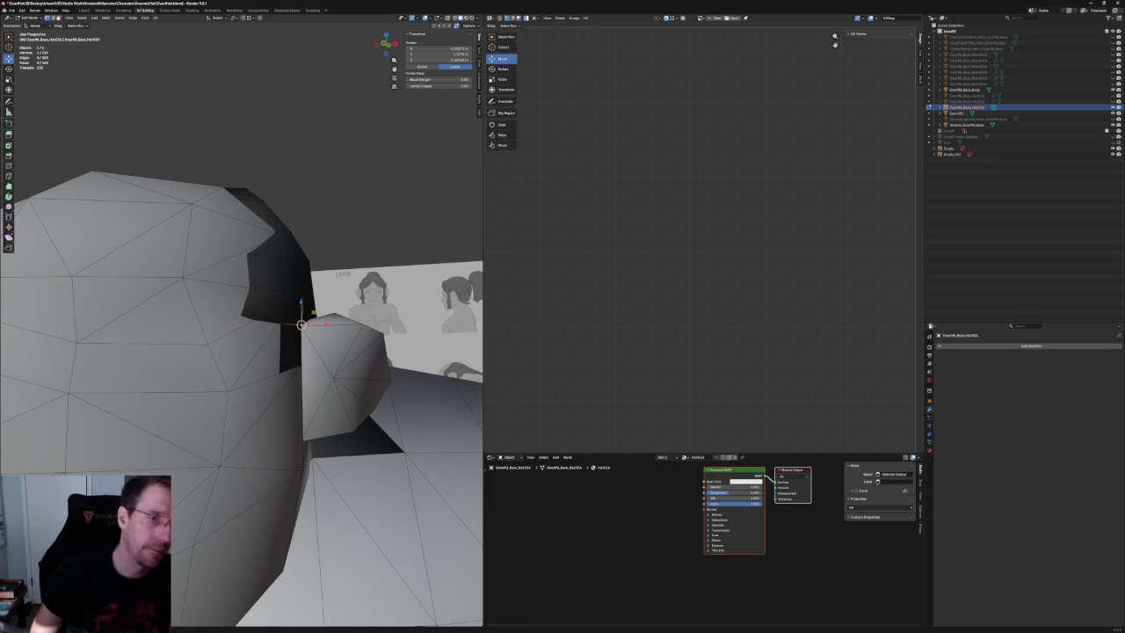